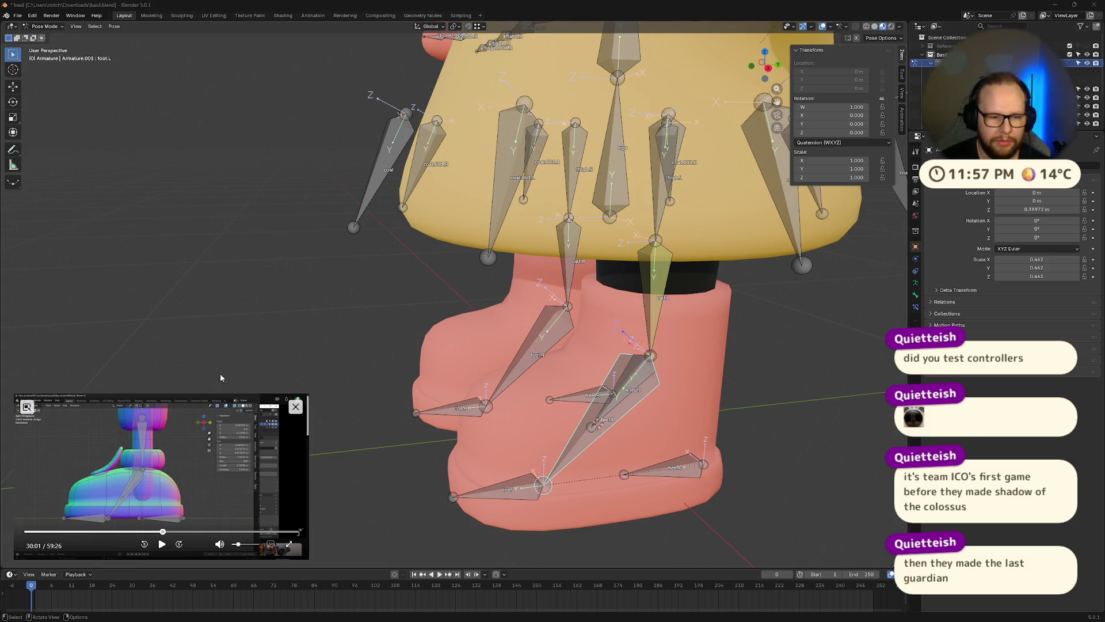
Orbit toward the feet and test-move the left leg IK controller, then cancel
{"action": "mouse_move", "coordinate": [221, 377]}
{"action": "middle_mouse_down"}
{"action": "mouse_move", "coordinate": [773, 415]}
{"action": "mouse_move", "coordinate": [761, 348]}
{"action": "middle_mouse_up"}
{"action": "key", "text": "g"}
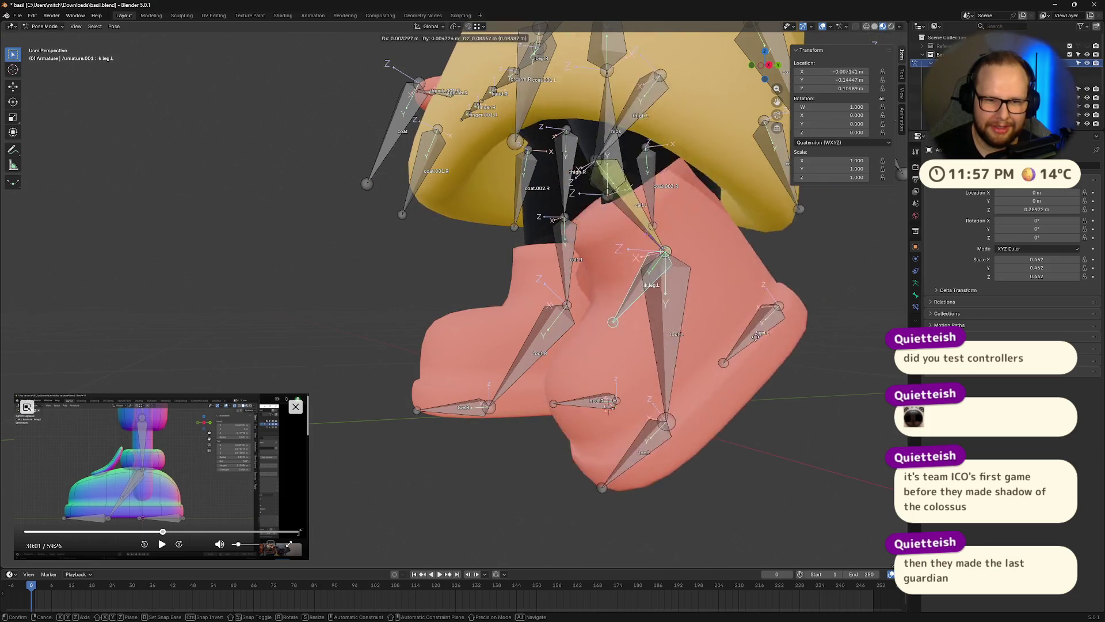
{"action": "key", "text": "Escape"}
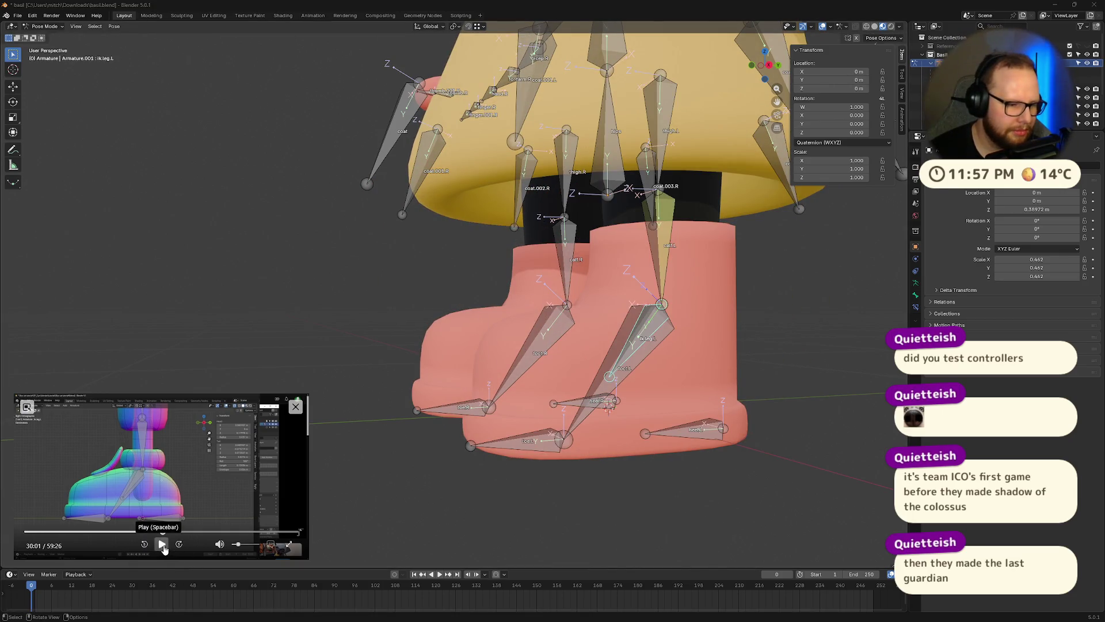
Snap to a side orthographic view and select the left heel bone for parenting
{"action": "left_click", "coordinate": [163, 548]}
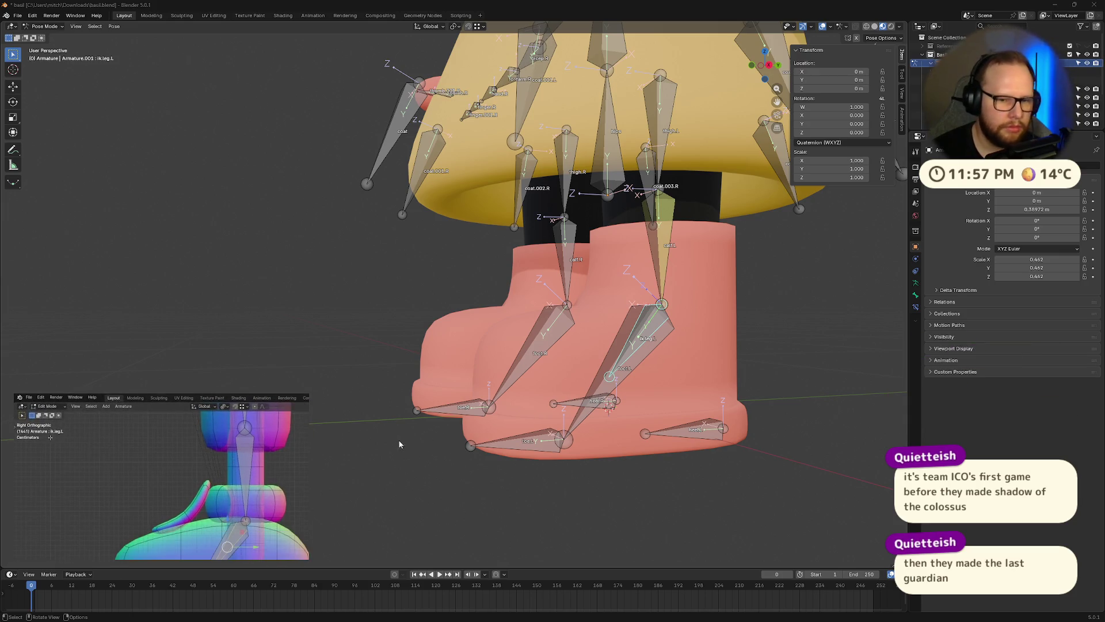
{"action": "scroll", "coordinate": [655, 425], "scroll_direction": "down", "scroll_amount": 4}
{"action": "middle_click_drag", "start_coordinate": [655, 425], "coordinate": [627, 455]}
{"action": "left_click_drag", "start_coordinate": [761, 70], "coordinate": [766, 74]}
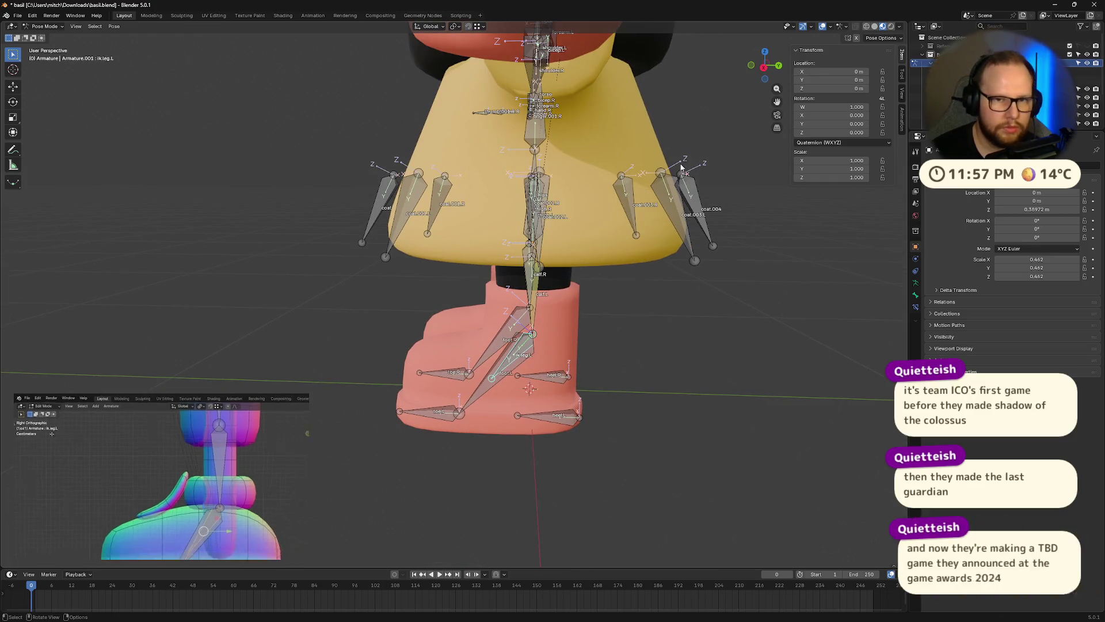
{"action": "left_click", "coordinate": [765, 69]}
{"action": "scroll", "coordinate": [631, 454], "scroll_direction": "up", "scroll_amount": 5}
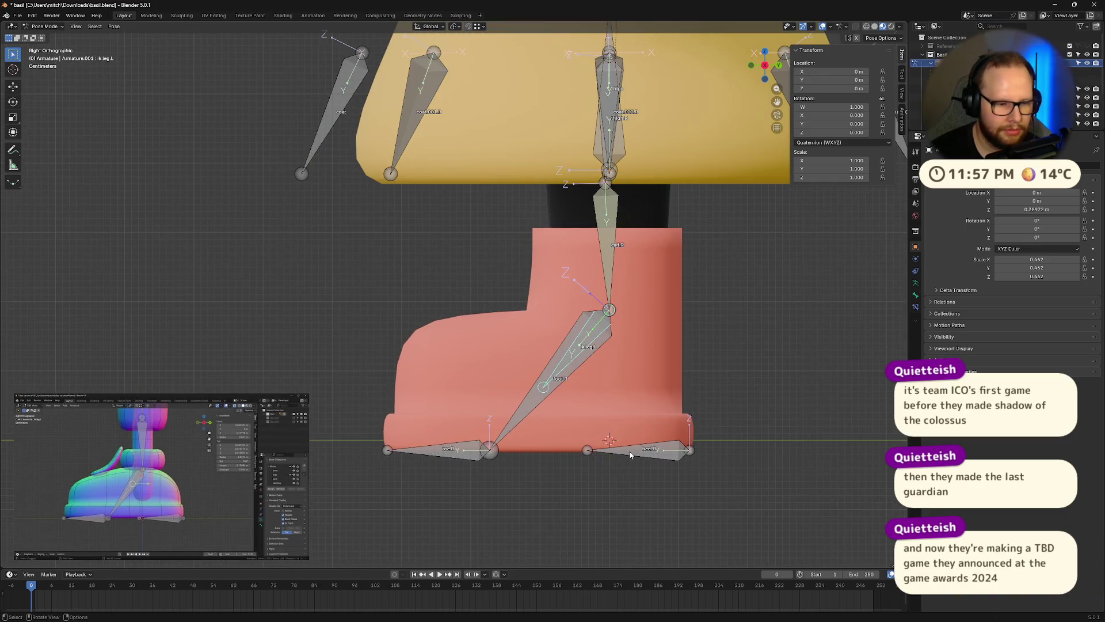
{"action": "left_click", "coordinate": [689, 450], "text": "shift"}
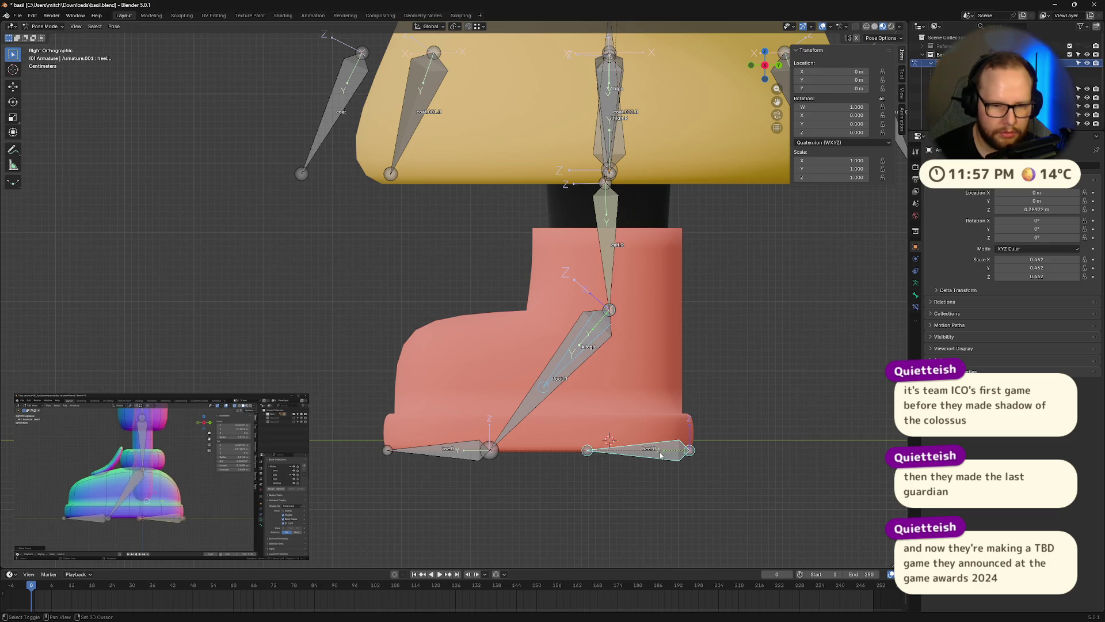
{"action": "key", "text": "ctrl+p"}
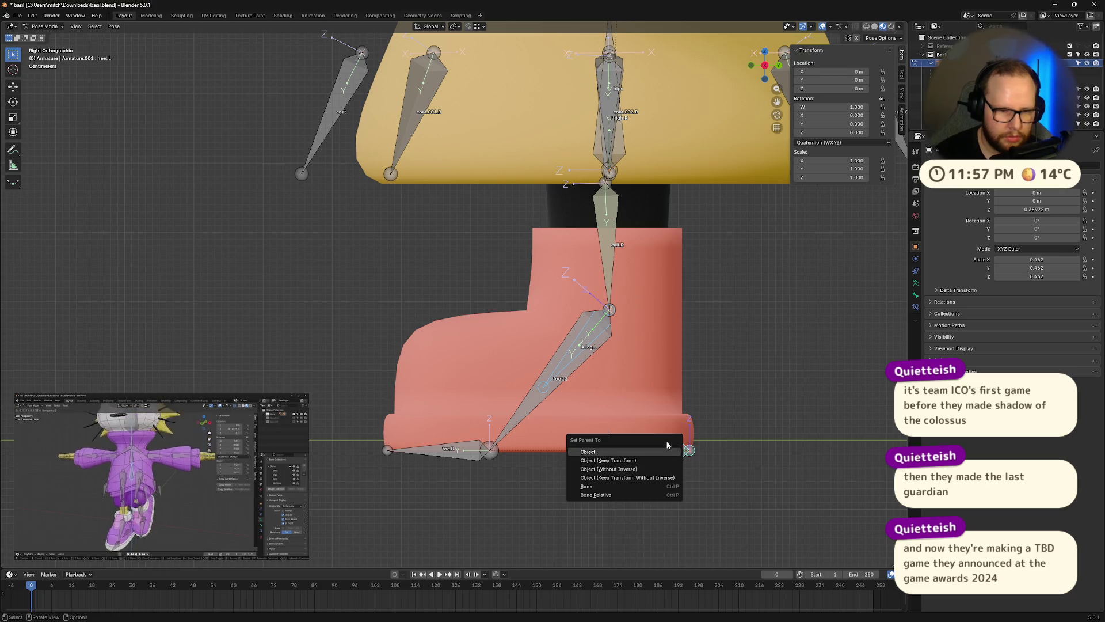
Replay the reference tutorial from 29:50 to review the parenting step
{"action": "left_click", "coordinate": [162, 543]}
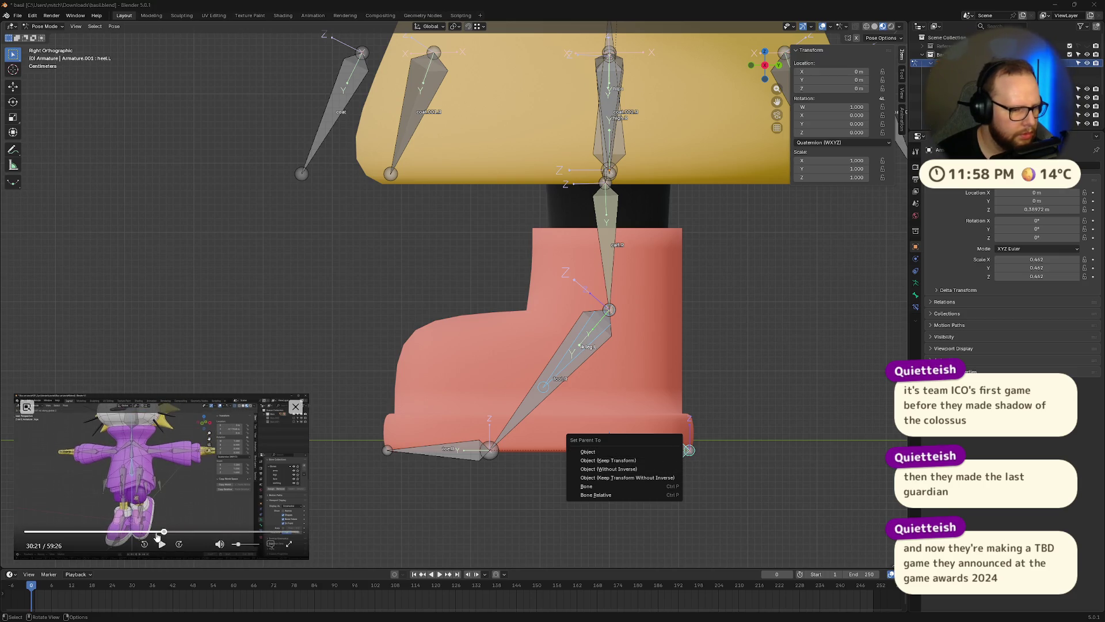
{"action": "left_click", "coordinate": [161, 532]}
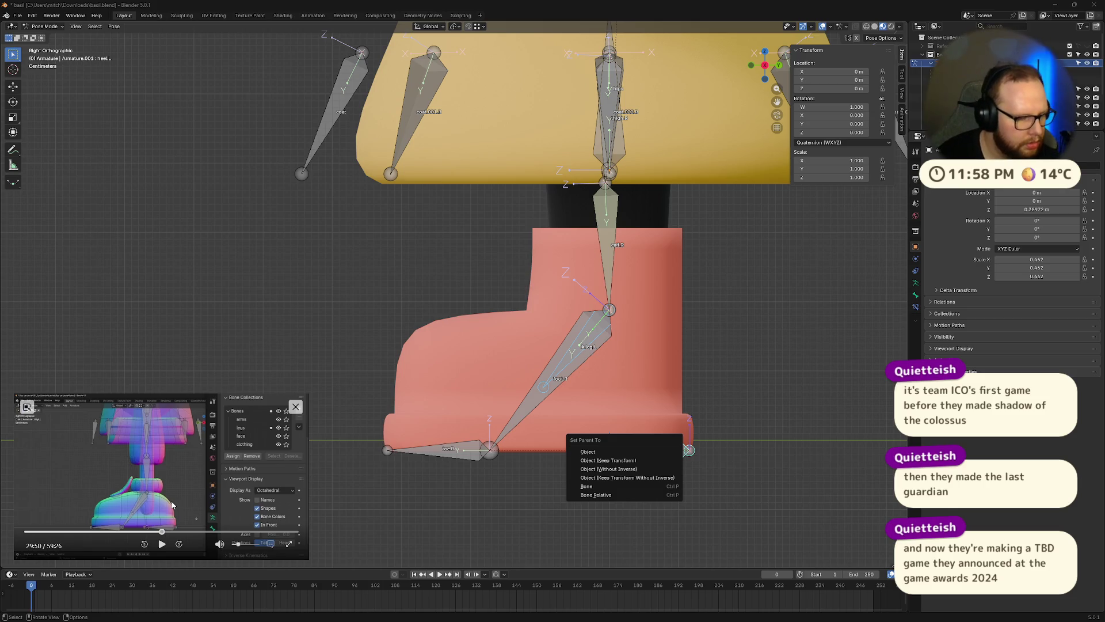
{"action": "left_click", "coordinate": [163, 543]}
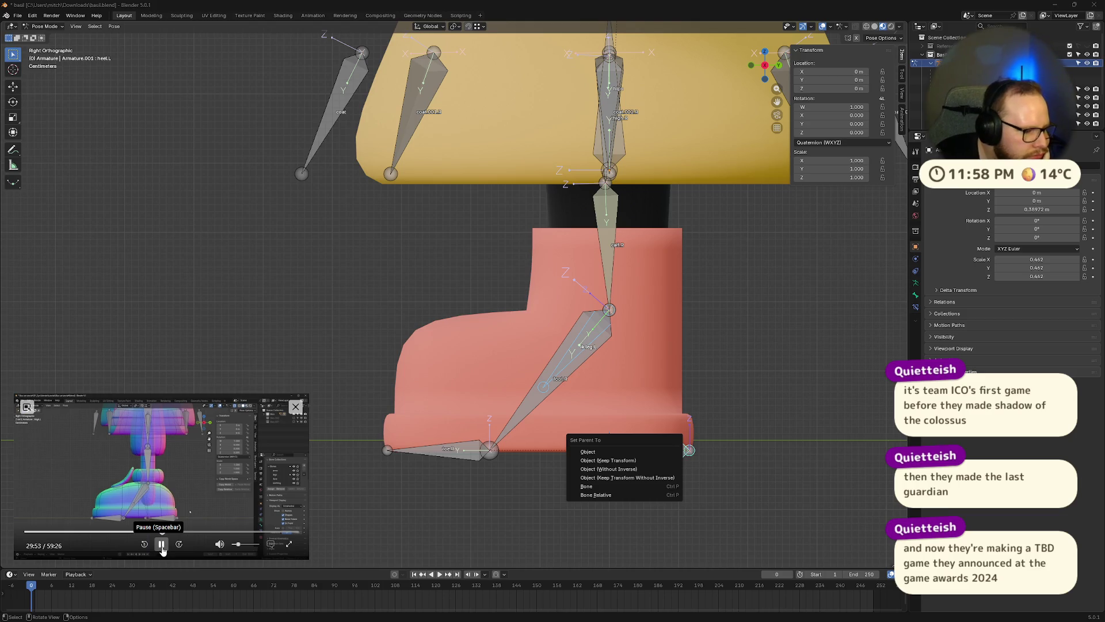
{"action": "left_click", "coordinate": [162, 545]}
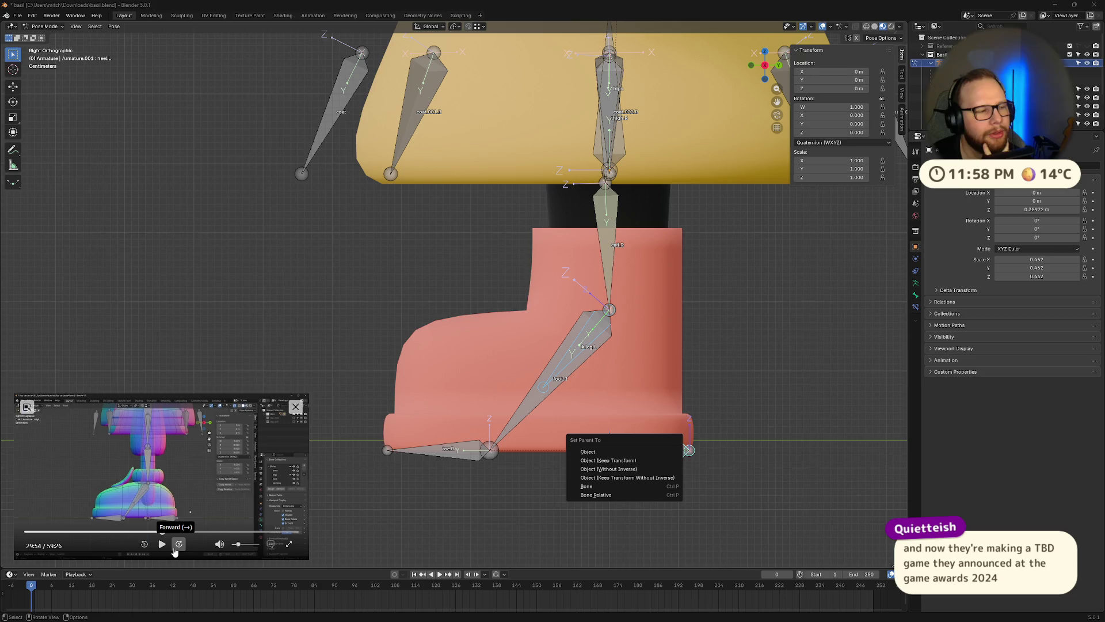
{"action": "left_click", "coordinate": [175, 550]}
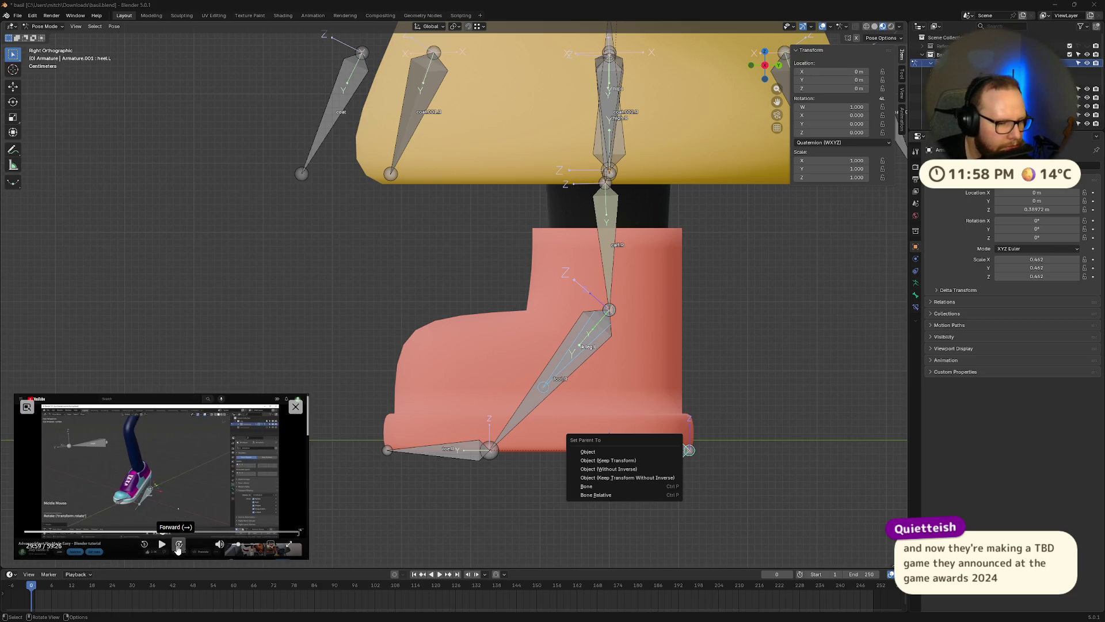
{"action": "left_click", "coordinate": [162, 544]}
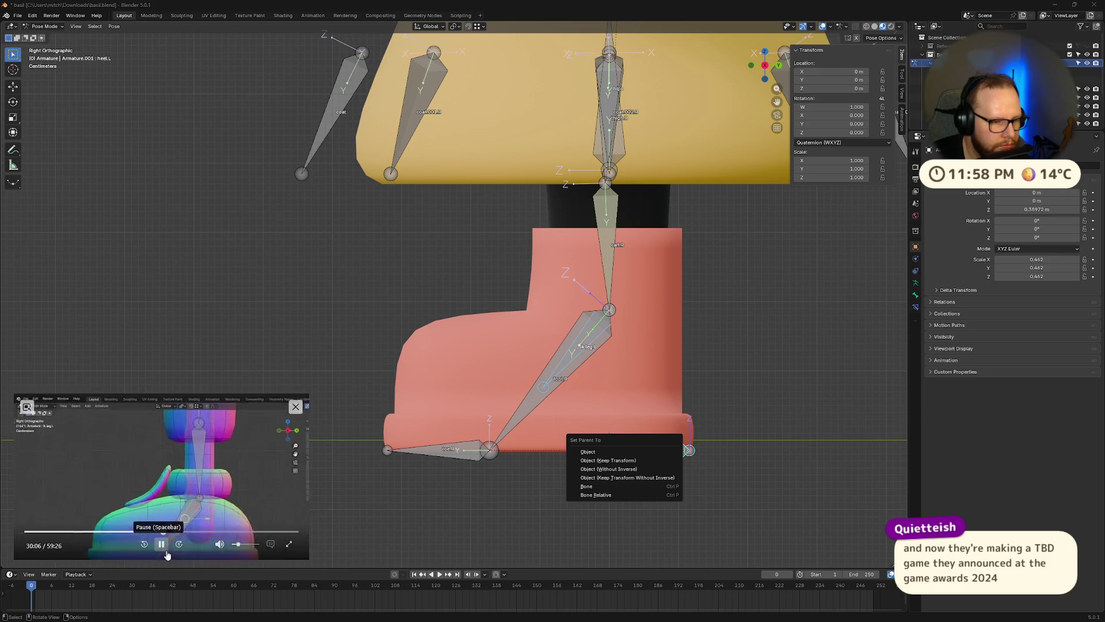
Select ik.leg.L then heel.L and bring up parenting options, then dismiss them
{"action": "left_click", "coordinate": [599, 336]}
{"action": "left_click", "coordinate": [599, 336]}
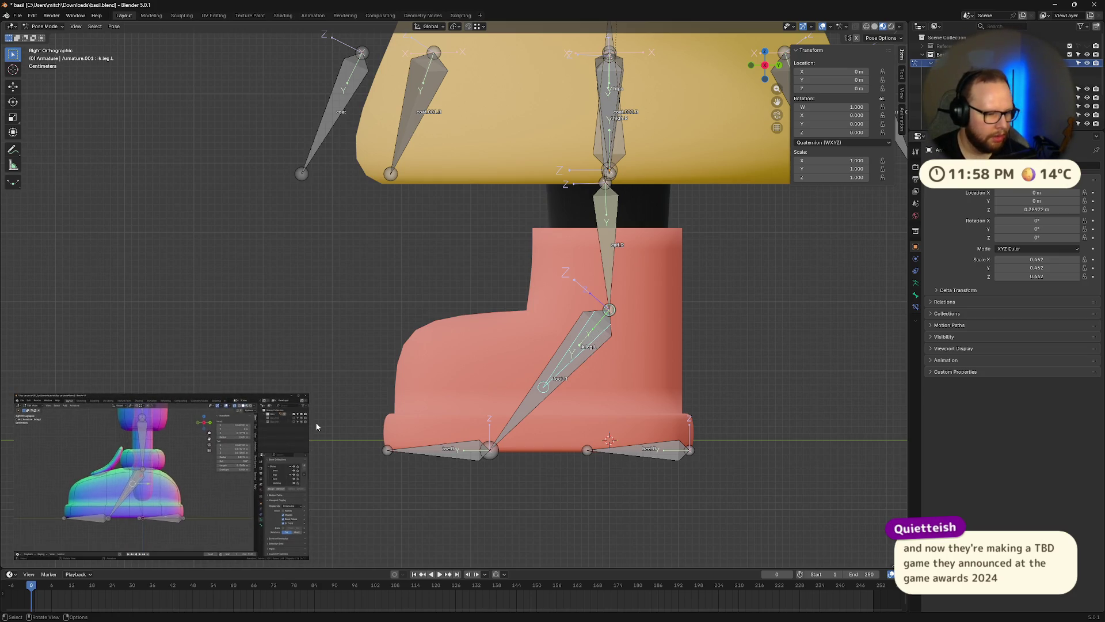
{"action": "mouse_move", "coordinate": [209, 532]}
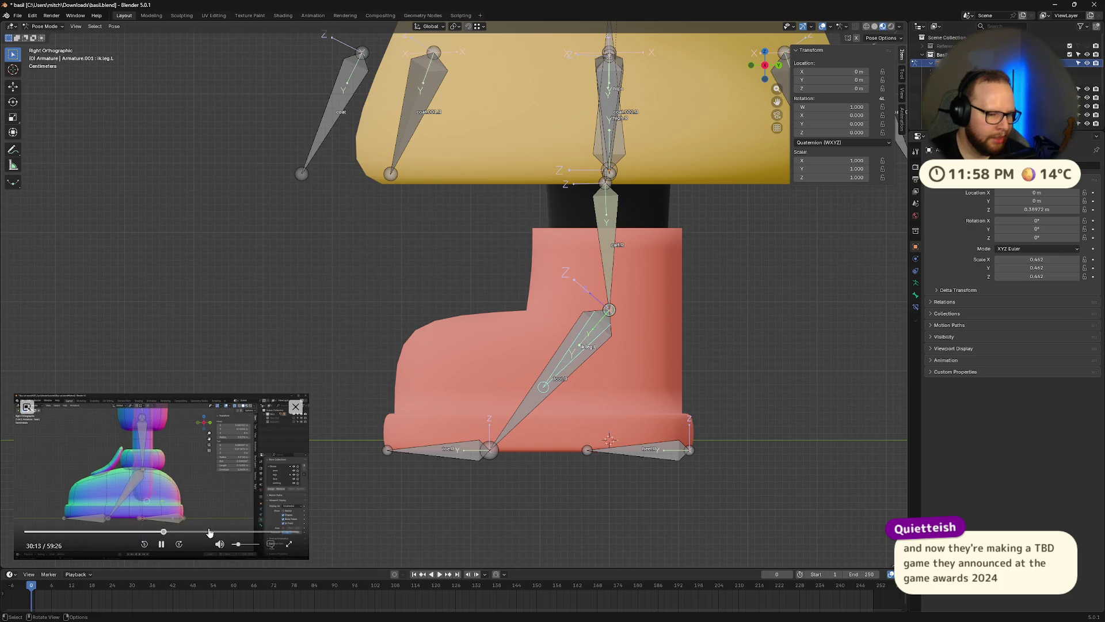
{"action": "left_click", "coordinate": [159, 549]}
{"action": "left_click", "coordinate": [660, 455], "text": "shift"}
{"action": "key", "text": "ctrl+p"}
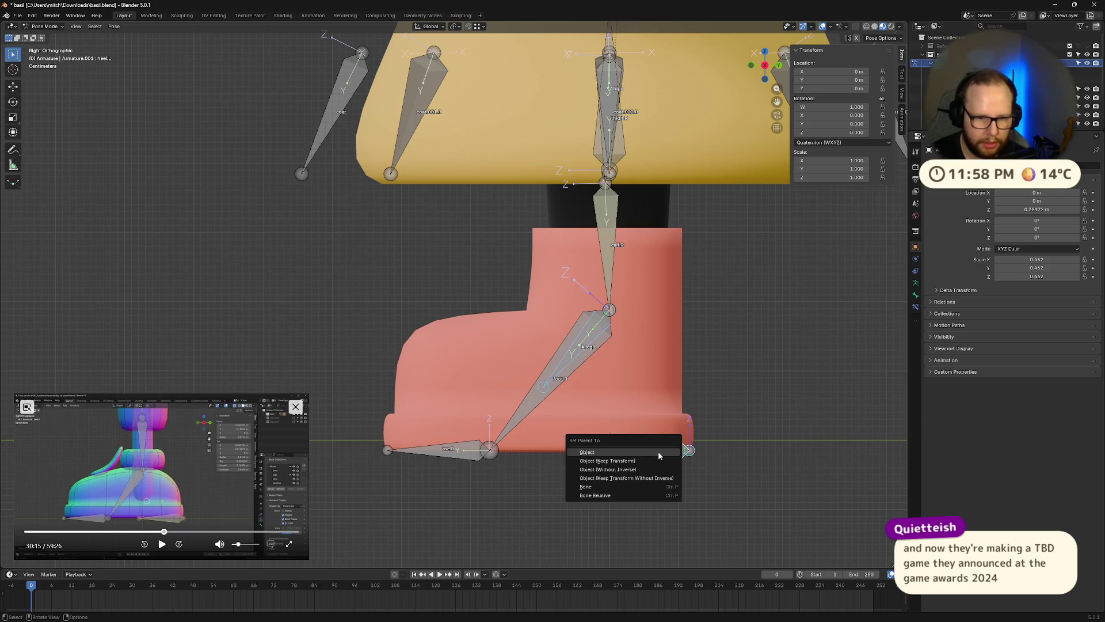
{"action": "left_click", "coordinate": [161, 549]}
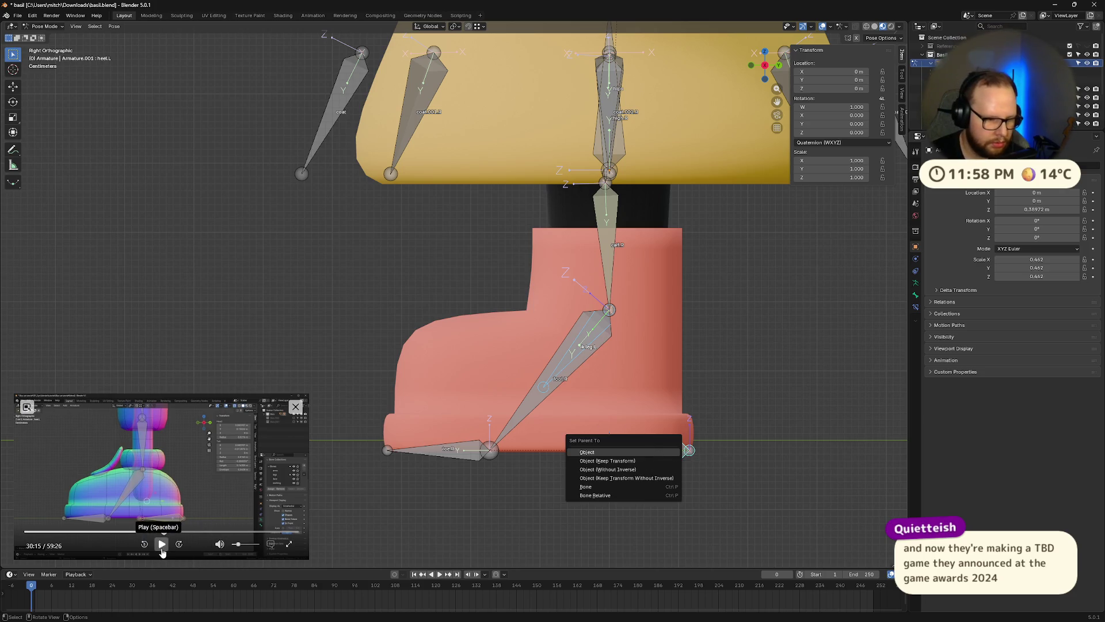
{"action": "left_click", "coordinate": [162, 548]}
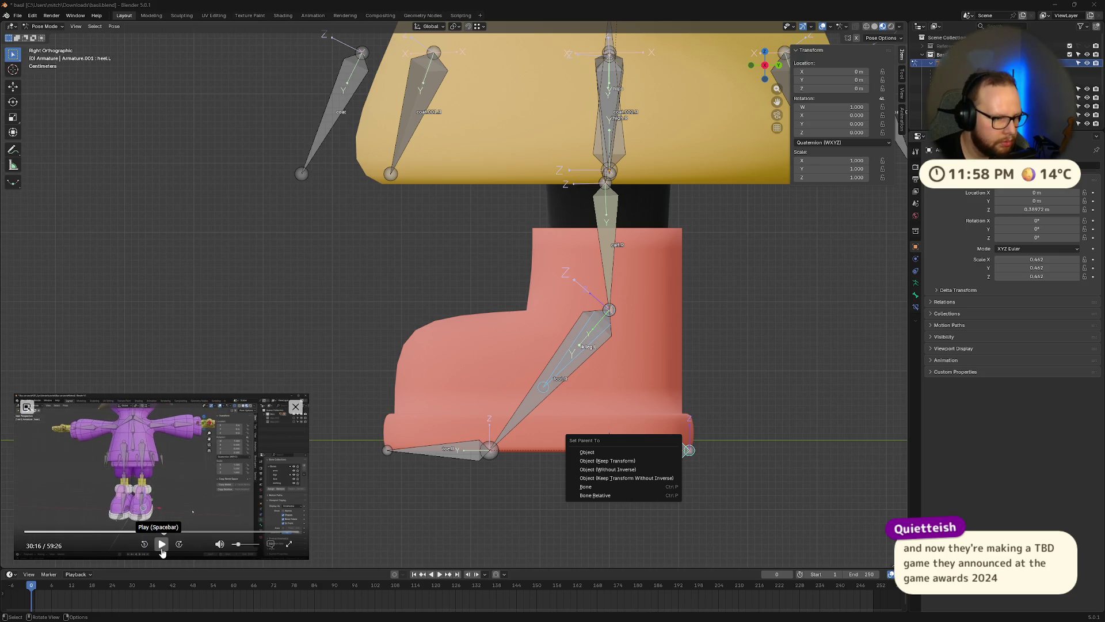
{"action": "left_click", "coordinate": [241, 497]}
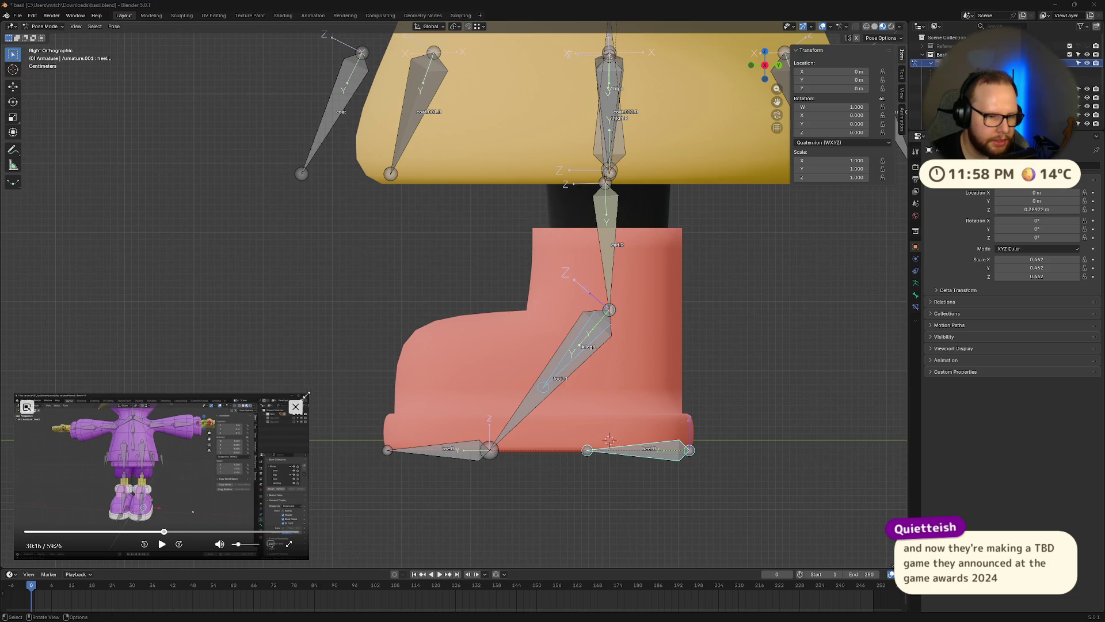
Enlarge the reference video, rewatch from 29:57, then shrink it back
{"action": "left_click_drag", "start_coordinate": [308, 396], "coordinate": [581, 239]}
{"action": "left_click", "coordinate": [301, 532]}
{"action": "left_click", "coordinate": [300, 543]}
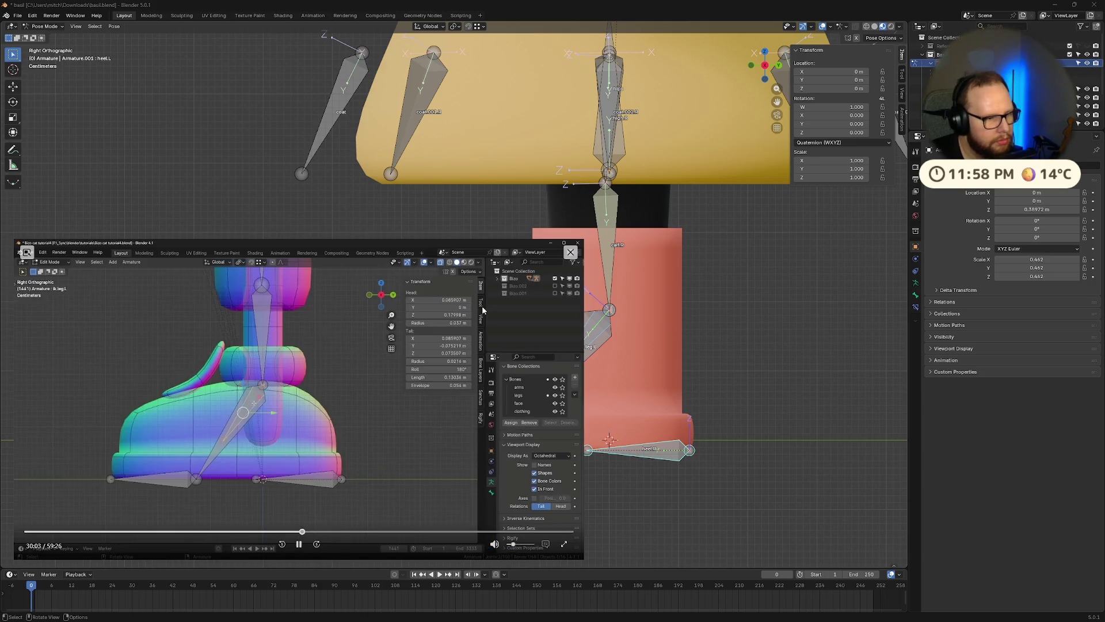
{"action": "left_click", "coordinate": [299, 543]}
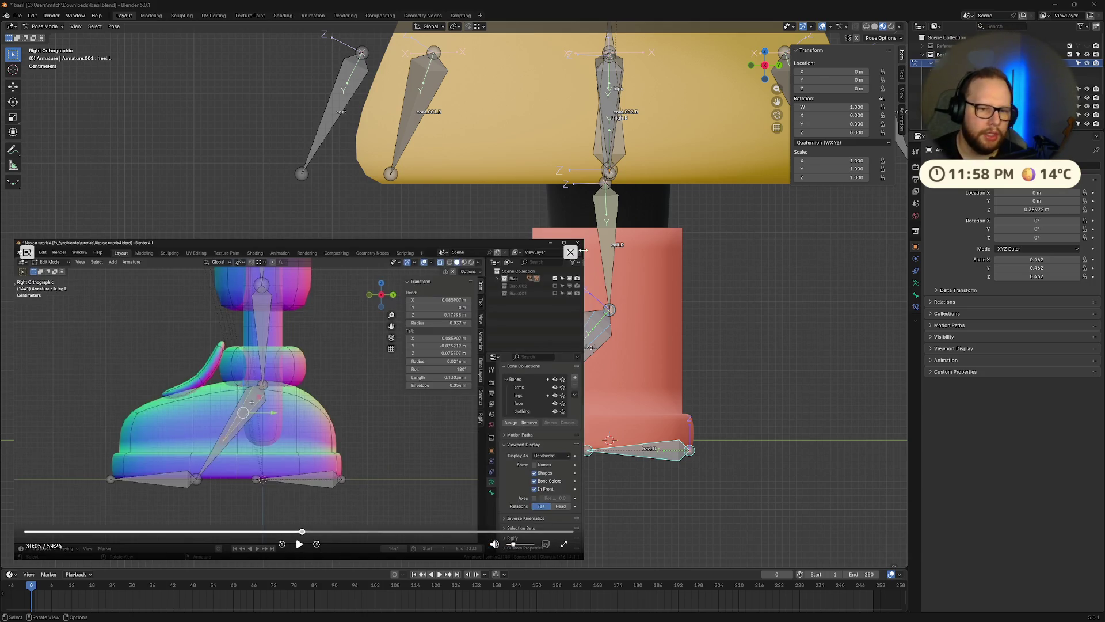
{"action": "left_click_drag", "start_coordinate": [580, 239], "coordinate": [396, 387]}
In Edit Mode, parent ik.leg.L to heel.L with Keep Offset
{"action": "key", "text": "a"}
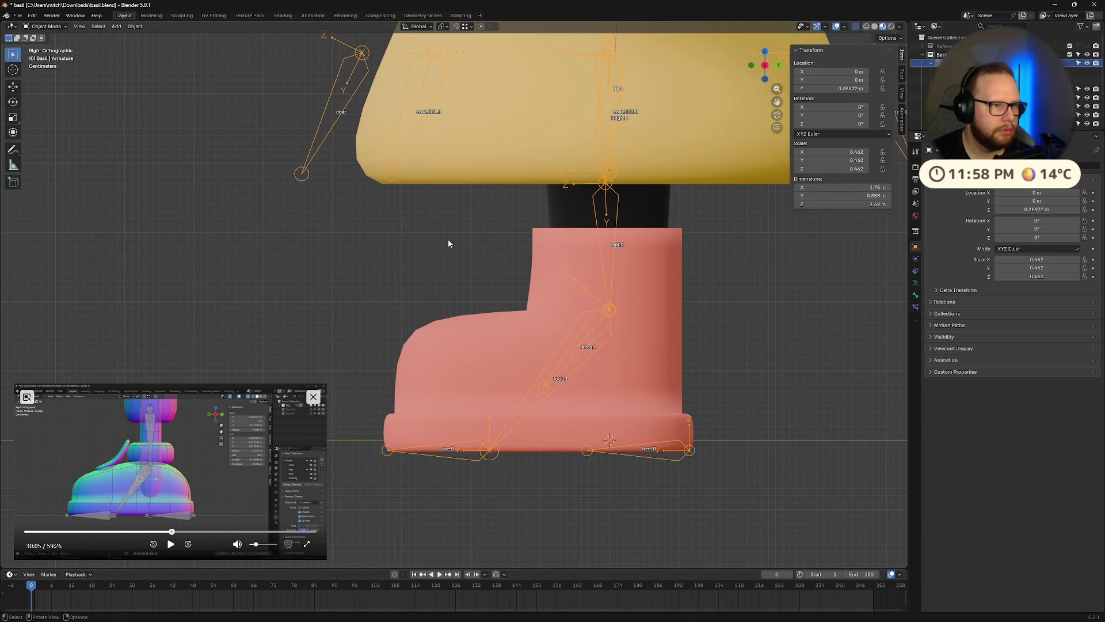
{"action": "key", "text": "alt+a"}
{"action": "key", "text": "Tab"}
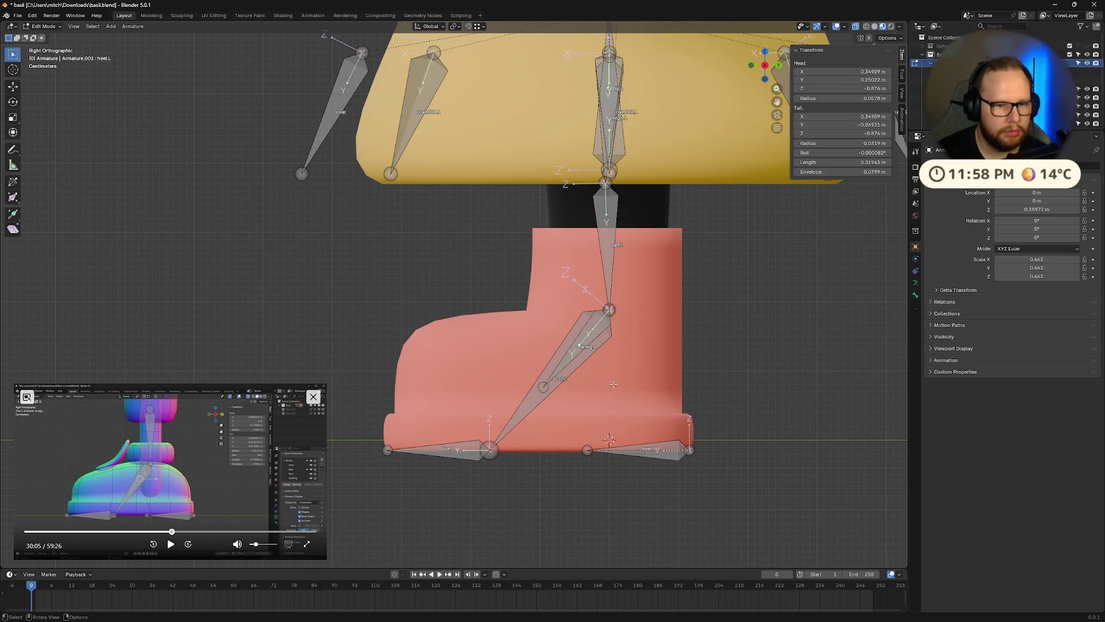
{"action": "left_click", "coordinate": [655, 447]}
{"action": "key", "text": "ctrl+p"}
{"action": "left_click", "coordinate": [656, 447]}
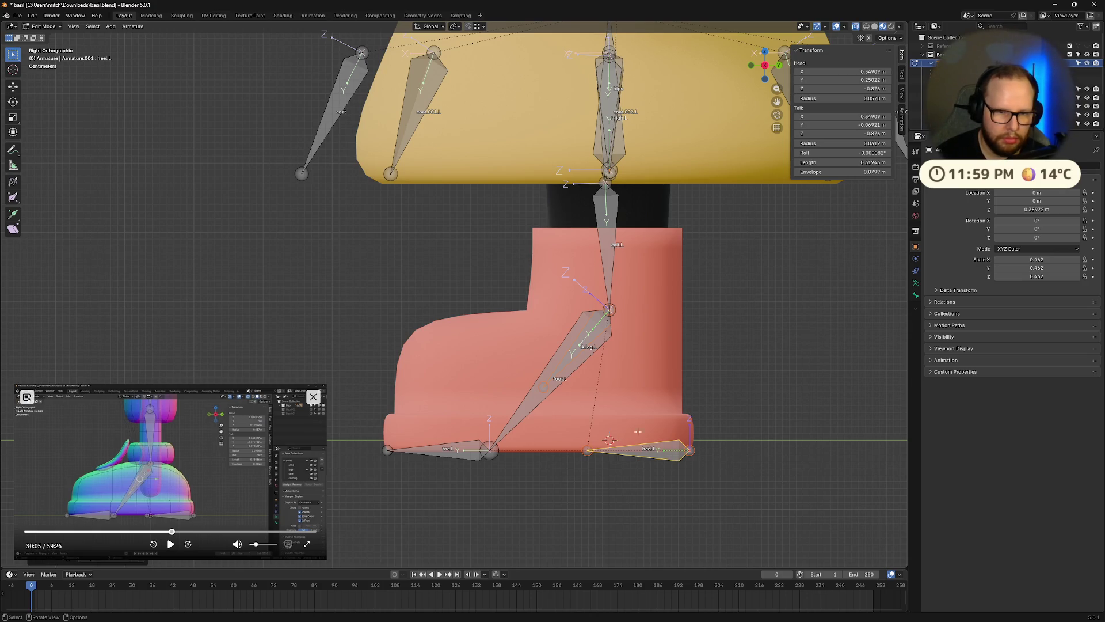
Return the armature to Pose Mode and select the left leg IK controller
{"action": "left_click", "coordinate": [171, 544]}
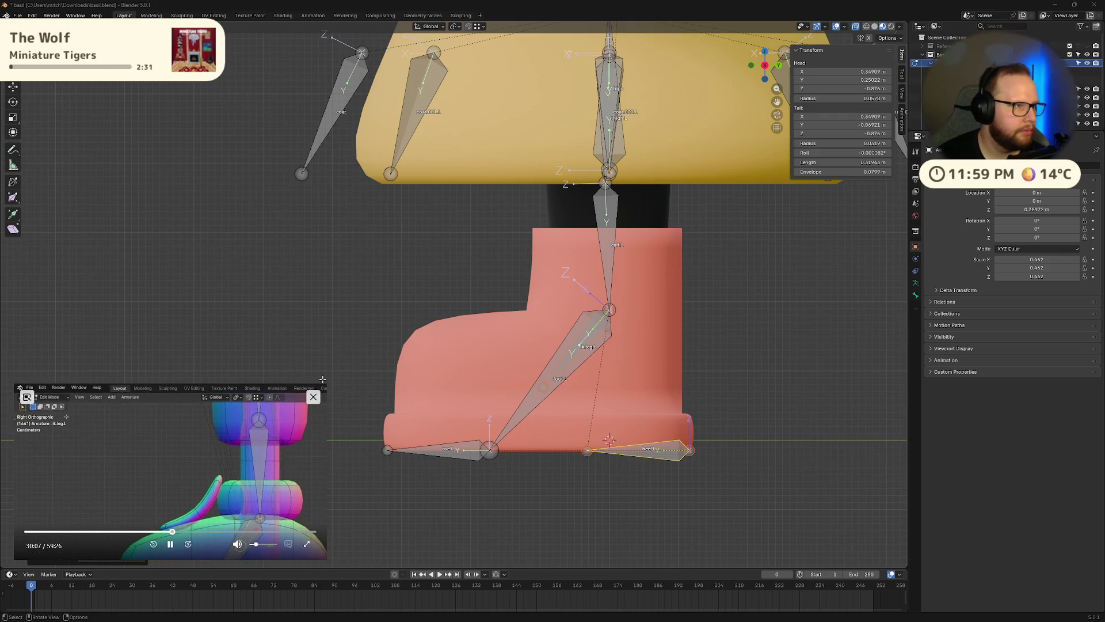
{"action": "left_click", "coordinate": [467, 295]}
{"action": "key", "text": "ctrl+Tab"}
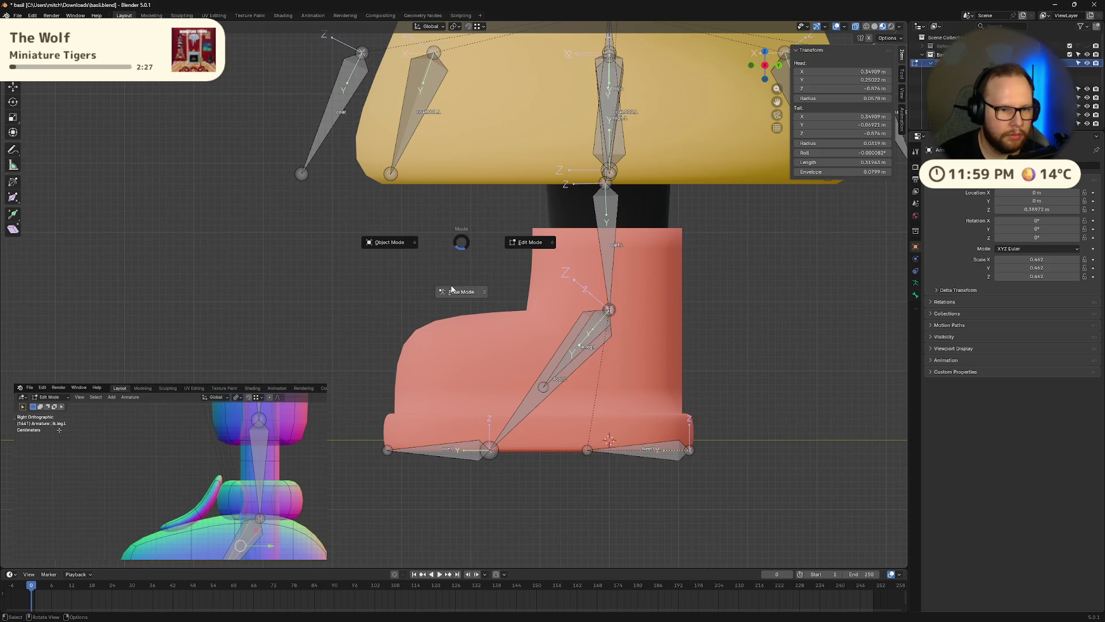
{"action": "left_click", "coordinate": [460, 292]}
{"action": "left_click", "coordinate": [592, 341]}
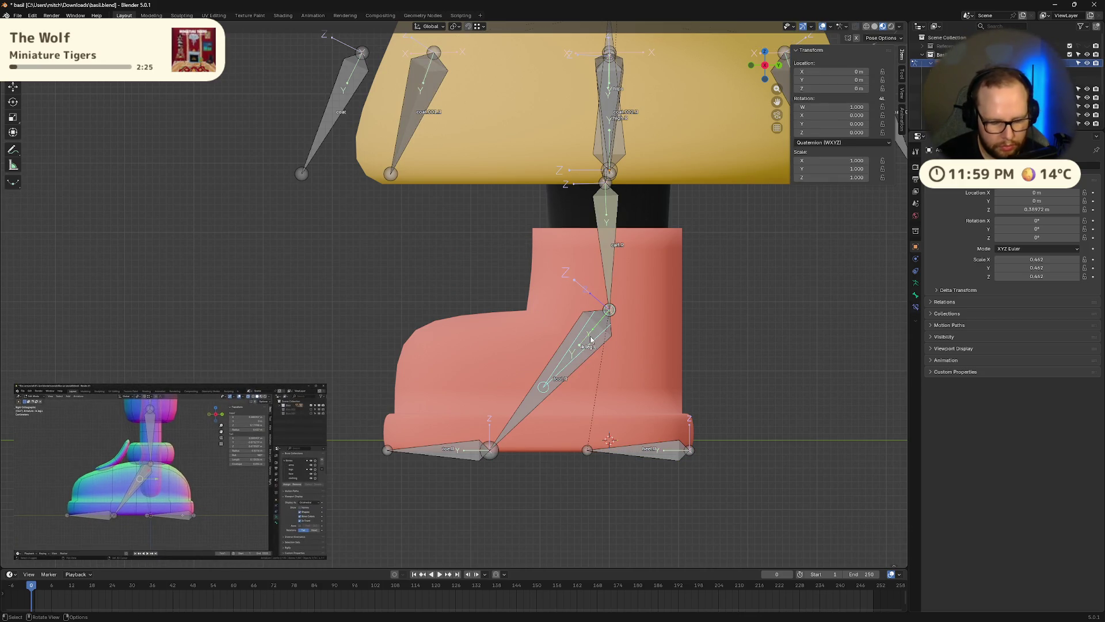
Test-move the left leg IK controller and the heel bone, cancelling each move
{"action": "key", "text": "g"}
{"action": "mouse_move", "coordinate": [553, 371]}
{"action": "middle_mouse_down"}
{"action": "mouse_move", "coordinate": [582, 353]}
{"action": "mouse_move", "coordinate": [619, 382]}
{"action": "middle_mouse_up"}
{"action": "right_click", "coordinate": [620, 382]}
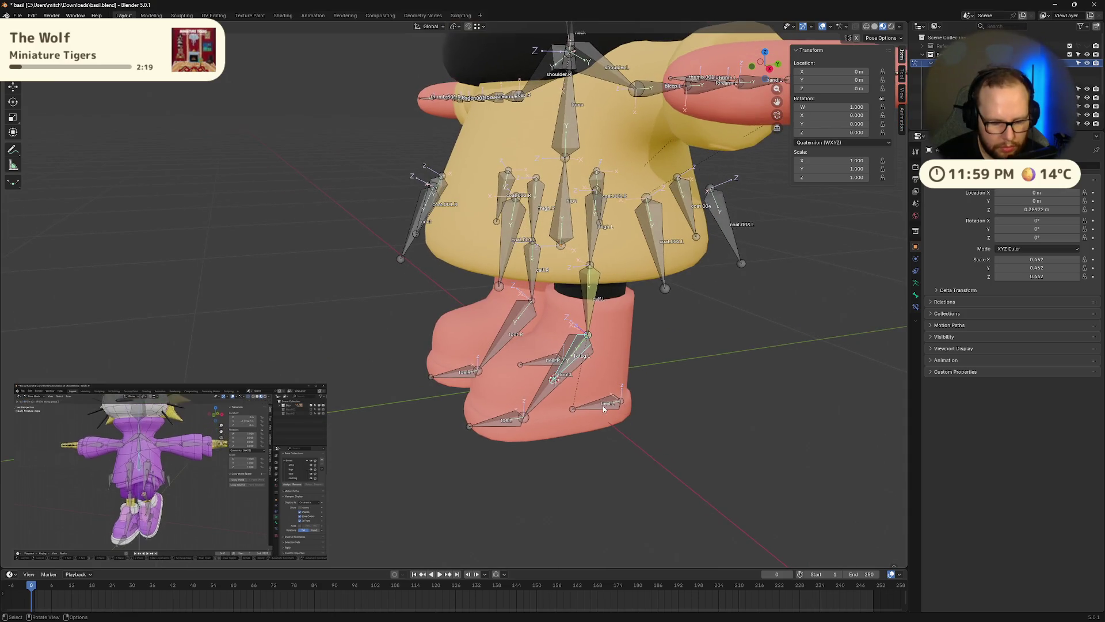
{"action": "key", "text": "g"}
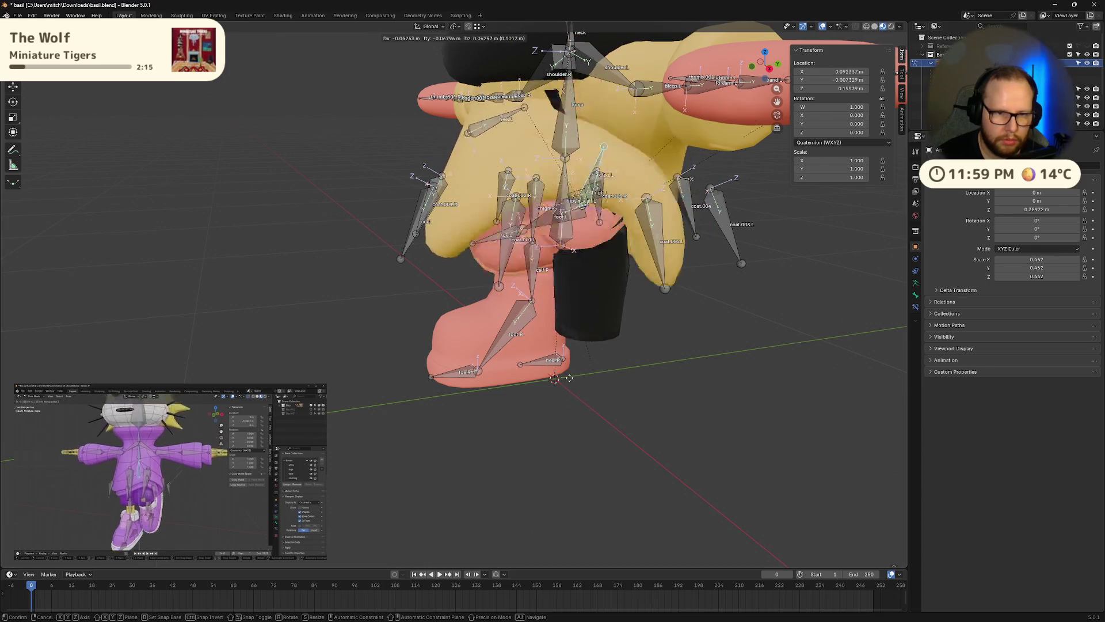
{"action": "right_click", "coordinate": [599, 406]}
{"action": "left_click", "coordinate": [606, 407]}
{"action": "key", "text": "g"}
{"action": "right_click", "coordinate": [592, 303]}
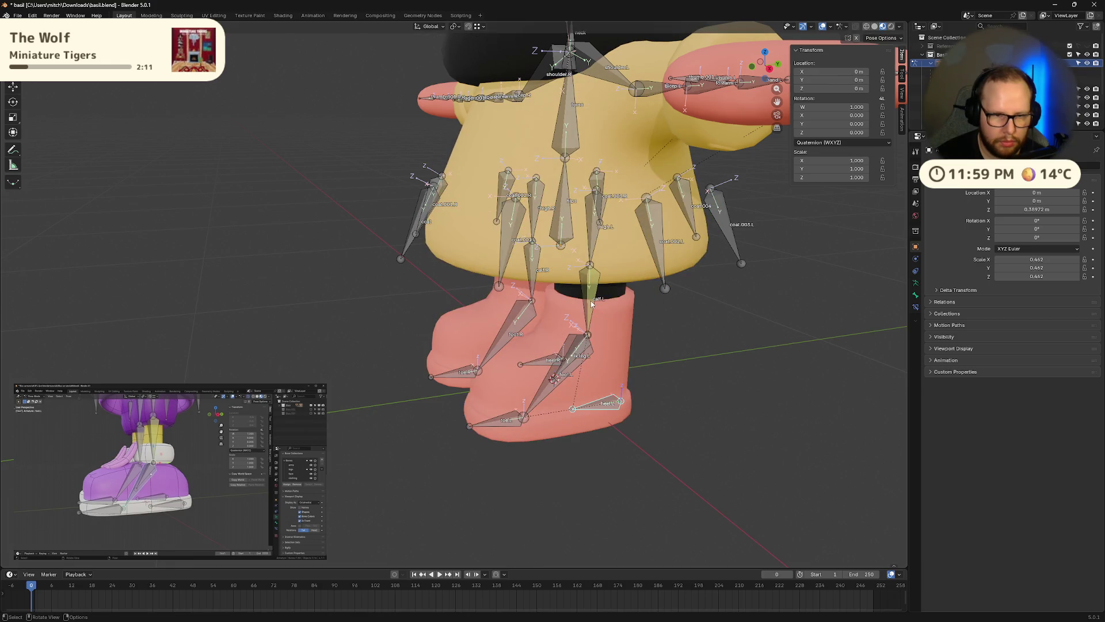
Rotate calf.L to test the leg bend, then undo back to rest
{"action": "left_click", "coordinate": [592, 303]}
{"action": "key", "text": "r"}
{"action": "left_click", "coordinate": [765, 349]}
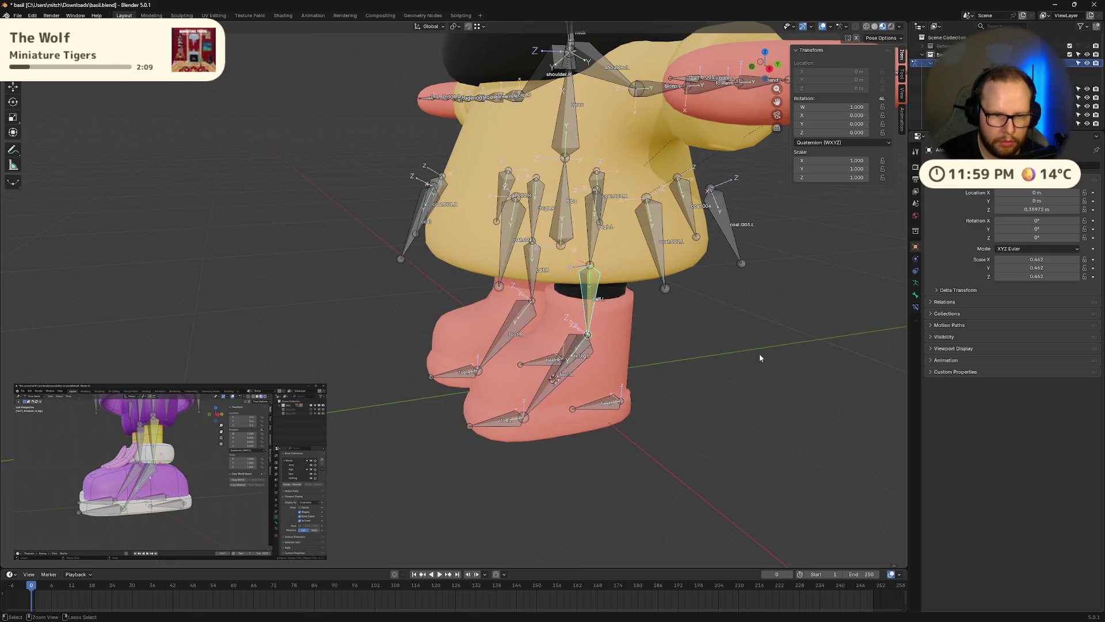
{"action": "key", "text": "ctrl+z"}
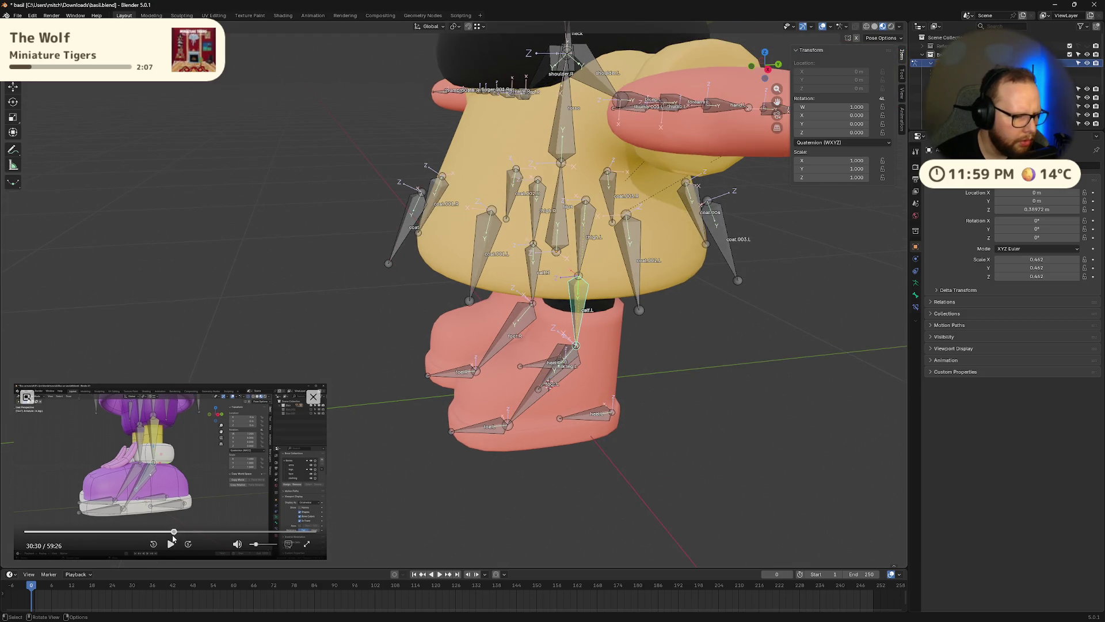
Select heel.L, dismiss its pose menu, and switch the armature to Object Mode
{"action": "scroll", "coordinate": [552, 433], "scroll_direction": "up", "scroll_amount": 6}
{"action": "left_click", "coordinate": [644, 452]}
{"action": "right_click", "coordinate": [708, 442]}
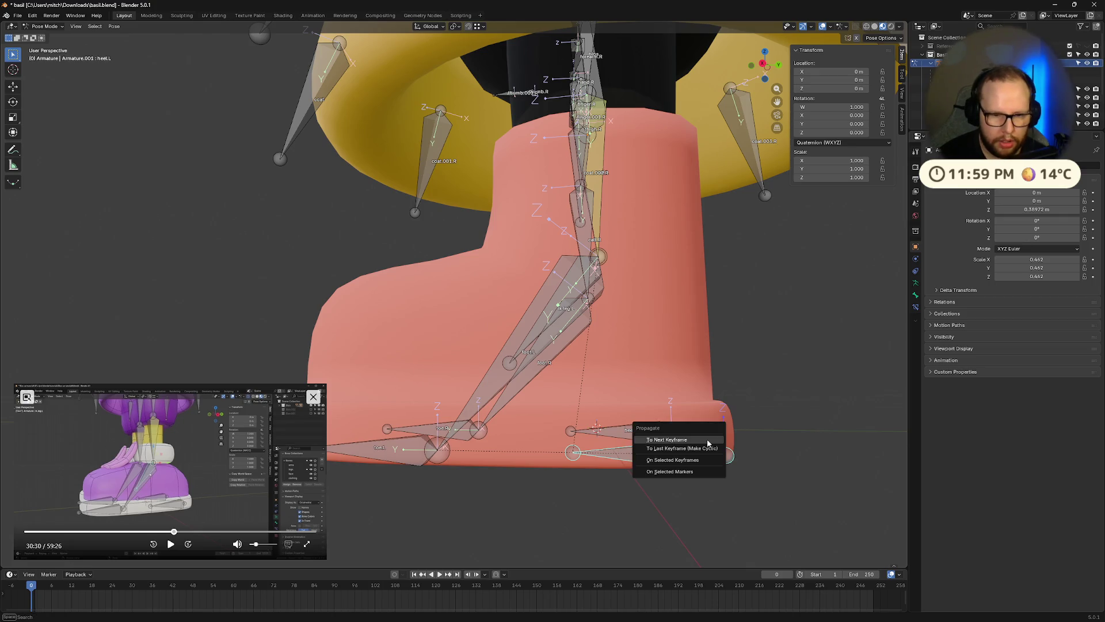
{"action": "key", "text": "Escape"}
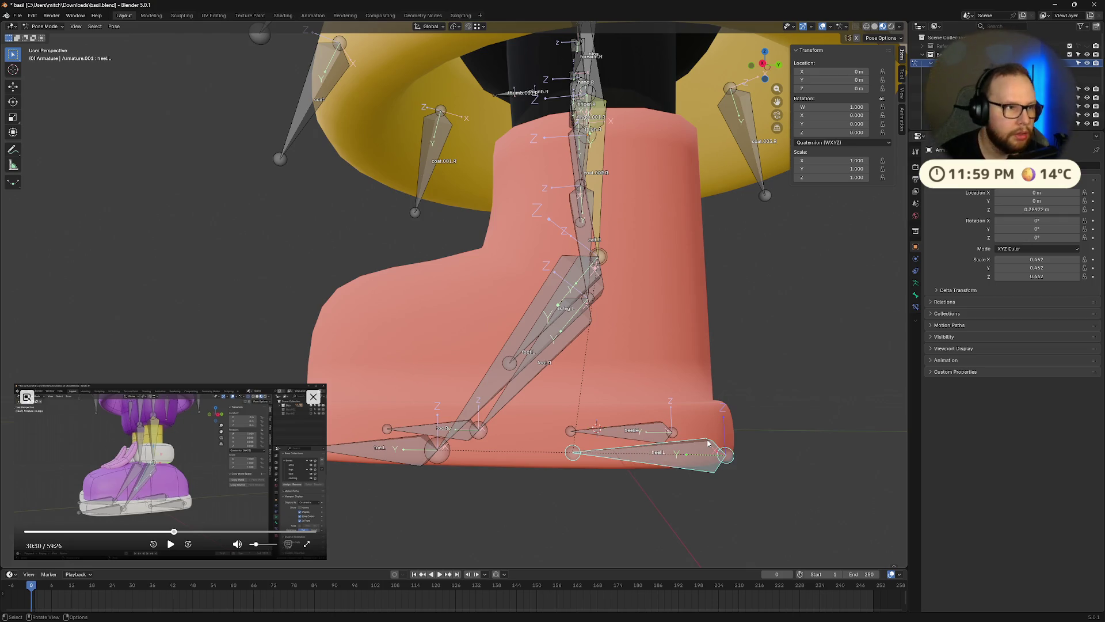
{"action": "key", "text": "ctrl+Tab"}
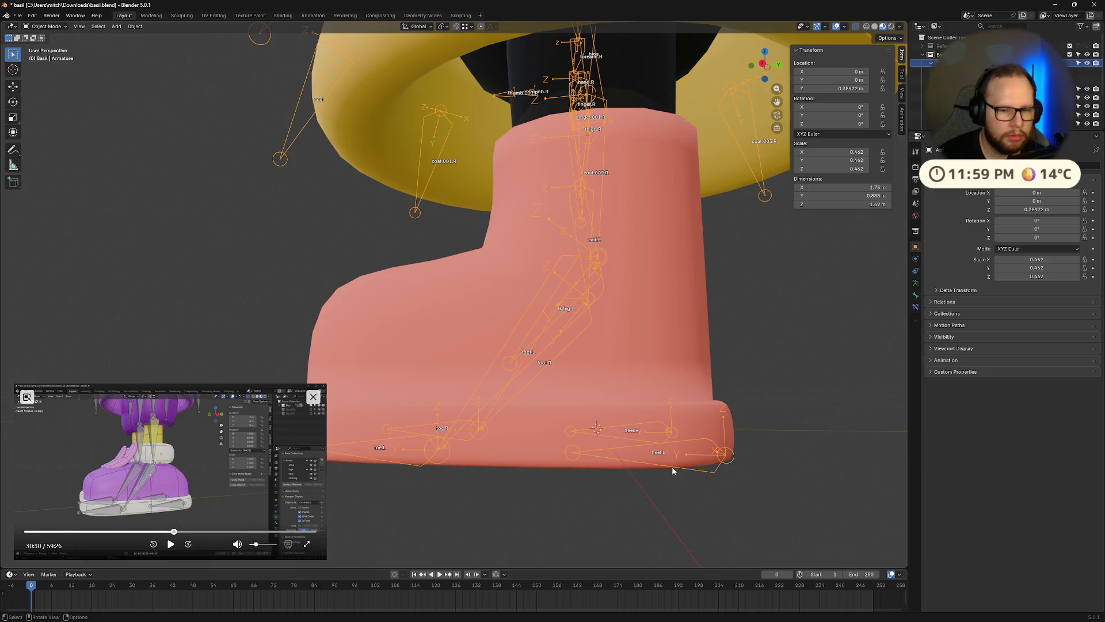
In Edit Mode, pick heel.L among overlapping bones, orbit around the boot, and select foot.L
{"action": "key", "text": "Tab"}
{"action": "left_click", "coordinate": [664, 452]}
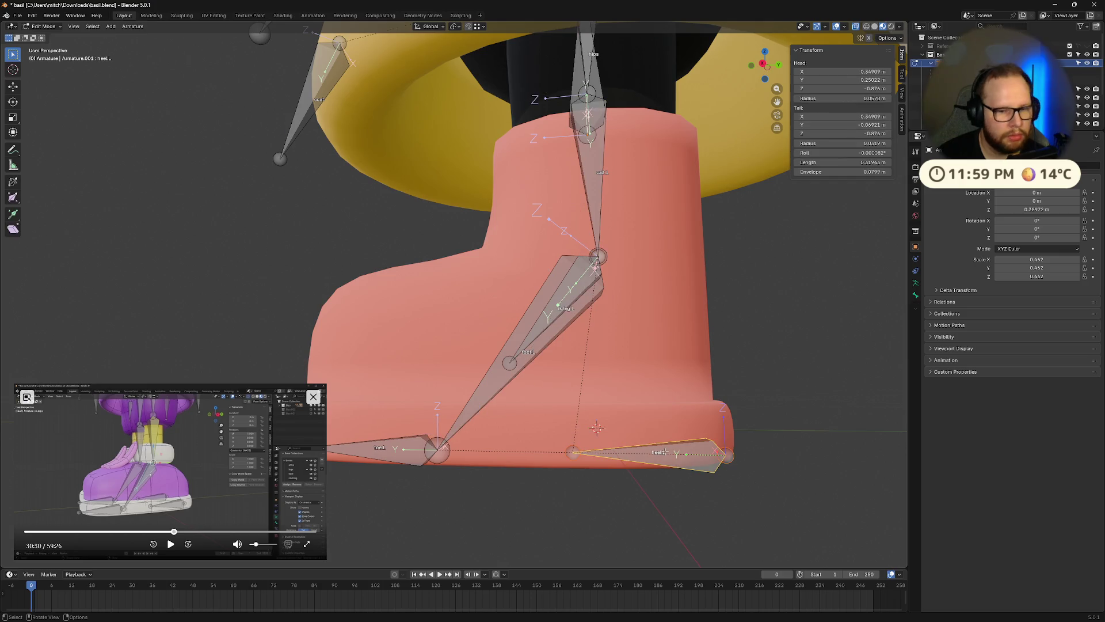
{"action": "left_click", "coordinate": [687, 467], "text": "alt"}
{"action": "left_click", "coordinate": [687, 467]}
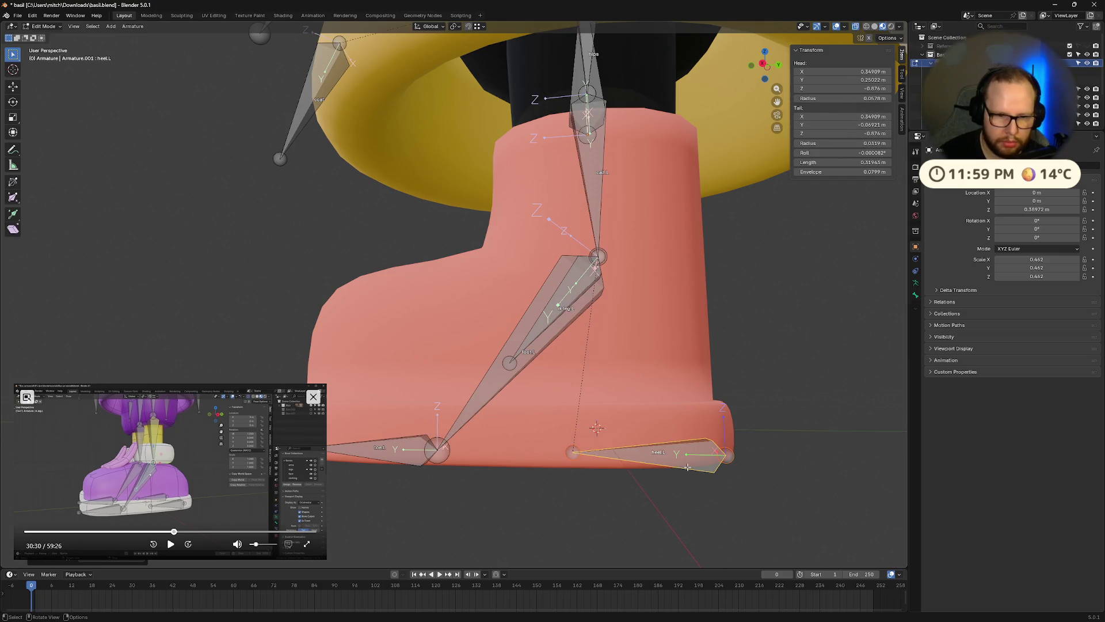
{"action": "middle_click_drag", "start_coordinate": [610, 485], "coordinate": [636, 498]}
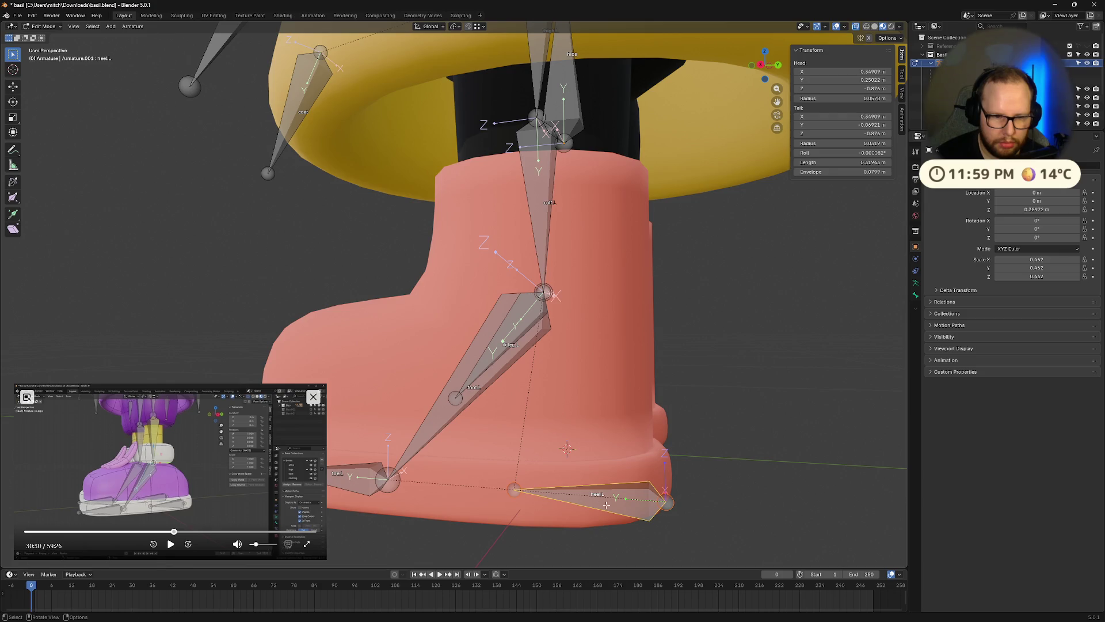
{"action": "left_click", "coordinate": [640, 489]}
{"action": "left_click", "coordinate": [640, 489]}
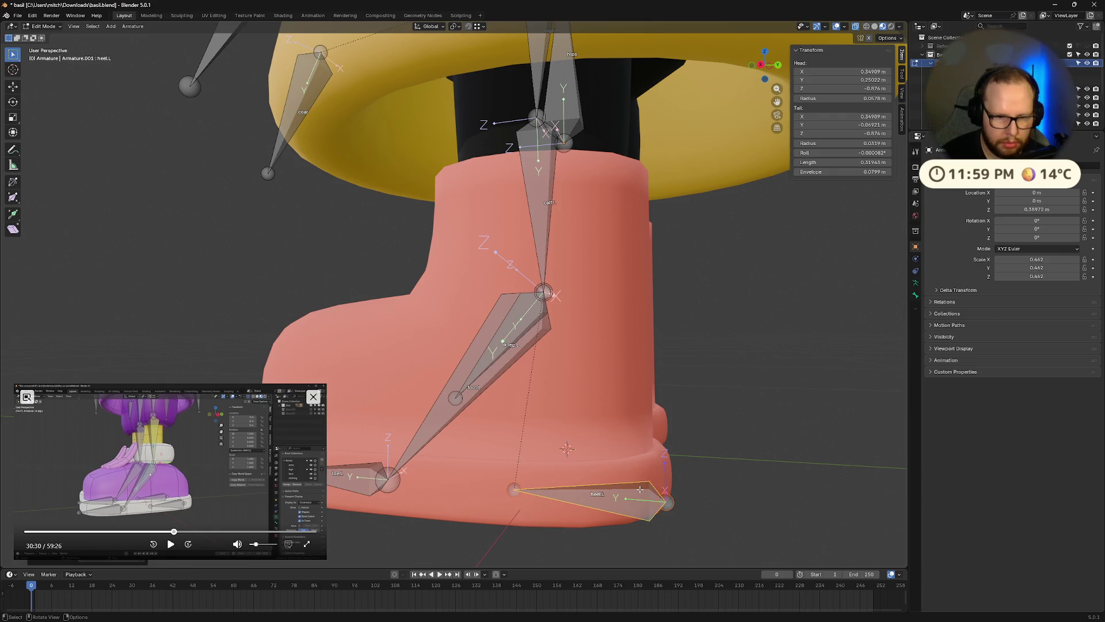
{"action": "middle_click_drag", "start_coordinate": [576, 495], "coordinate": [598, 495]}
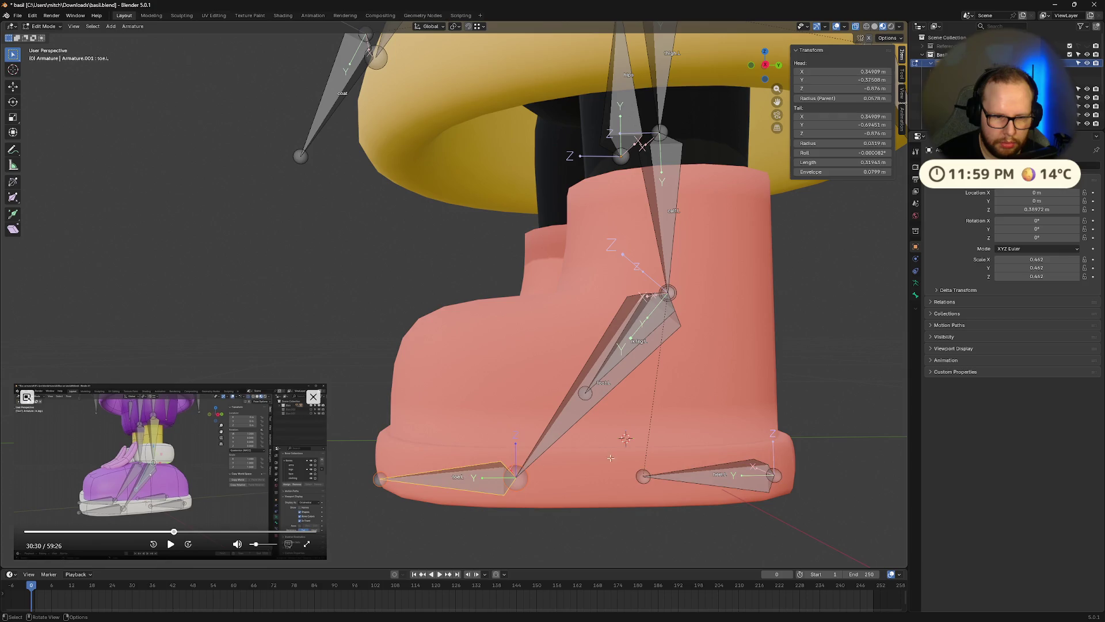
{"action": "middle_click_drag", "start_coordinate": [456, 489], "coordinate": [663, 377]}
{"action": "left_click", "coordinate": [663, 377]}
{"action": "key", "text": "ctrl+Tab"}
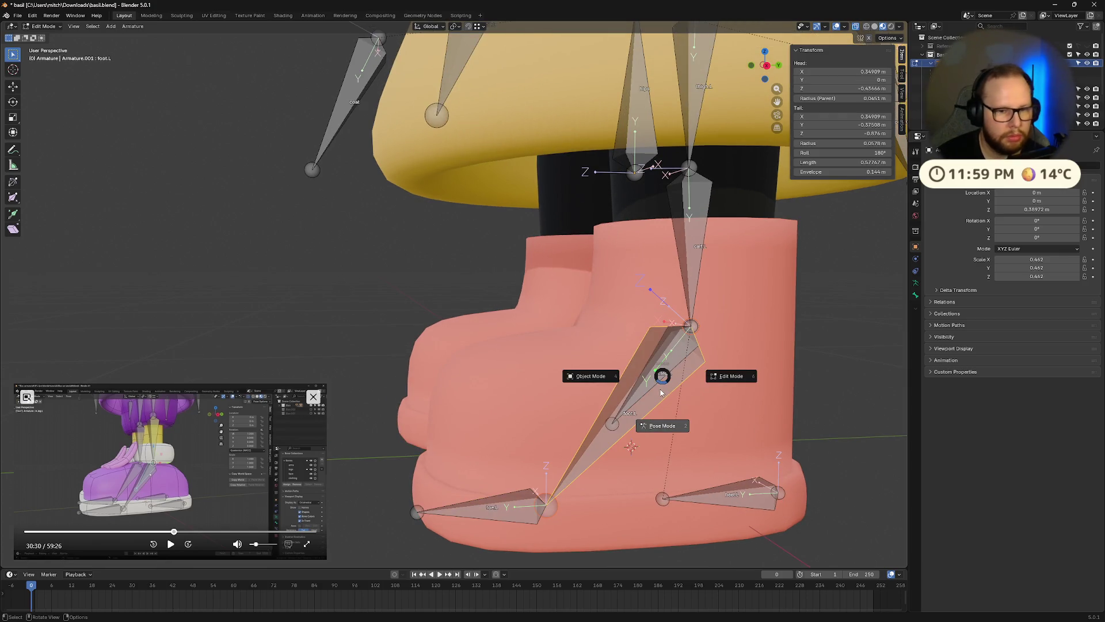
Switch to Pose Mode and test-move ik.leg.L, cancelling back to rest
{"action": "left_click", "coordinate": [668, 398]}
{"action": "key", "text": "g"}
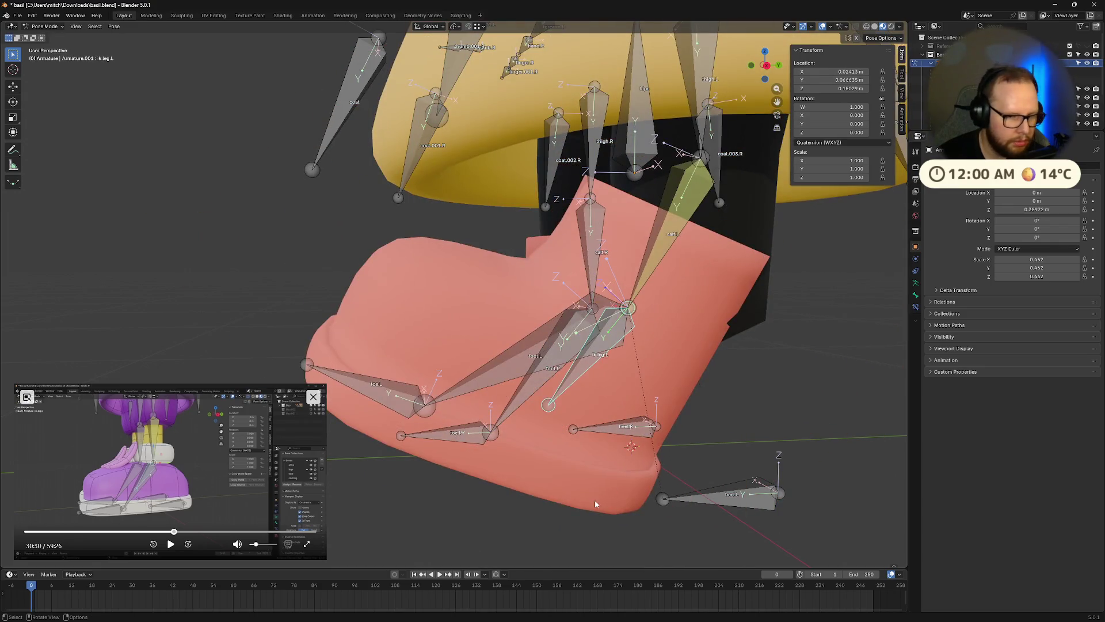
{"action": "key", "text": "Escape"}
Enlarge the reference tutorial, replay a short section, then shrink it away
{"action": "left_click_drag", "start_coordinate": [327, 384], "coordinate": [906, 56]}
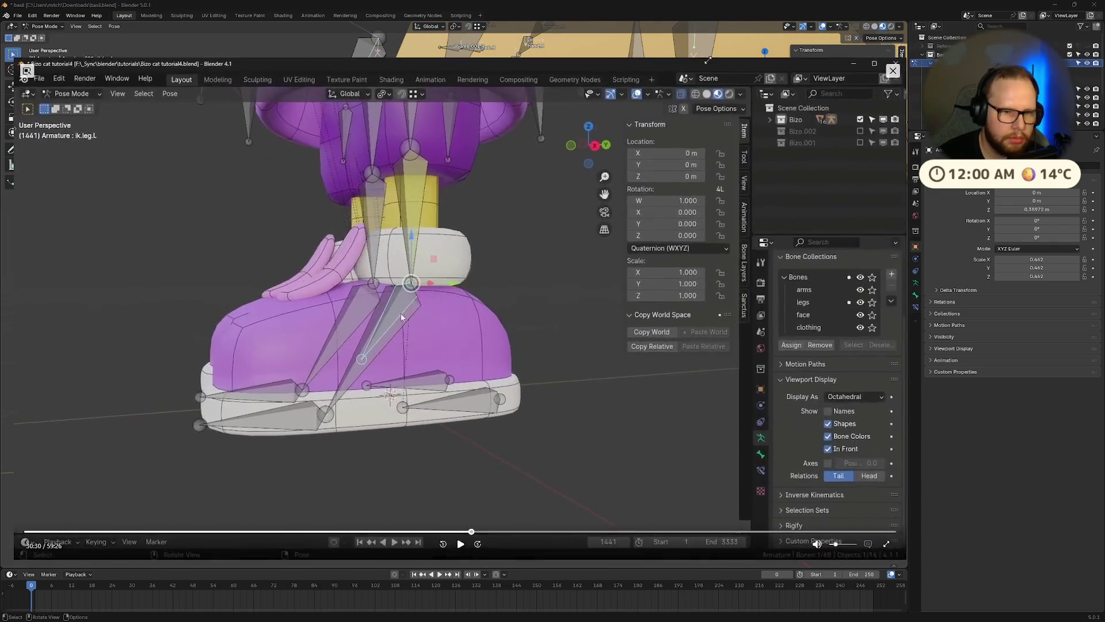
{"action": "left_click", "coordinate": [467, 532]}
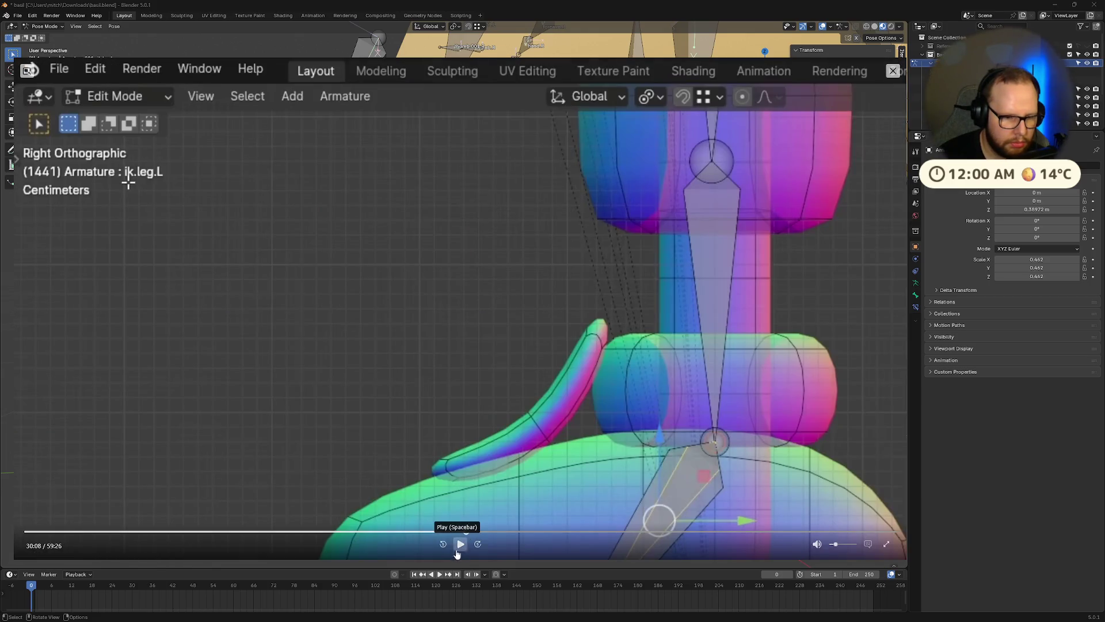
{"action": "left_click", "coordinate": [461, 544]}
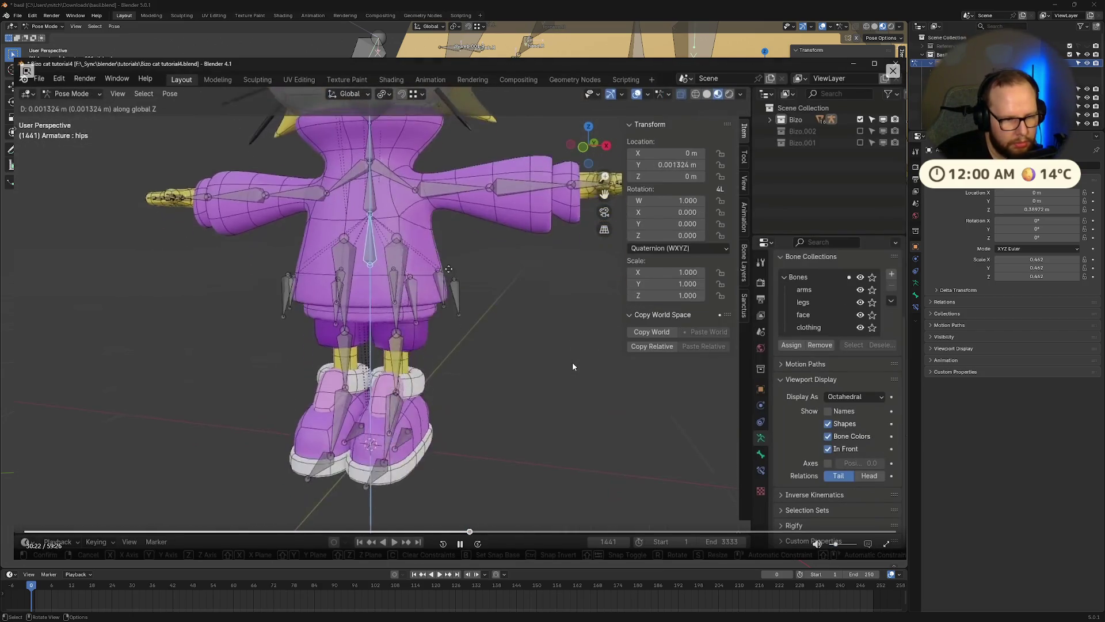
{"action": "left_click", "coordinate": [460, 544]}
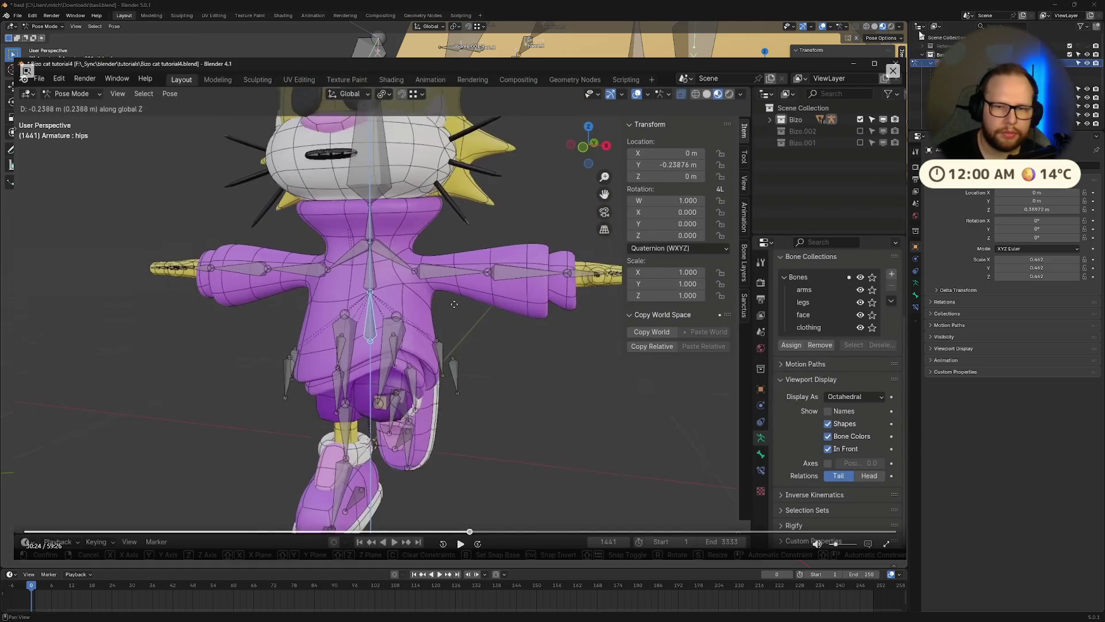
{"action": "mouse_move", "coordinate": [907, 58]}
{"action": "left_mouse_down"}
{"action": "mouse_move", "coordinate": [394, 332]}
{"action": "mouse_move", "coordinate": [285, 406]}
{"action": "left_mouse_up"}
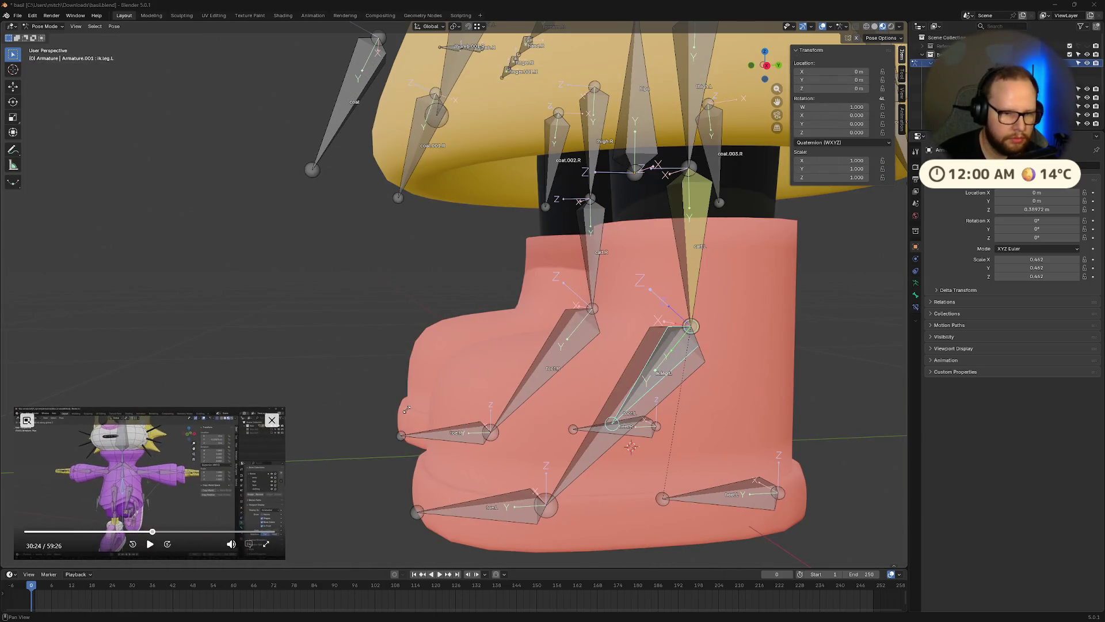
From a front view, test-move the hips vertically on Z, then cancel
{"action": "mouse_move", "coordinate": [824, 328]}
{"action": "middle_mouse_down"}
{"action": "mouse_move", "coordinate": [609, 339]}
{"action": "mouse_move", "coordinate": [518, 214]}
{"action": "middle_mouse_up"}
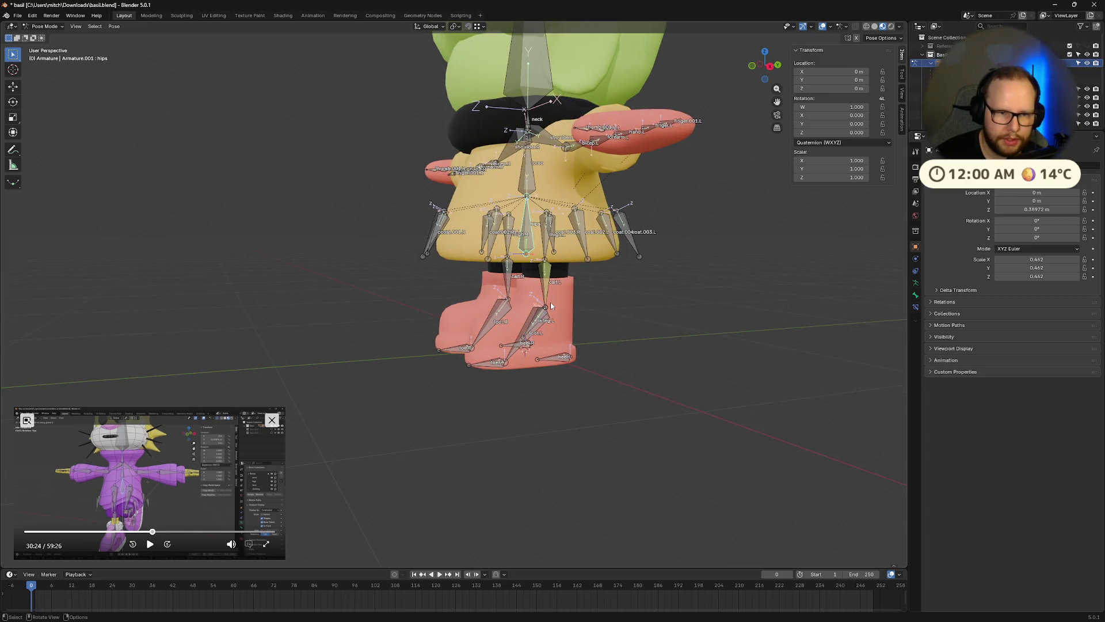
{"action": "key", "text": "g"}
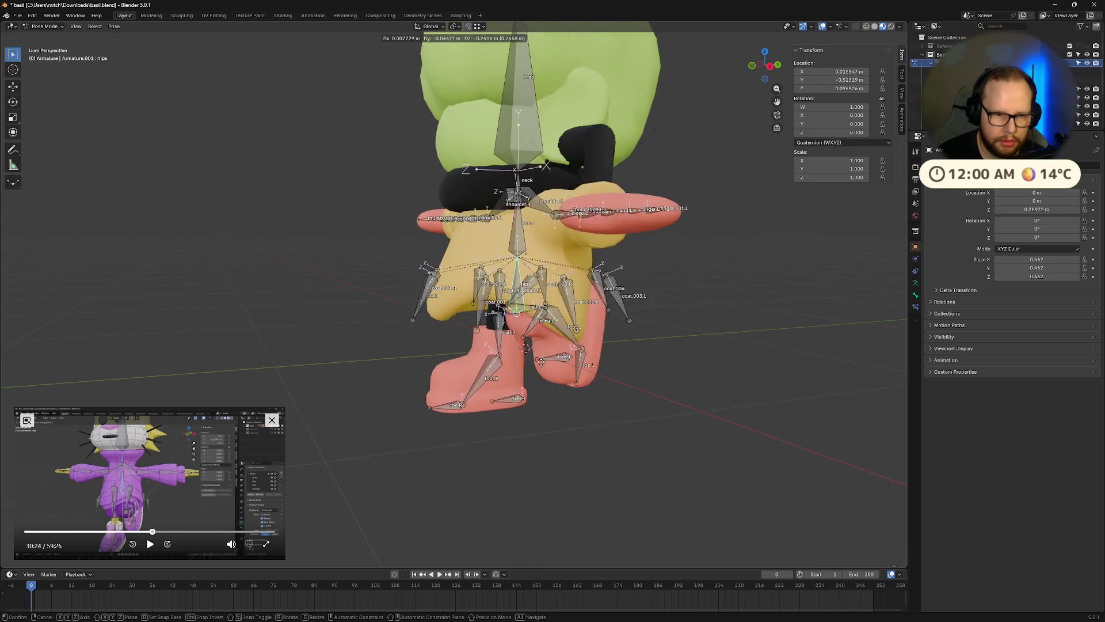
{"action": "key", "text": "z"}
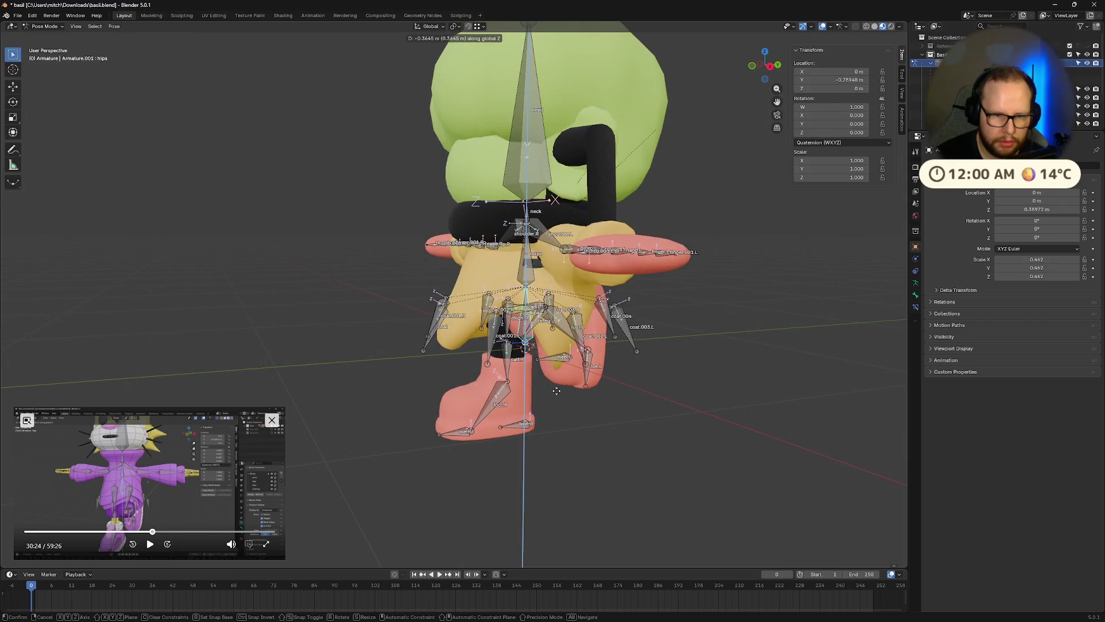
{"action": "right_click", "coordinate": [557, 391]}
Zoom in on the boots and play the enlarged tutorial's foot-rig section around 30:34
{"action": "mouse_move", "coordinate": [582, 379]}
{"action": "middle_mouse_down"}
{"action": "mouse_move", "coordinate": [637, 364]}
{"action": "mouse_move", "coordinate": [622, 397]}
{"action": "middle_mouse_up"}
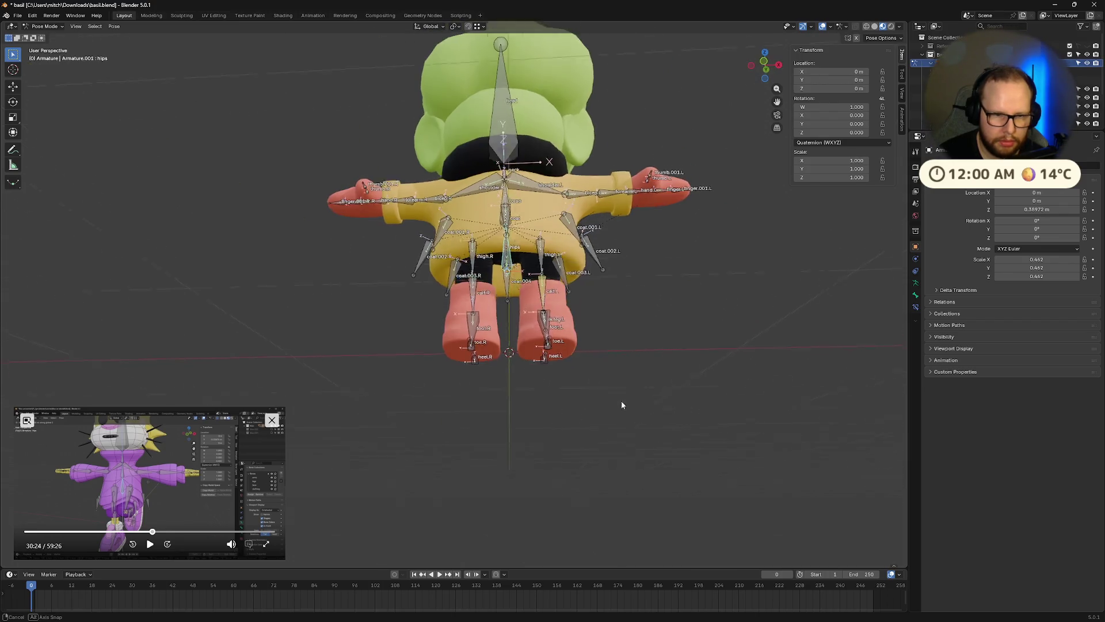
{"action": "scroll", "coordinate": [545, 426], "scroll_direction": "up", "scroll_amount": 5}
{"action": "scroll", "coordinate": [545, 430], "scroll_direction": "up", "scroll_amount": 3}
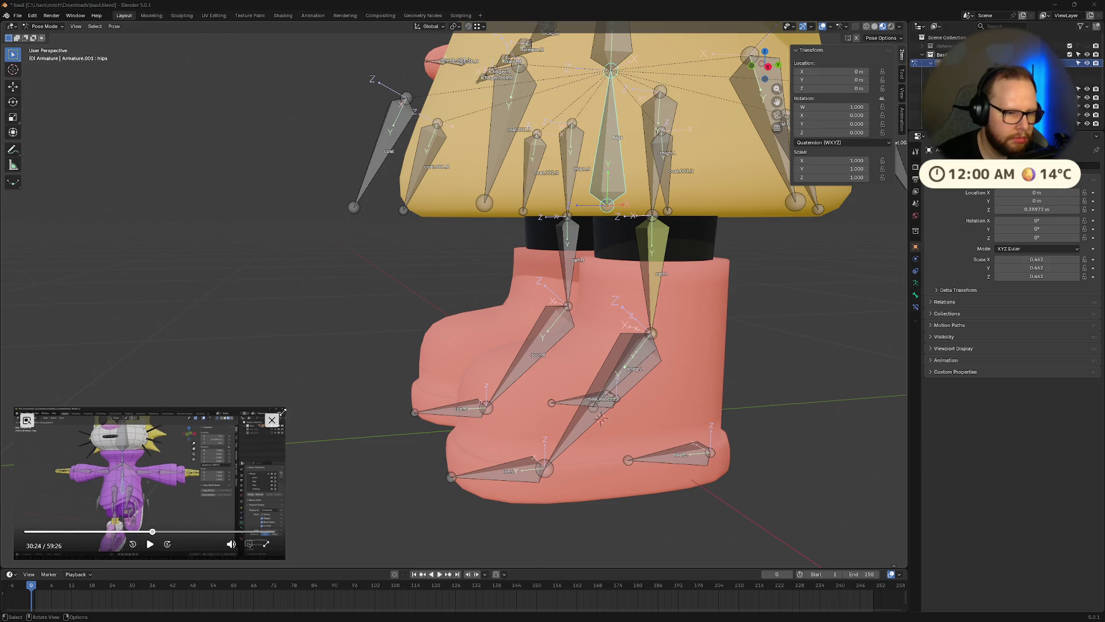
{"action": "left_click_drag", "start_coordinate": [284, 408], "coordinate": [629, 213]}
{"action": "left_click", "coordinate": [322, 544]}
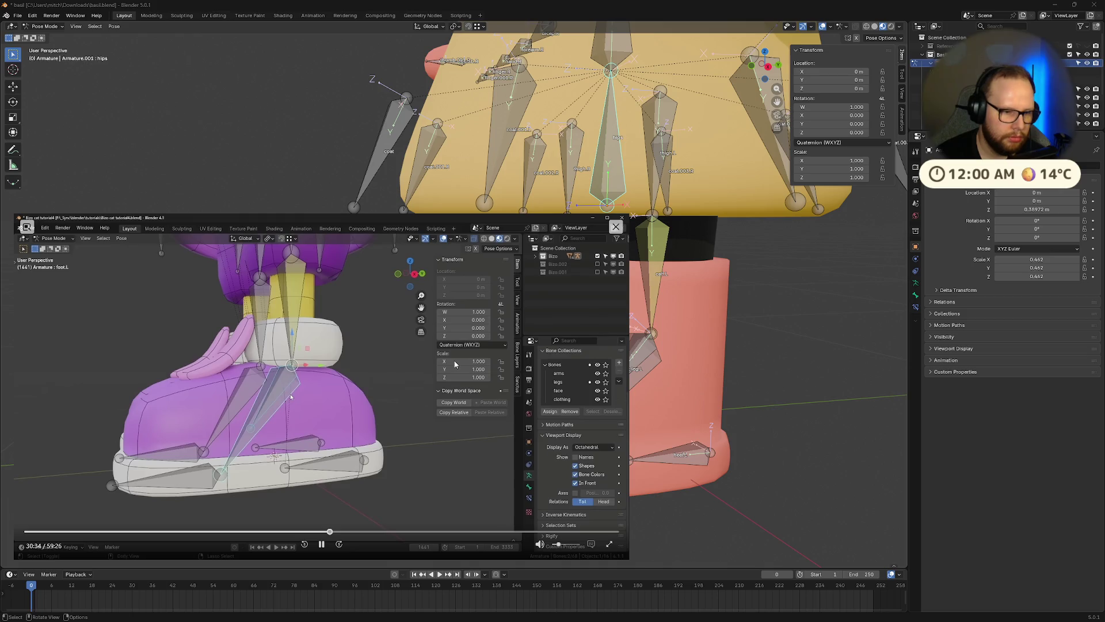
Shrink the video, then in Edit Mode select foot.L to check the foot bones
{"action": "mouse_move", "coordinate": [630, 215]}
{"action": "left_mouse_down"}
{"action": "mouse_move", "coordinate": [507, 235]}
{"action": "mouse_move", "coordinate": [333, 380]}
{"action": "left_mouse_up"}
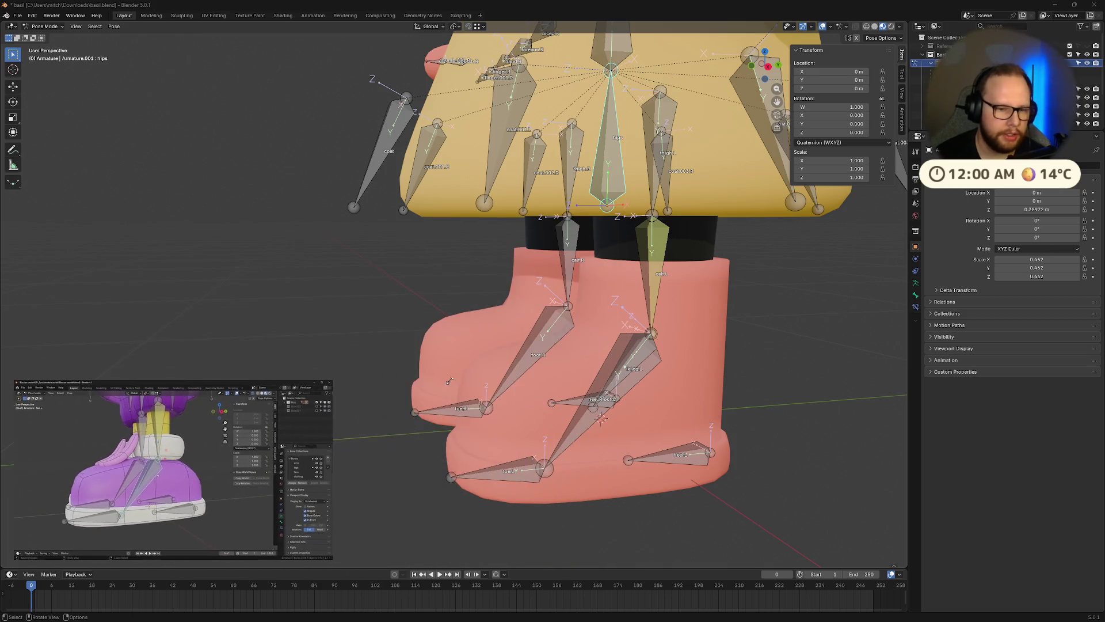
{"action": "left_click", "coordinate": [634, 366]}
{"action": "key", "text": "ctrl+Tab"}
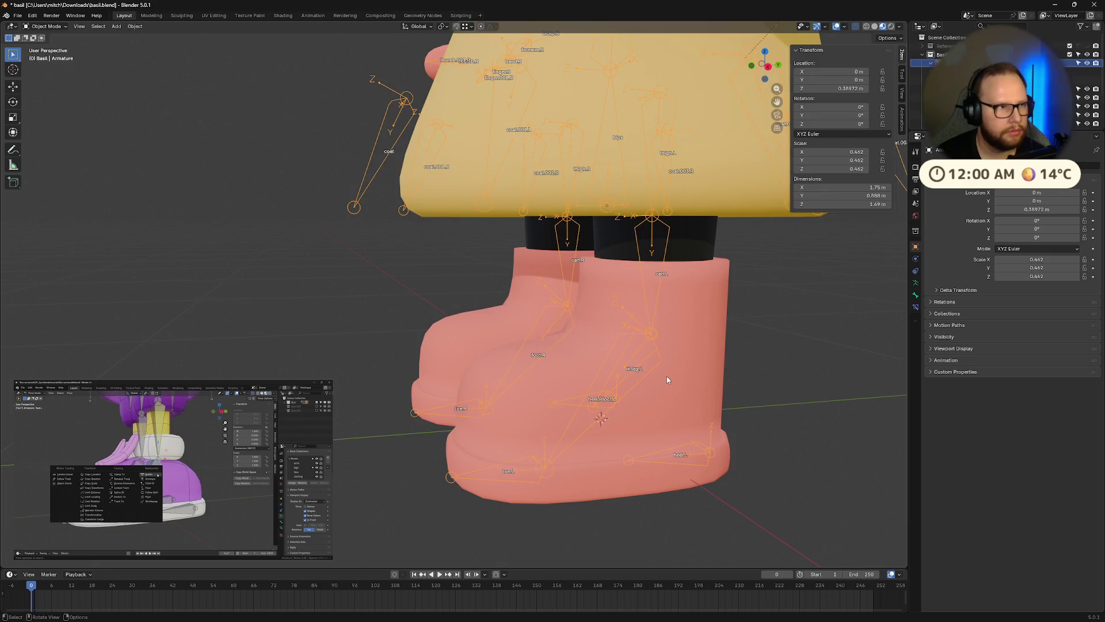
{"action": "key", "text": "Tab"}
{"action": "left_click", "coordinate": [638, 377]}
{"action": "left_click", "coordinate": [637, 377]}
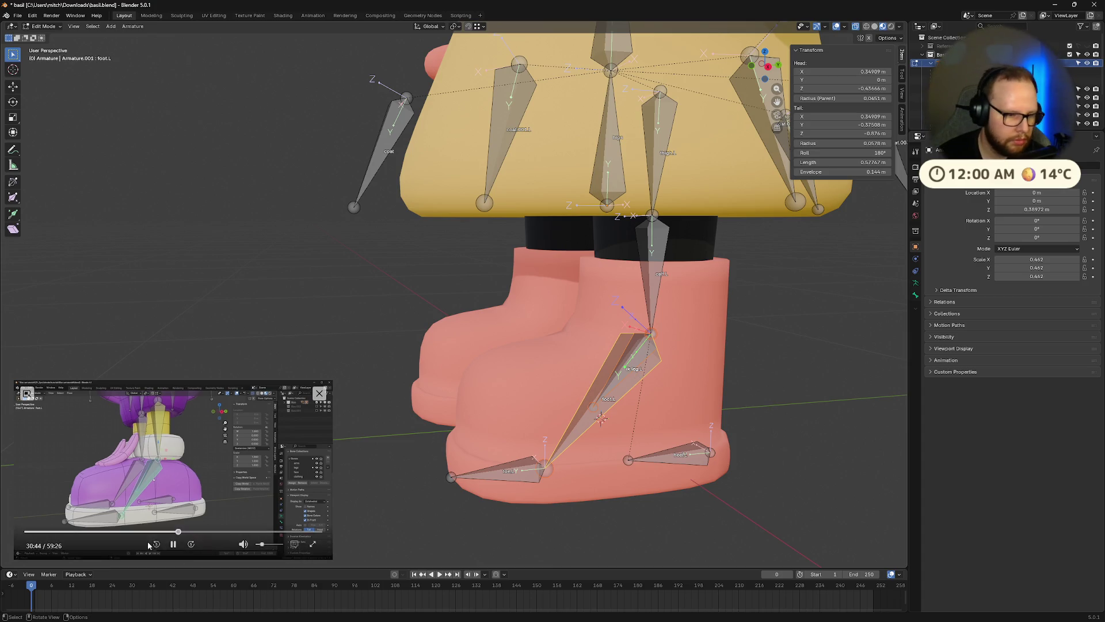
{"action": "key", "text": "a"}
{"action": "left_click", "coordinate": [743, 366]}
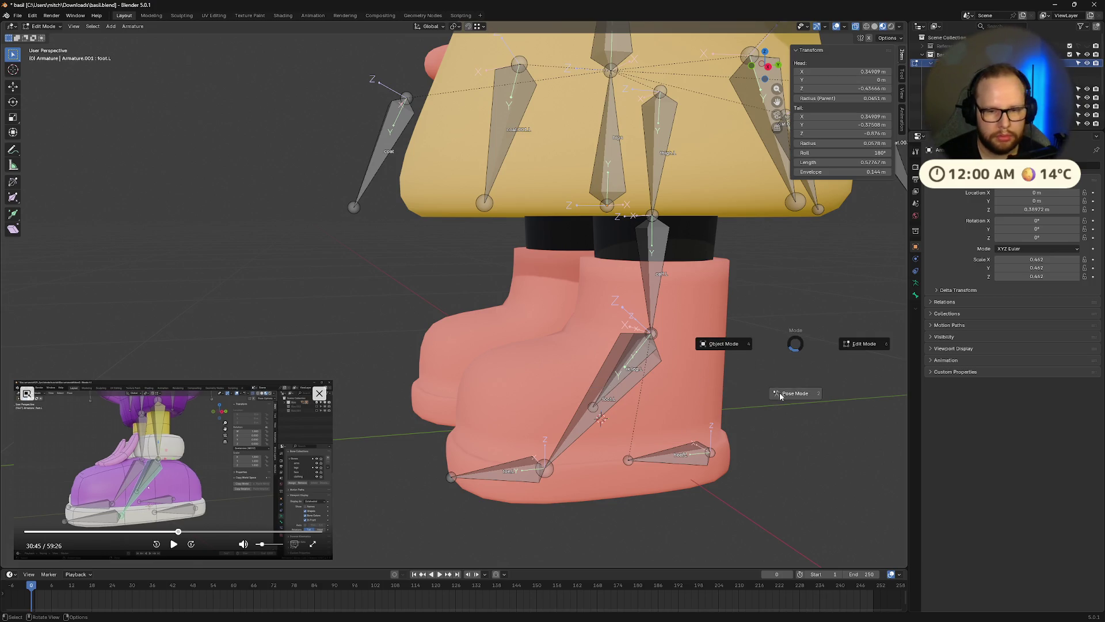
In Pose Mode, select ik.leg.L then foot.L and open Add Constraint (with Targets)
{"action": "key", "text": "ctrl+Tab"}
{"action": "left_click", "coordinate": [640, 363]}
{"action": "left_click", "coordinate": [640, 376], "text": "shift"}
{"action": "key", "text": "ctrl+shift+c"}
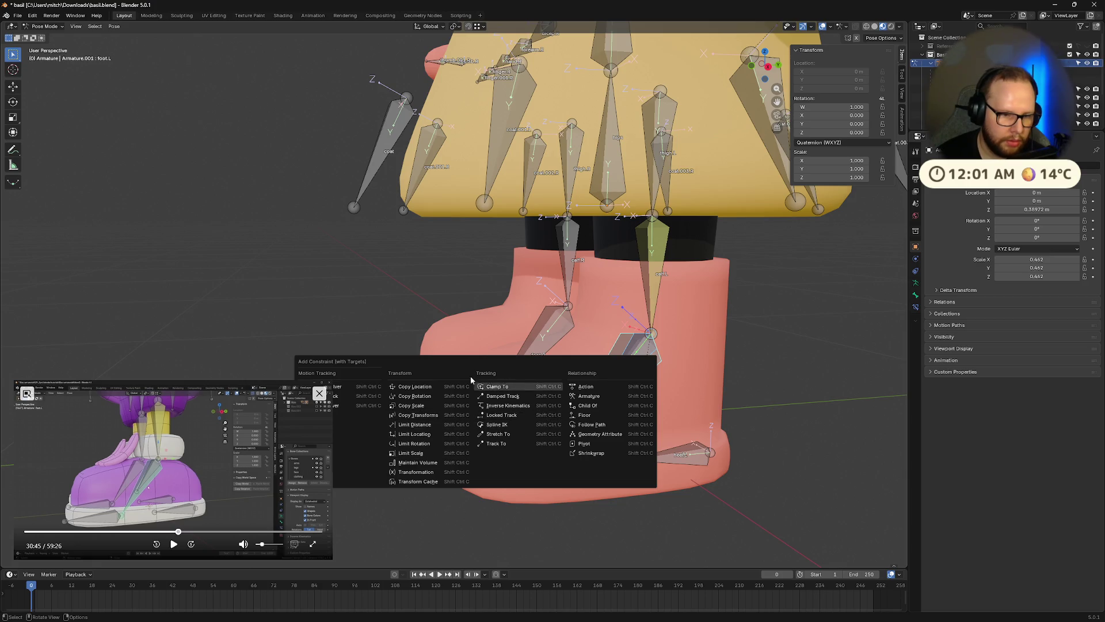
Give foot.L a Copy Rotation constraint targeting ik.leg.L, checking the tutorial clip
{"action": "left_click", "coordinate": [434, 396]}
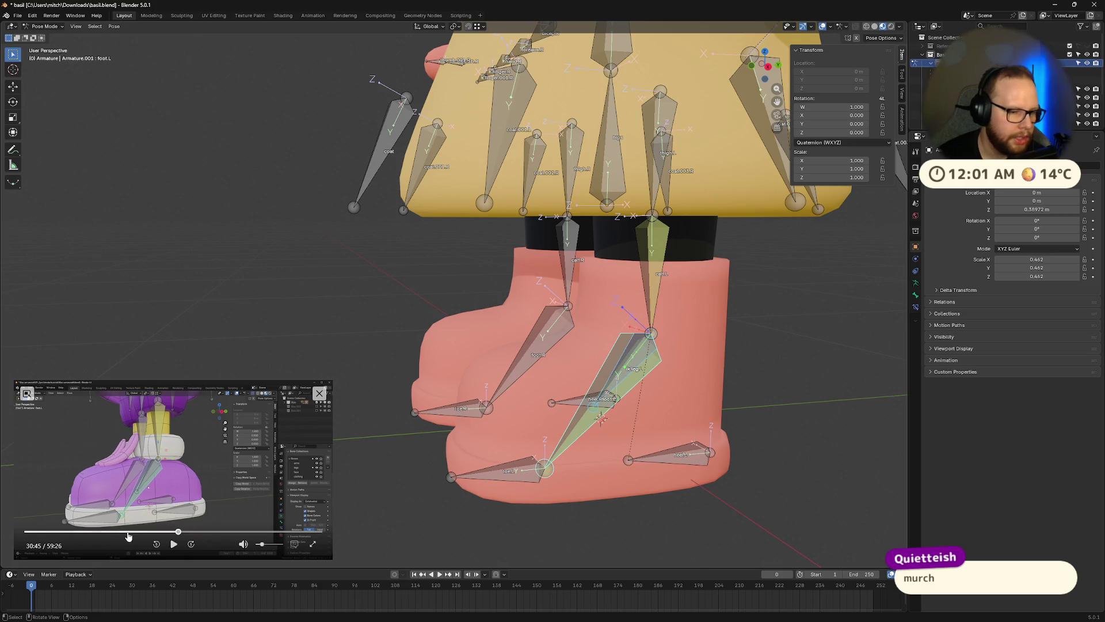
{"action": "left_click", "coordinate": [173, 544]}
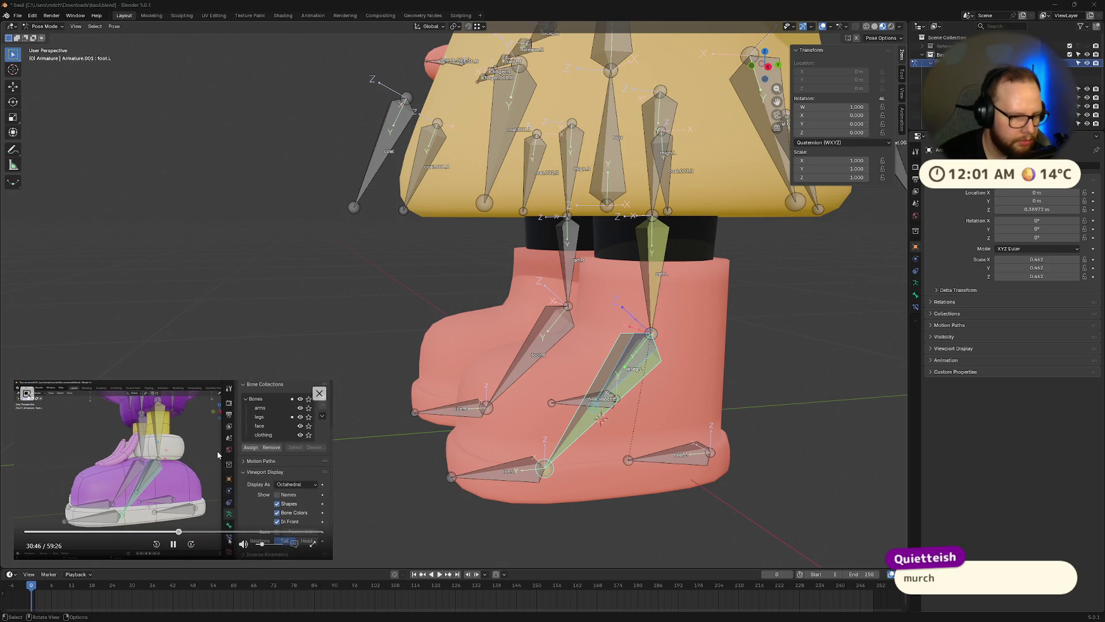
{"action": "key", "text": "Left"}
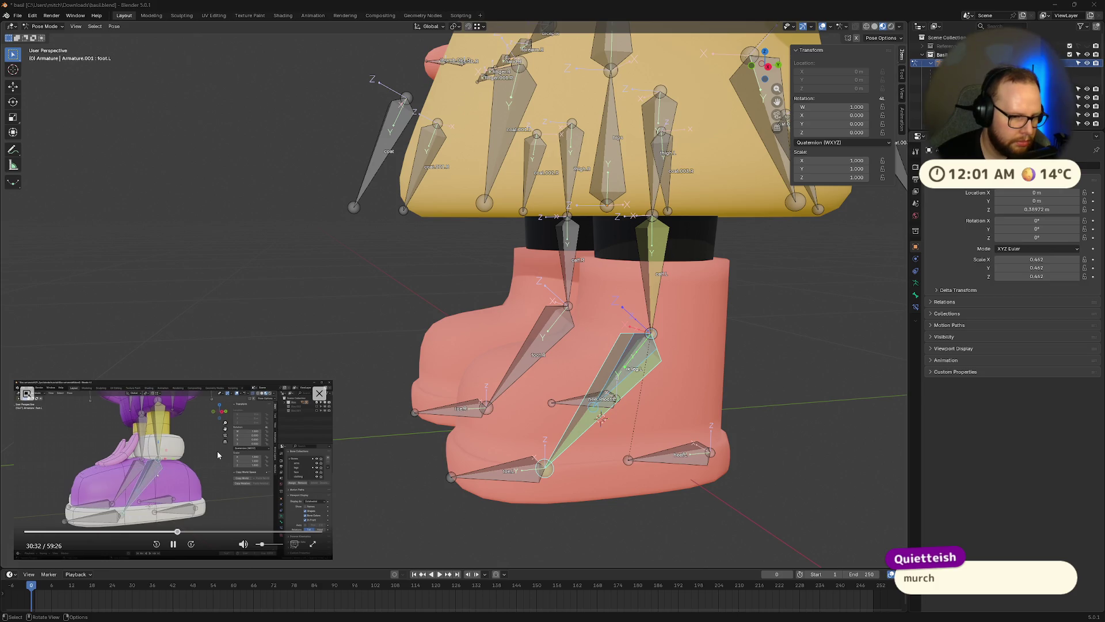
{"action": "key", "text": "Right"}
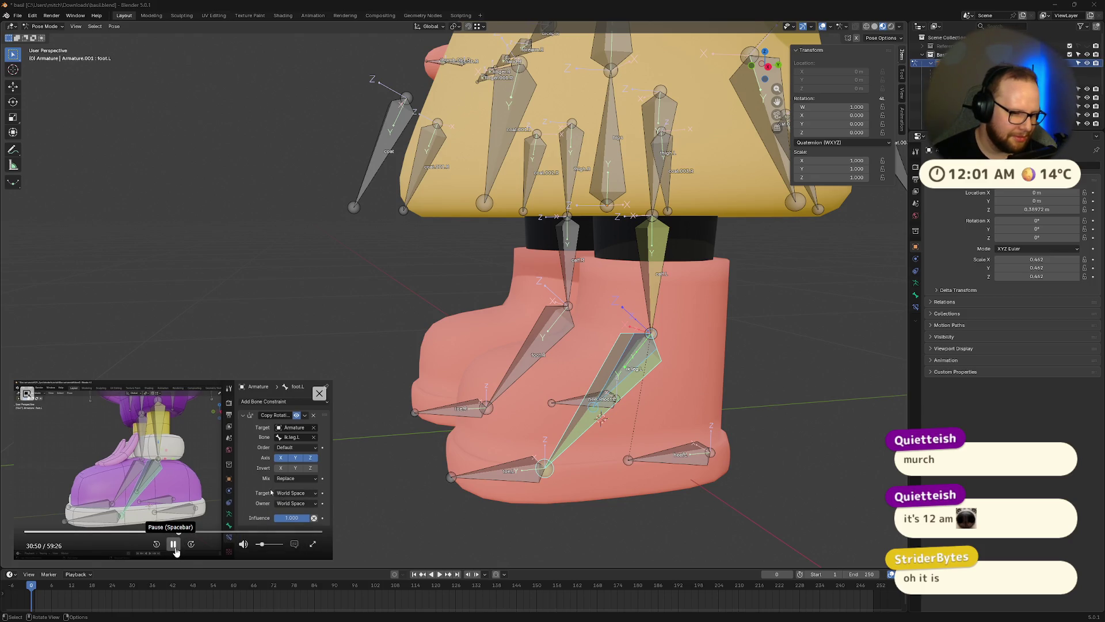
{"action": "left_click", "coordinate": [174, 548]}
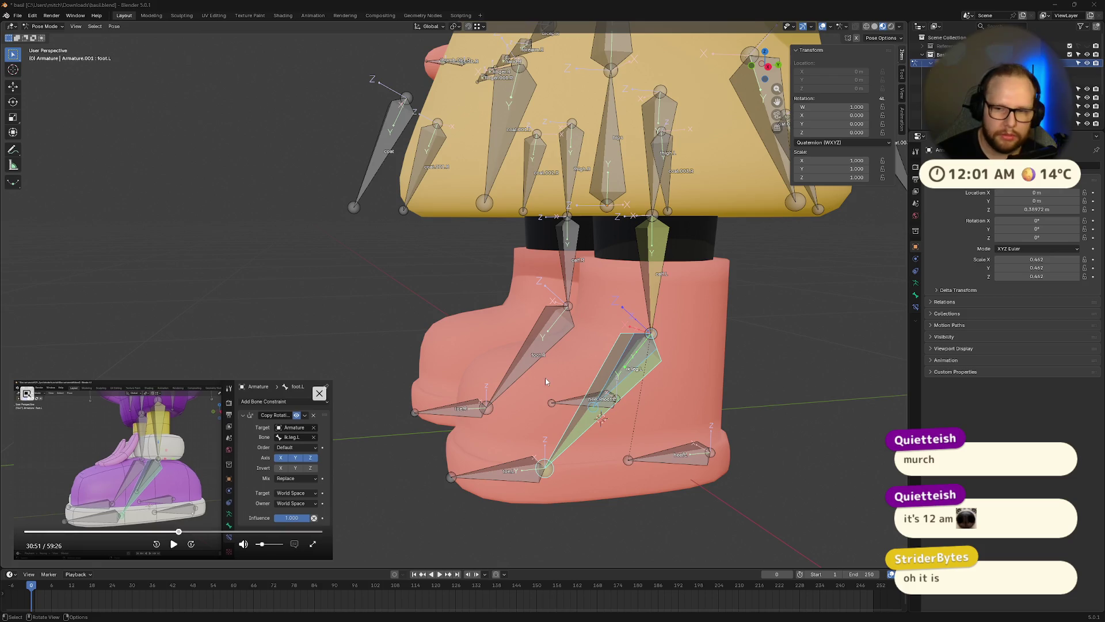
Show foot.L's Bone Constraint properties, then select the hips and zoom out
{"action": "left_click", "coordinate": [917, 307]}
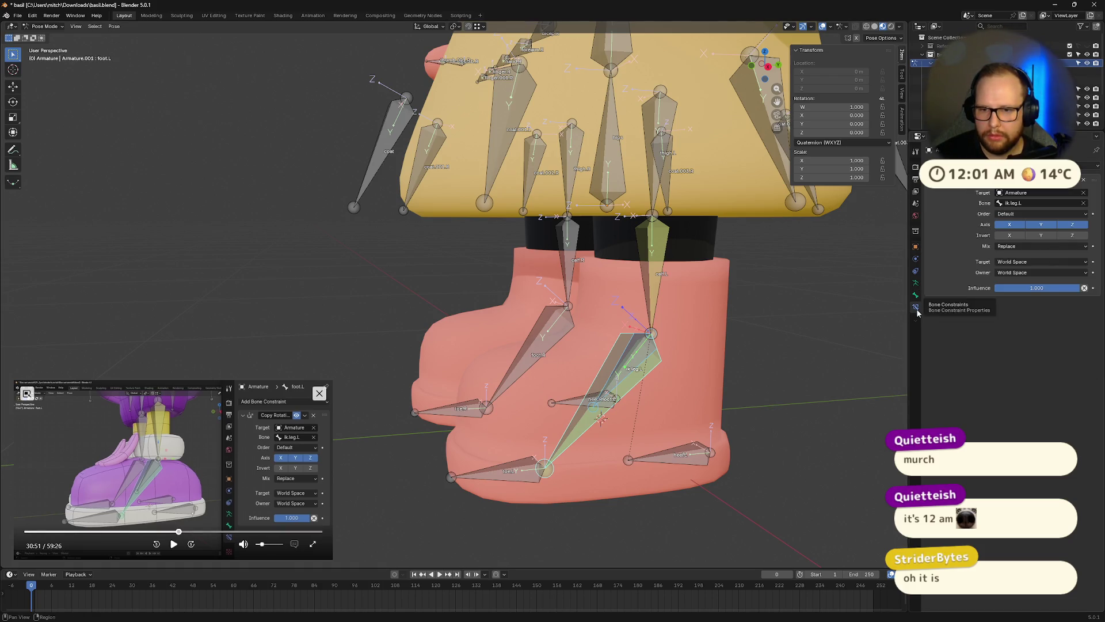
{"action": "left_click", "coordinate": [655, 277]}
{"action": "scroll", "coordinate": [633, 317], "scroll_direction": "down", "scroll_amount": 3}
{"action": "mouse_move", "coordinate": [633, 316]}
{"action": "middle_mouse_down"}
{"action": "mouse_move", "coordinate": [602, 349]}
{"action": "mouse_move", "coordinate": [637, 360]}
{"action": "middle_mouse_up"}
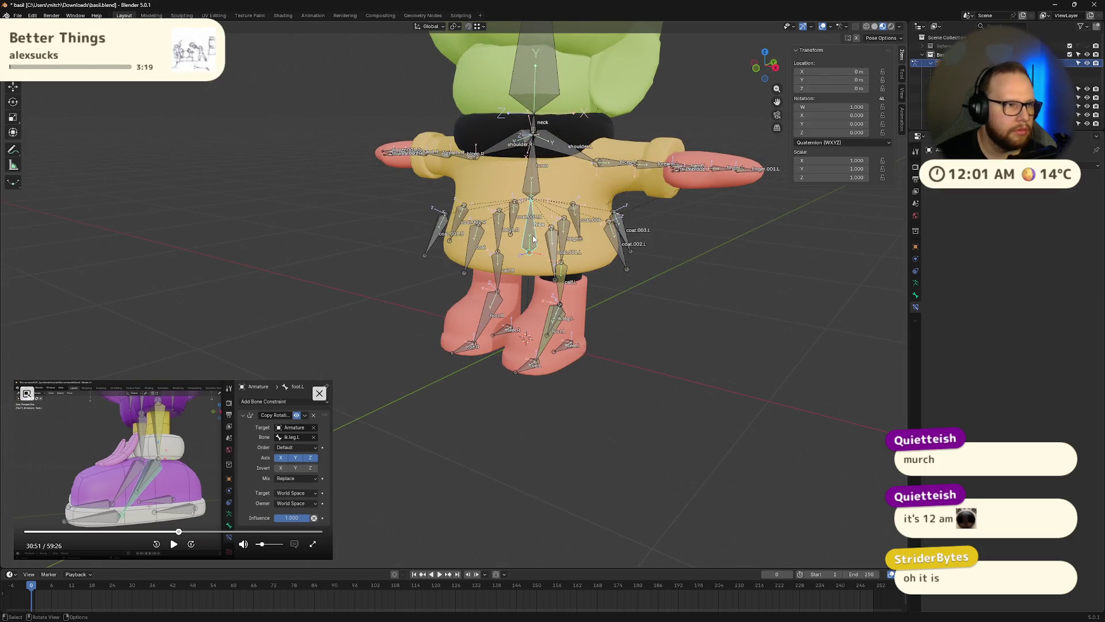
Move the hips to shift the whole rig, then reset them with Alt+G
{"action": "key", "text": "g"}
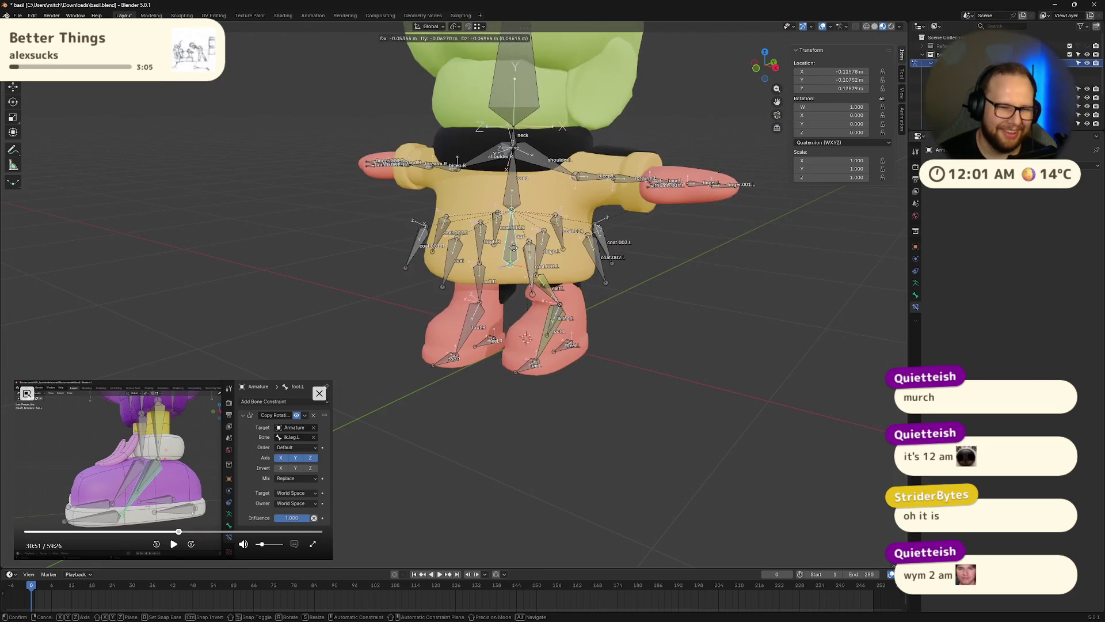
{"action": "left_click", "coordinate": [633, 351]}
{"action": "key", "text": "alt+g"}
From other orbit angles, repeat the hips move and Alt+G reset
{"action": "mouse_move", "coordinate": [716, 330]}
{"action": "middle_mouse_down"}
{"action": "mouse_move", "coordinate": [651, 309]}
{"action": "mouse_move", "coordinate": [648, 293]}
{"action": "middle_mouse_up"}
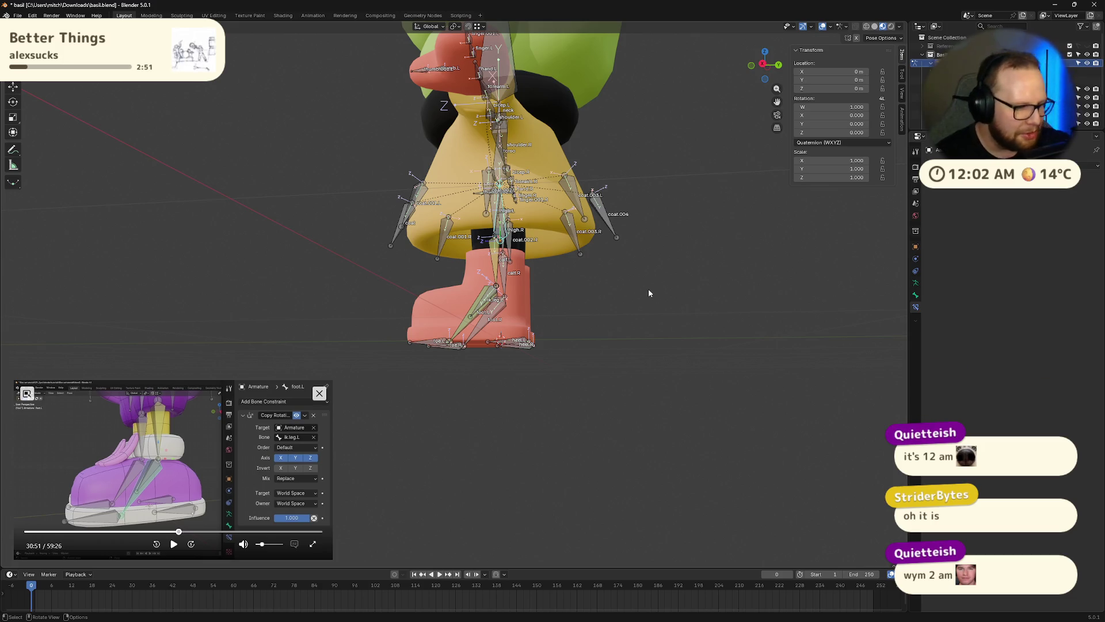
{"action": "mouse_move", "coordinate": [648, 293]}
{"action": "middle_mouse_down"}
{"action": "mouse_move", "coordinate": [460, 293]}
{"action": "mouse_move", "coordinate": [467, 287]}
{"action": "middle_mouse_up"}
{"action": "key", "text": "g"}
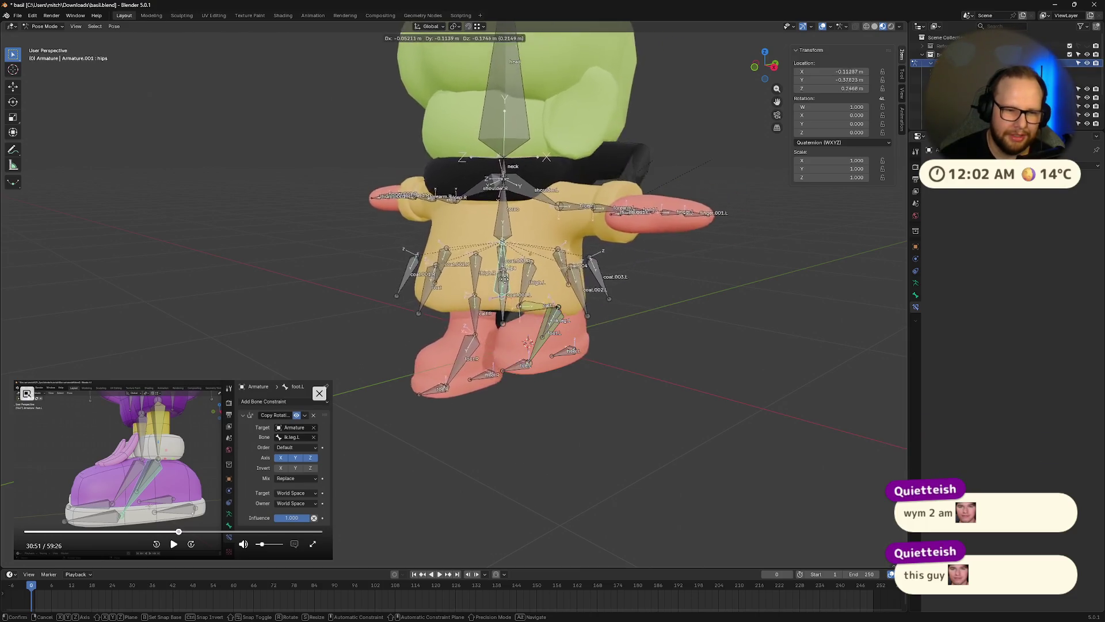
{"action": "left_click", "coordinate": [619, 240]}
{"action": "key", "text": "alt+g"}
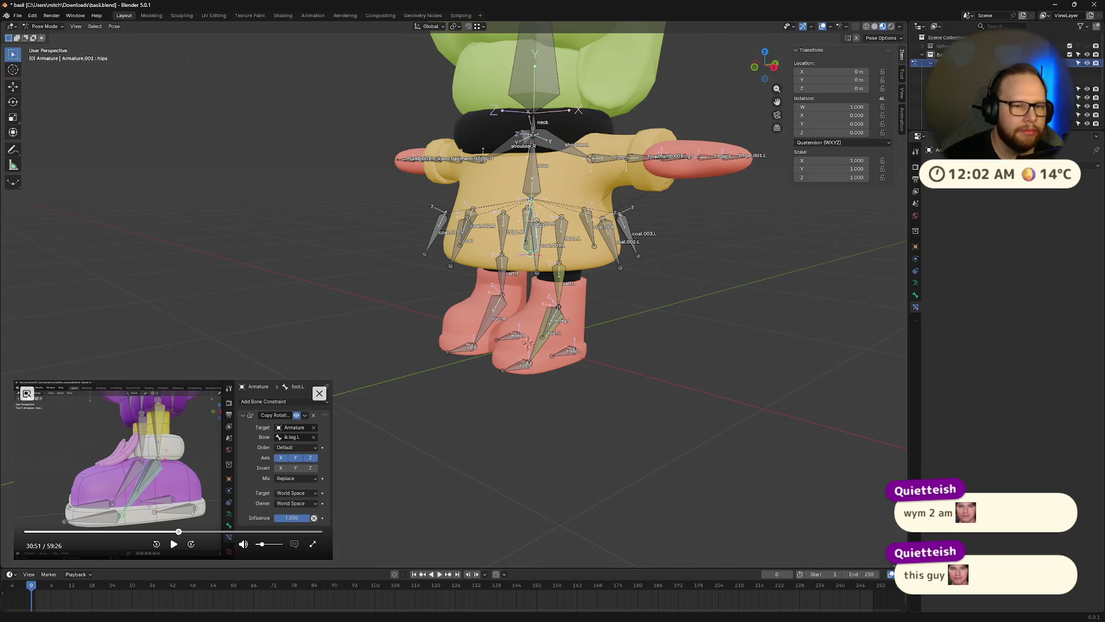
{"action": "scroll", "coordinate": [395, 456], "scroll_direction": "up", "scroll_amount": 1}
{"action": "left_click", "coordinate": [173, 544]}
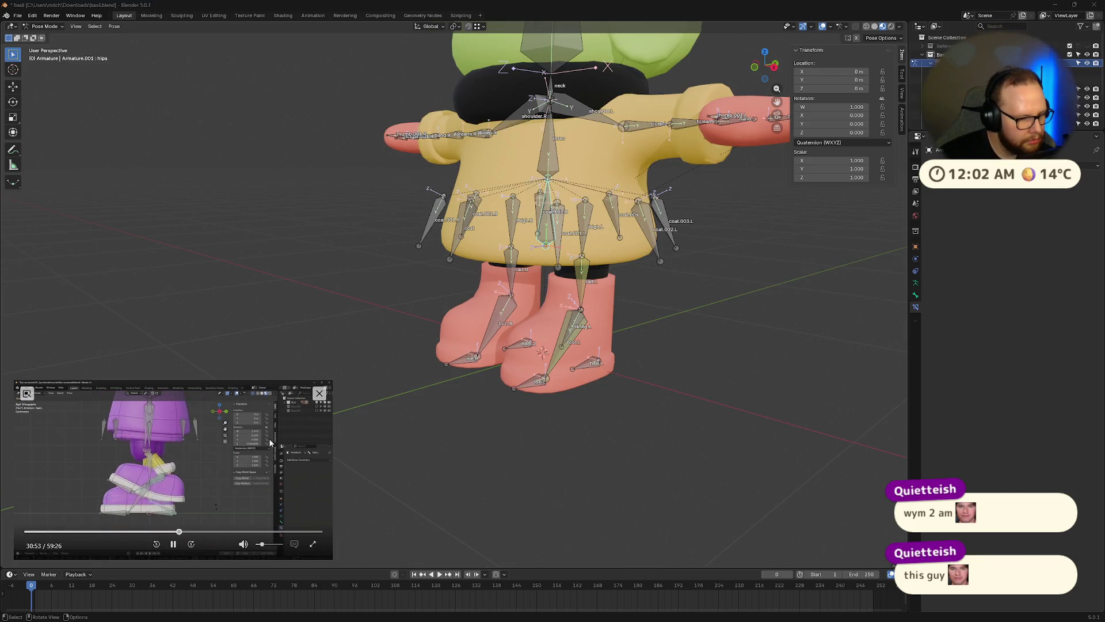
Test rotating heel.L on the Z and X axes, cancelling both rotations
{"action": "left_click", "coordinate": [173, 544]}
{"action": "middle_click_drag", "start_coordinate": [653, 433], "coordinate": [534, 390]}
{"action": "left_click", "coordinate": [537, 391]}
{"action": "key", "text": "r"}
{"action": "key", "text": "z"}
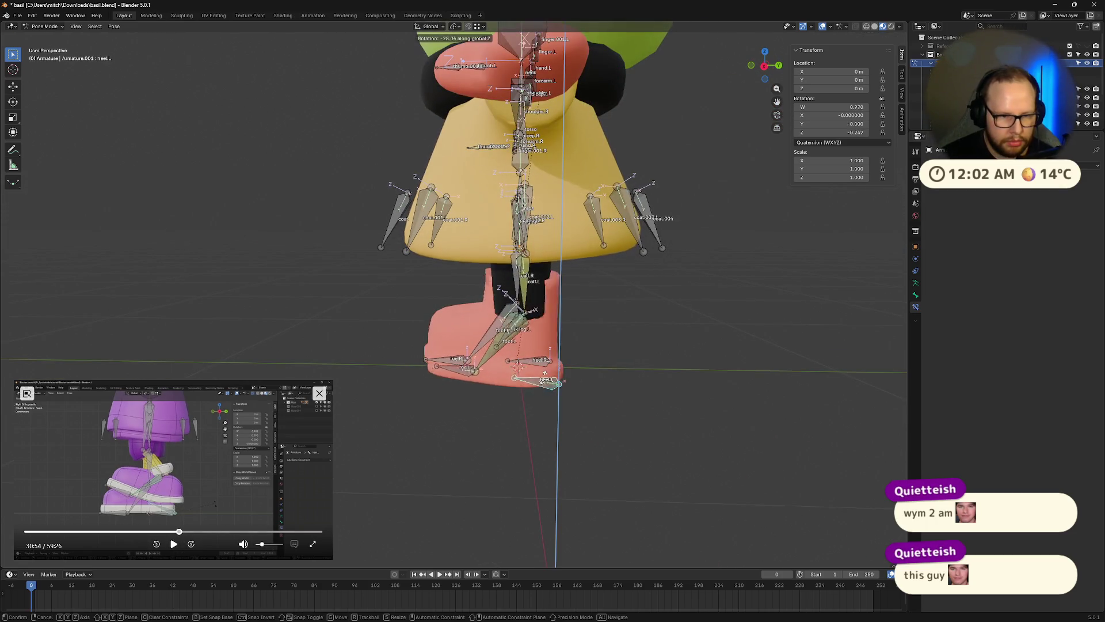
{"action": "key", "text": "Escape"}
{"action": "key", "text": "r"}
{"action": "key", "text": "x"}
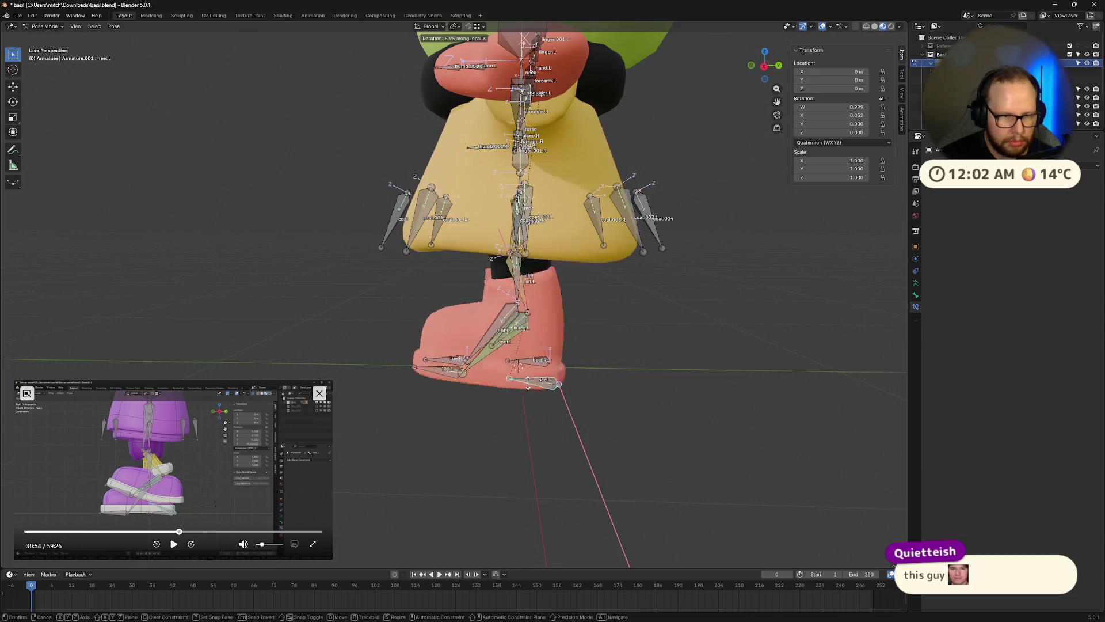
{"action": "key", "text": "Escape"}
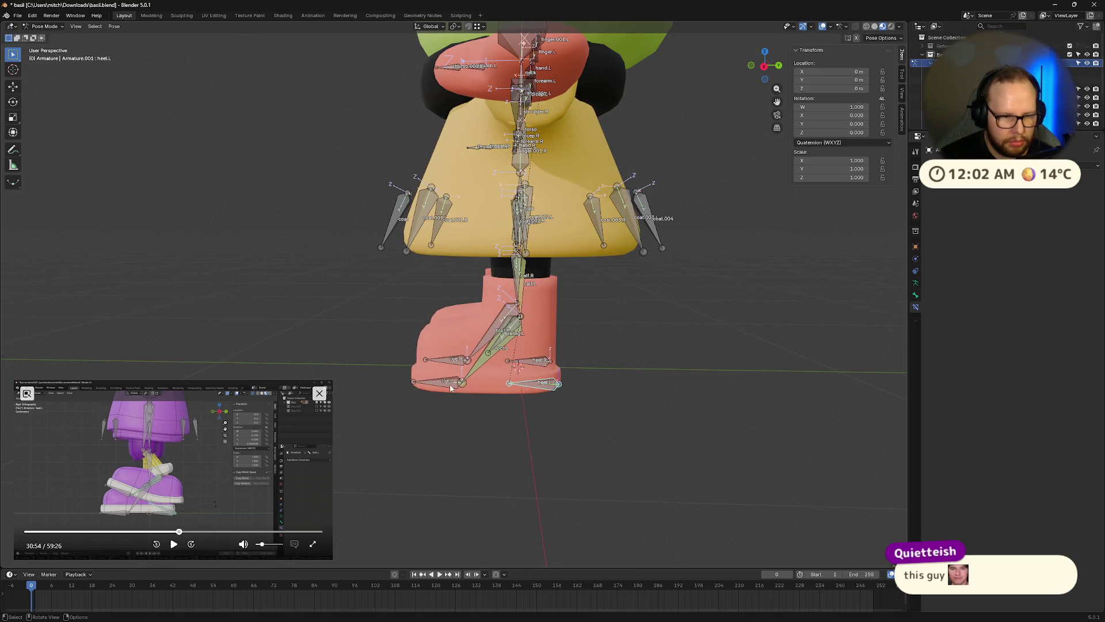
Rotate toe.L on X, clear it with Alt+R, and deselect all bones
{"action": "left_click", "coordinate": [448, 382]}
{"action": "key", "text": "r"}
{"action": "key", "text": "x"}
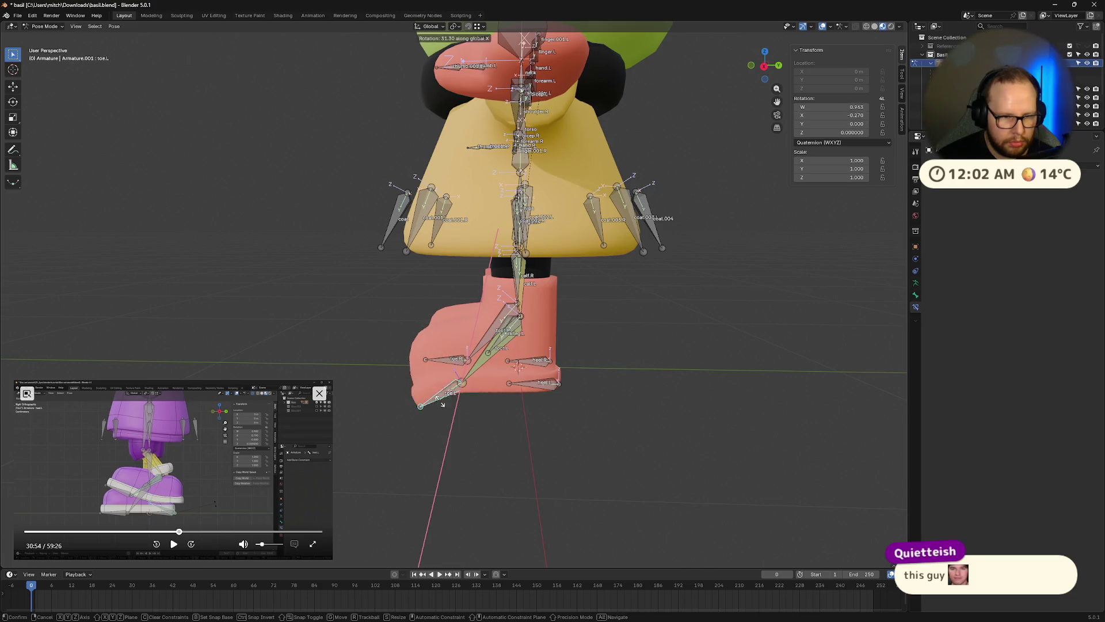
{"action": "left_click", "coordinate": [518, 396]}
{"action": "mouse_move", "coordinate": [518, 396]}
{"action": "middle_mouse_down"}
{"action": "mouse_move", "coordinate": [540, 388]}
{"action": "mouse_move", "coordinate": [549, 428]}
{"action": "middle_mouse_up"}
{"action": "key", "text": "alt+r"}
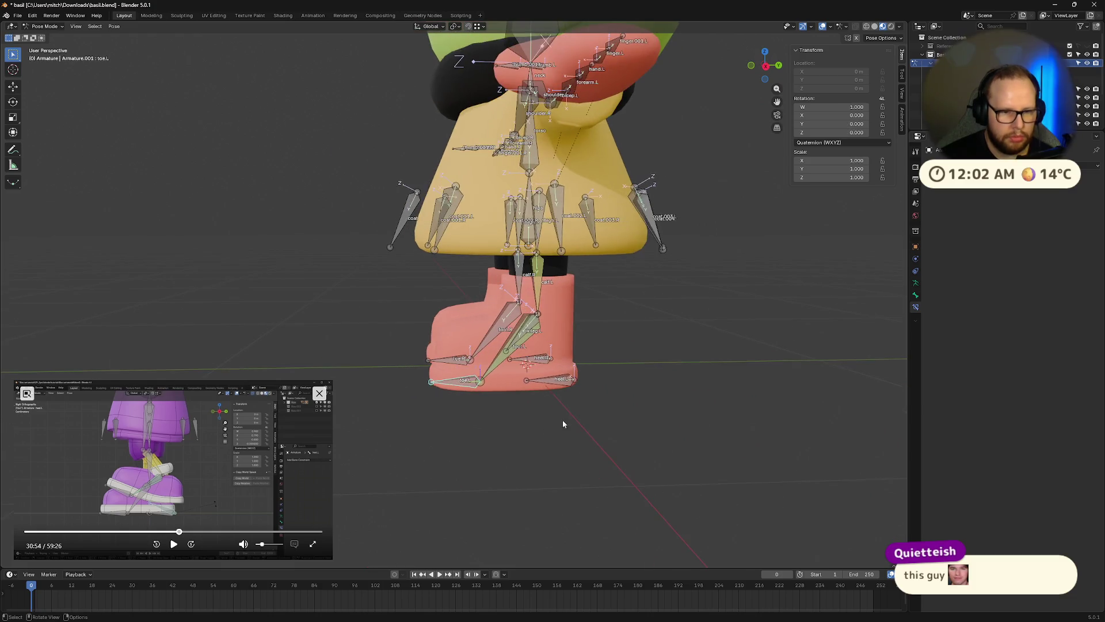
{"action": "key", "text": "a"}
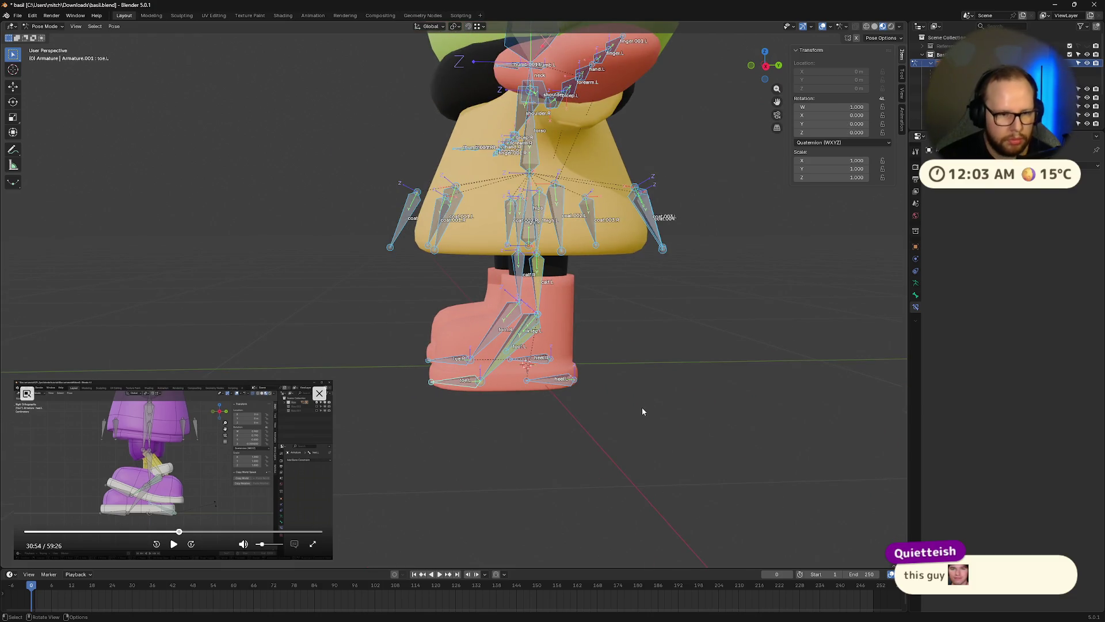
{"action": "key", "text": "alt+a"}
{"action": "left_click", "coordinate": [174, 544]}
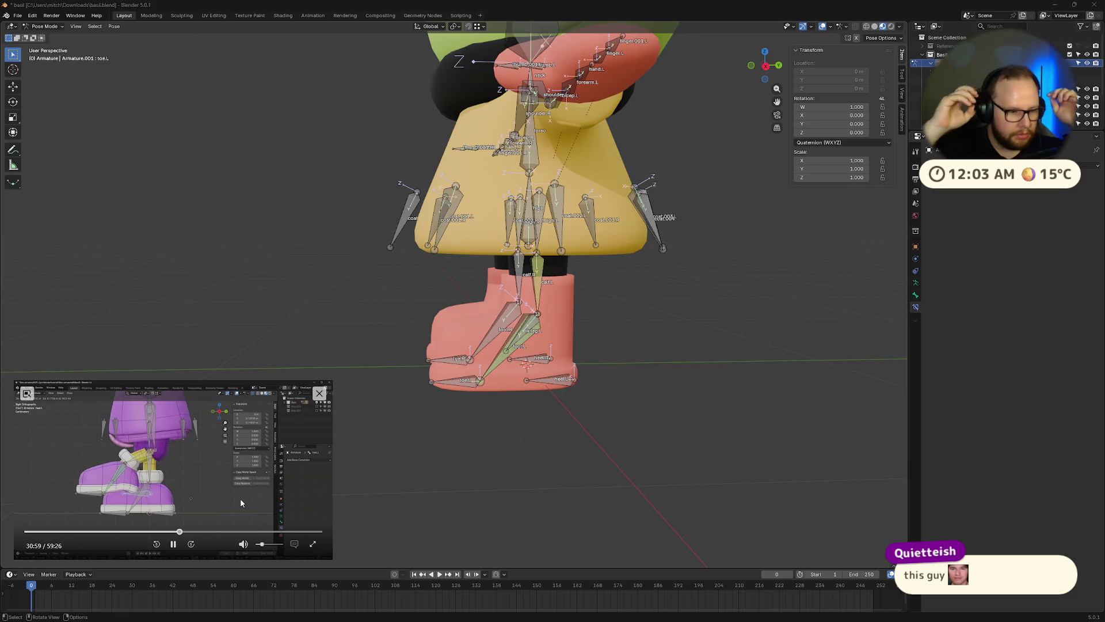
Rotate foot.L, then move the ik.leg.L control slightly higher to test the left leg IK
{"action": "left_click", "coordinate": [174, 544]}
{"action": "scroll", "coordinate": [587, 317], "scroll_direction": "up", "scroll_amount": 8}
{"action": "mouse_move", "coordinate": [587, 316]}
{"action": "middle_mouse_down"}
{"action": "mouse_move", "coordinate": [630, 326]}
{"action": "mouse_move", "coordinate": [610, 339]}
{"action": "middle_mouse_up"}
{"action": "scroll", "coordinate": [610, 340], "scroll_direction": "down", "scroll_amount": 6}
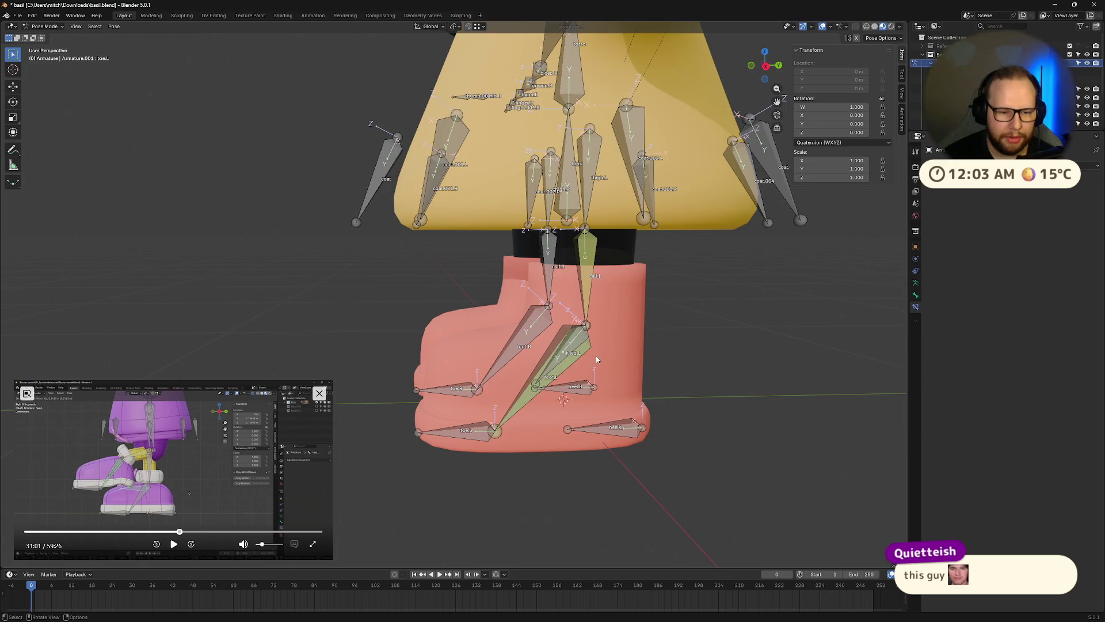
{"action": "left_click", "coordinate": [513, 413]}
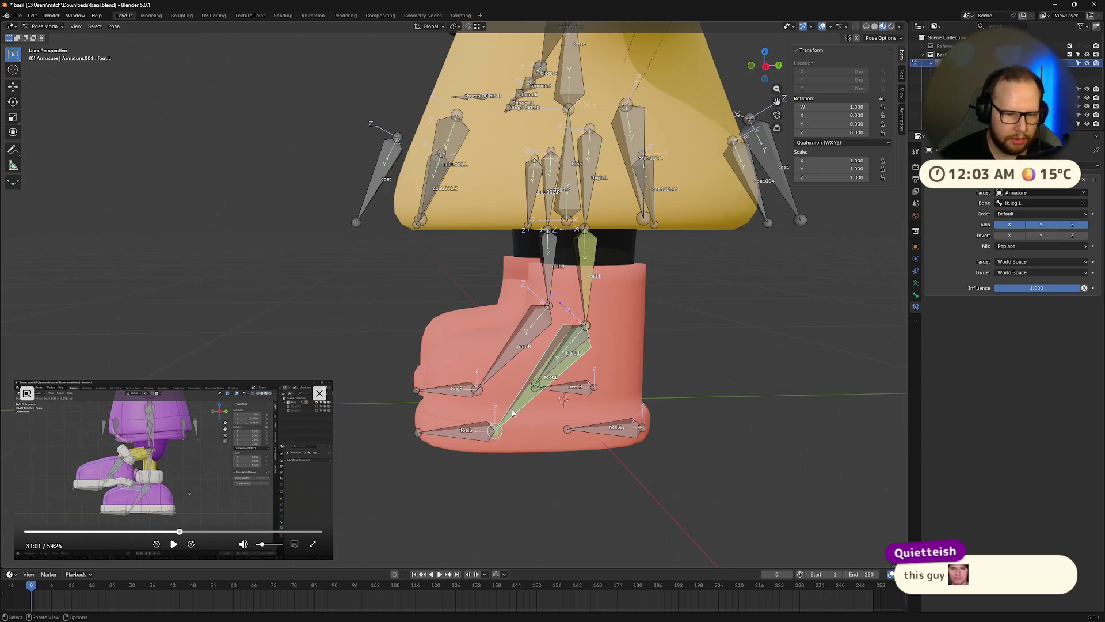
{"action": "key", "text": "r"}
{"action": "left_click", "coordinate": [532, 368]}
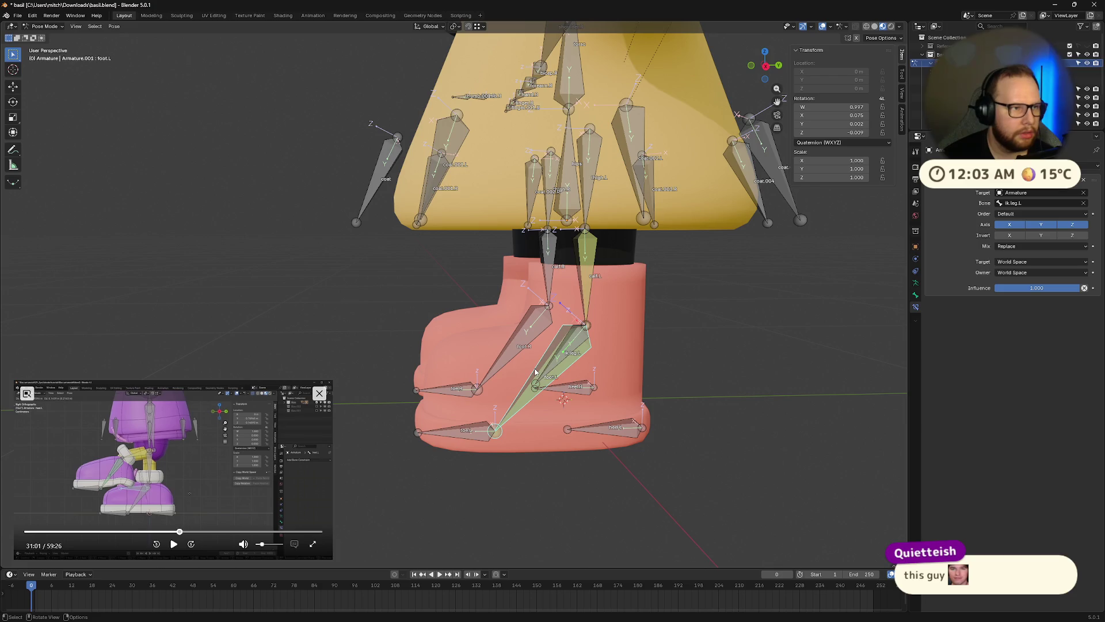
{"action": "left_click", "coordinate": [568, 349]}
{"action": "key", "text": "g"}
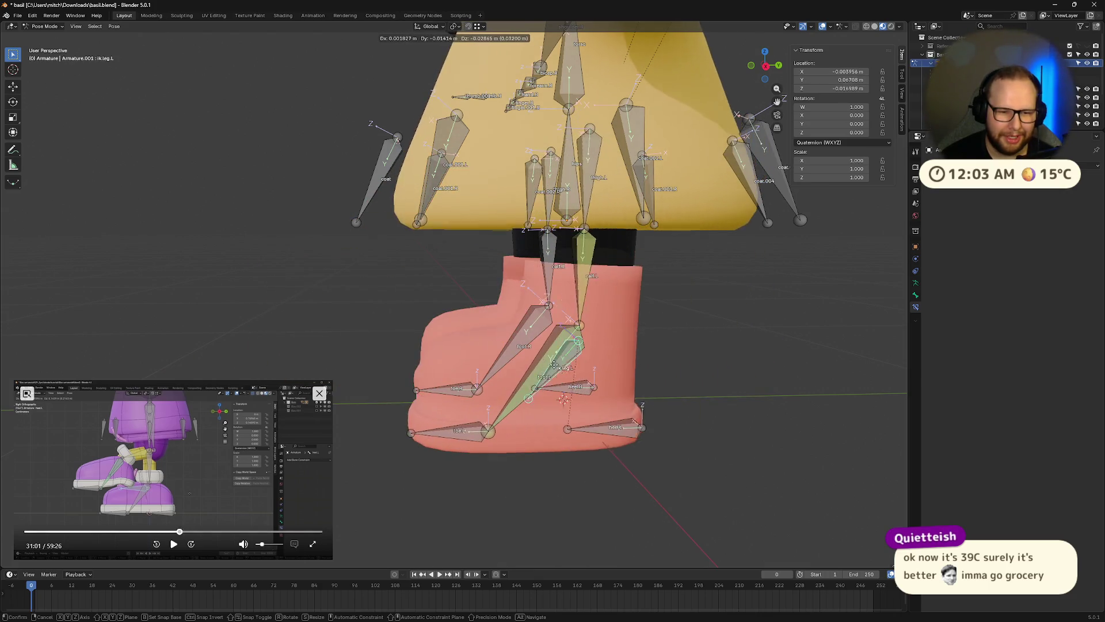
{"action": "left_click", "coordinate": [567, 353]}
Clear all bones back to the rest pose, then select thigh.L and calf.L to check IK
{"action": "key", "text": "a"}
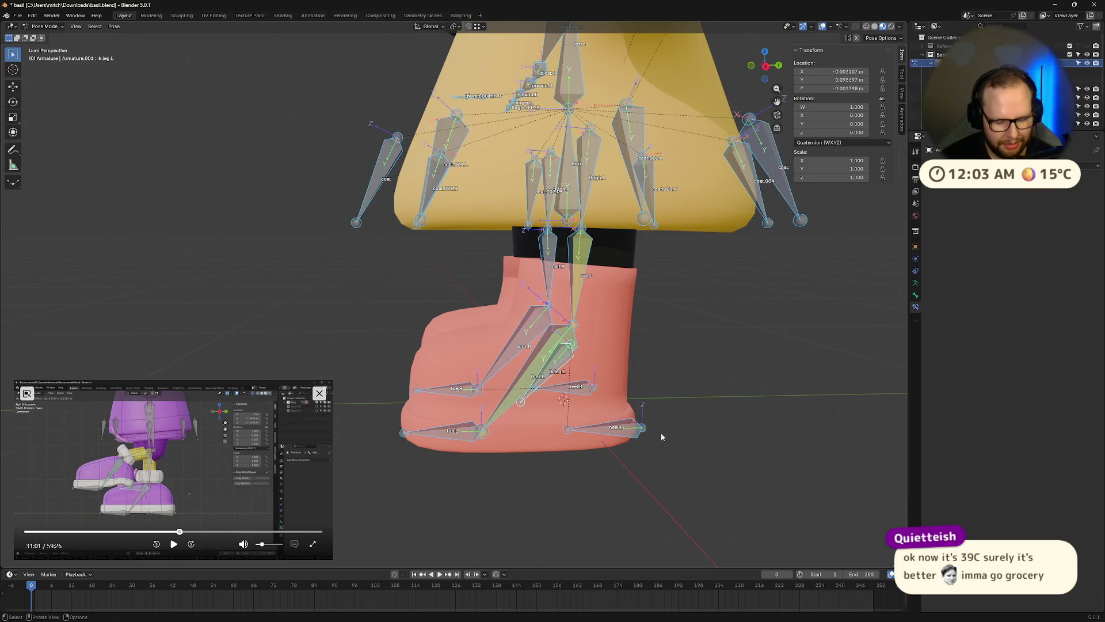
{"action": "key", "text": "alt+g"}
{"action": "key", "text": "alt+a"}
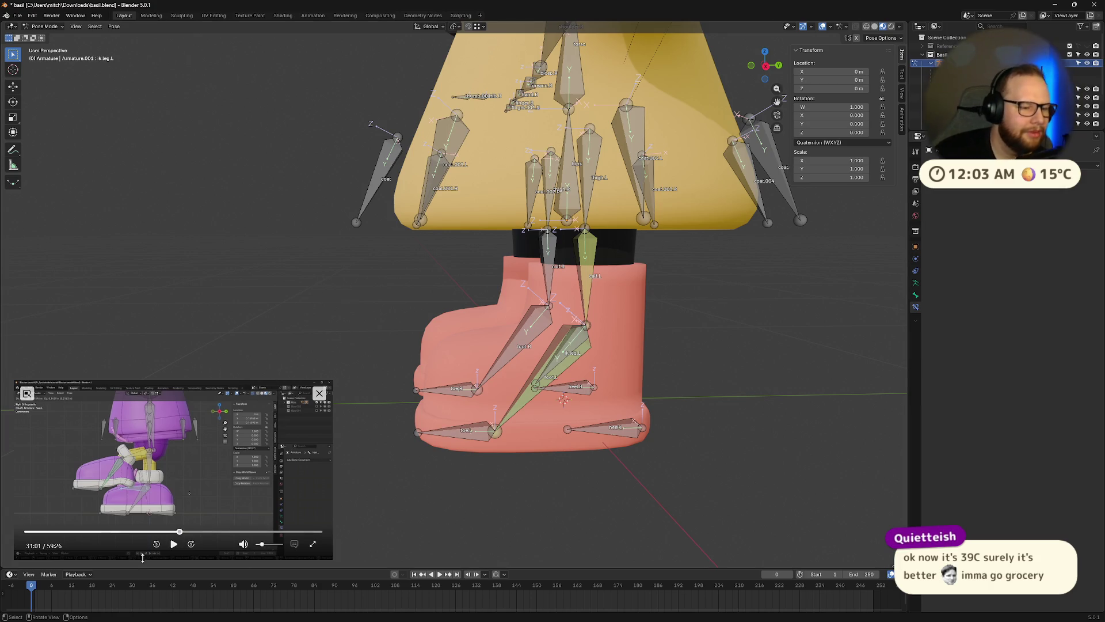
{"action": "left_click", "coordinate": [173, 544]}
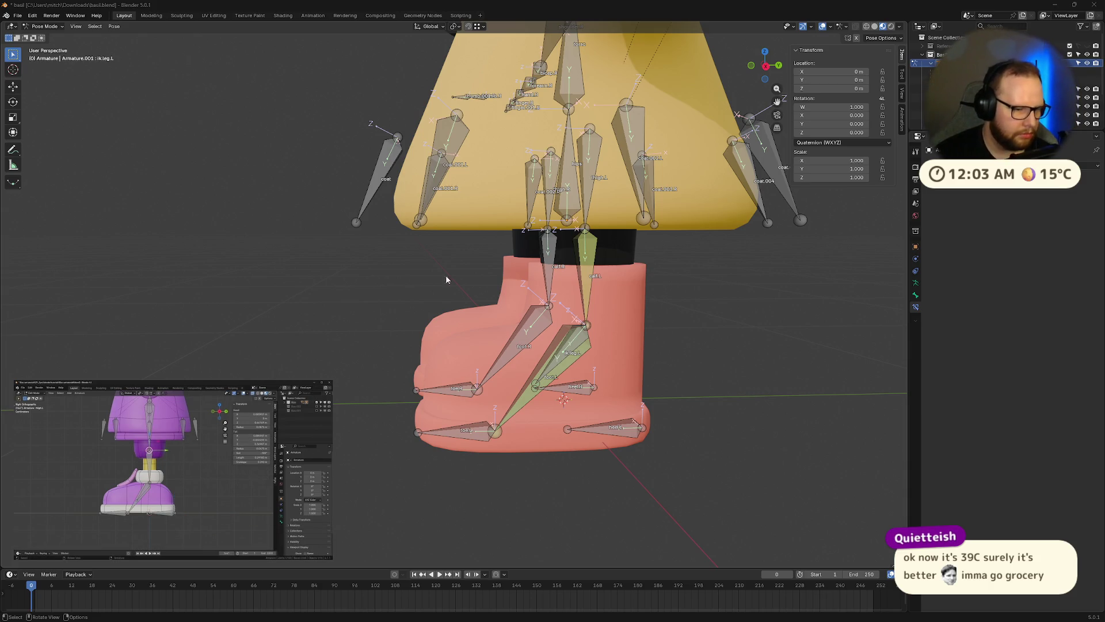
{"action": "left_click", "coordinate": [581, 243]}
{"action": "left_click", "coordinate": [585, 233]}
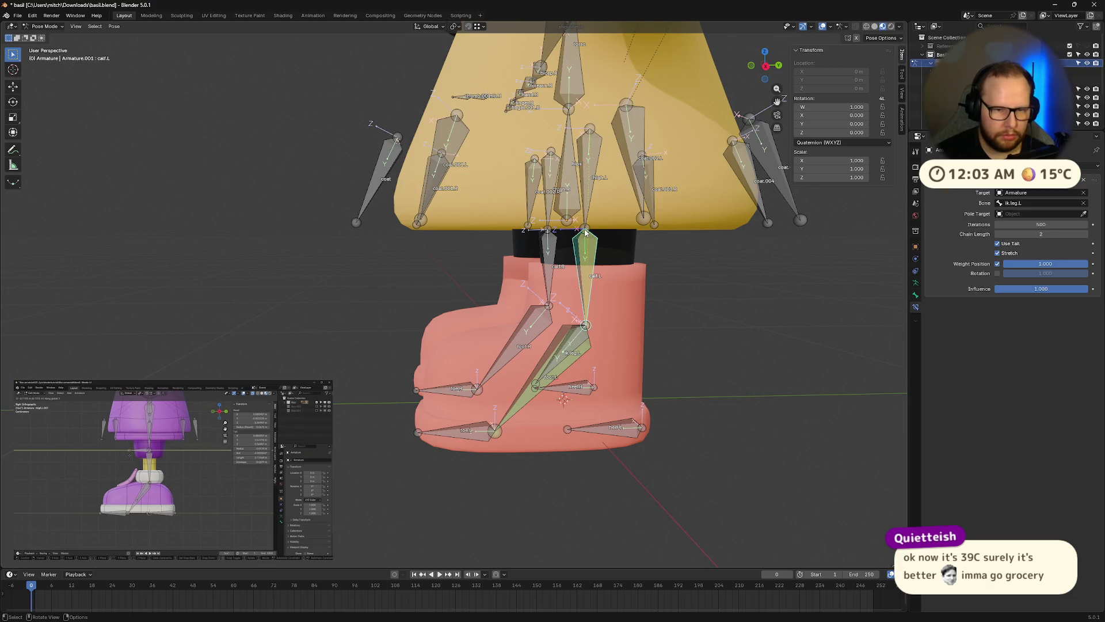
Switch the basil armature from Pose Mode to Object Mode
{"action": "mouse_move", "coordinate": [153, 526]}
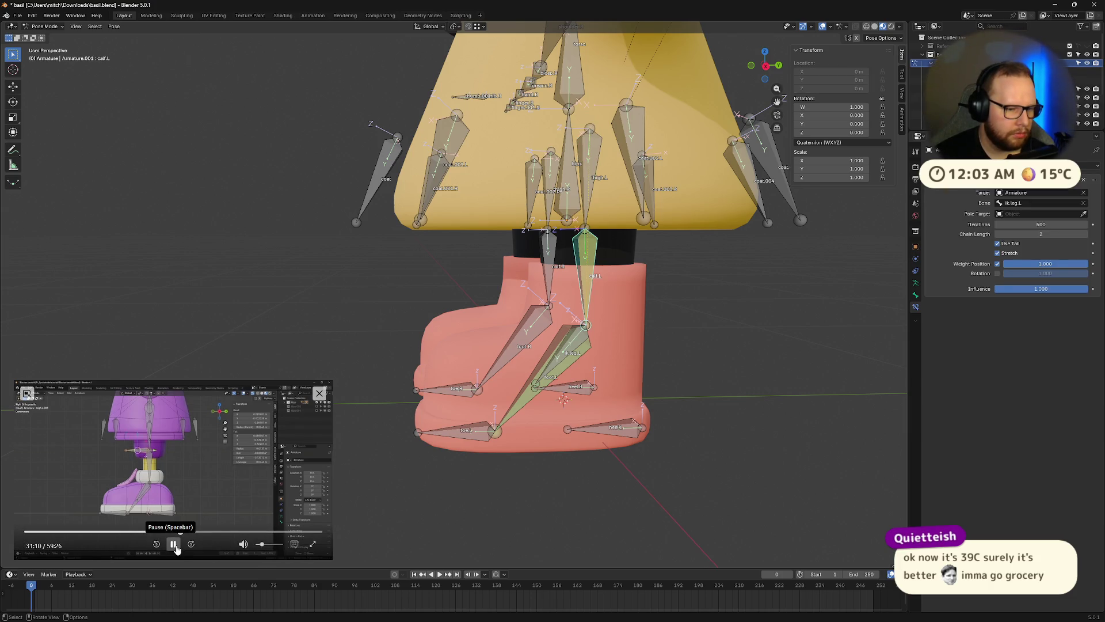
{"action": "left_click", "coordinate": [173, 544]}
{"action": "scroll", "coordinate": [595, 317], "scroll_direction": "up", "scroll_amount": 4}
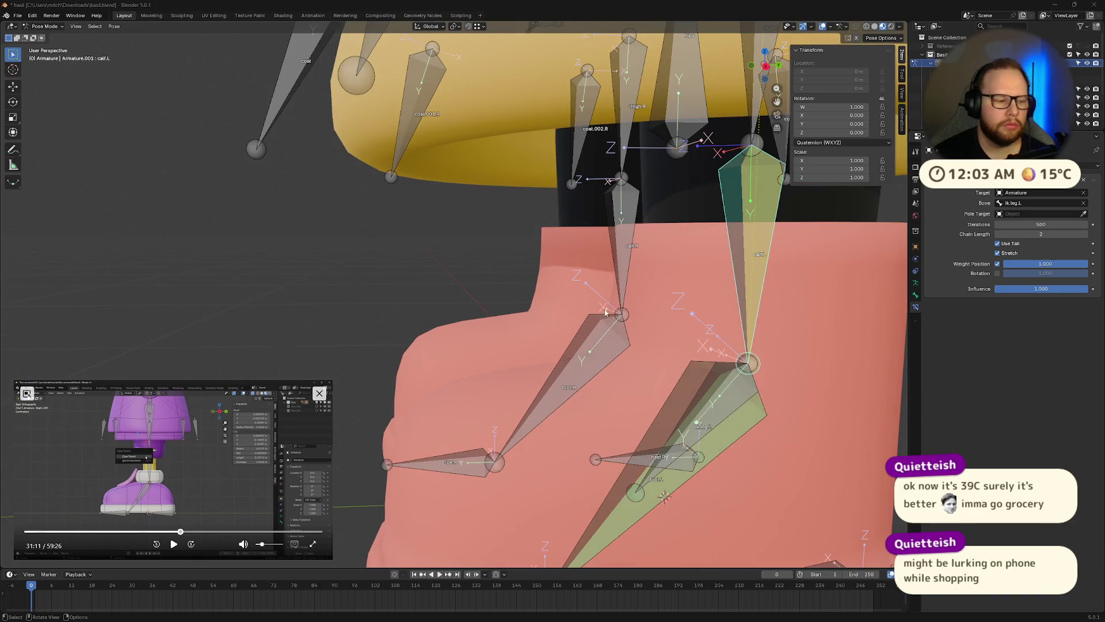
{"action": "scroll", "coordinate": [595, 317], "scroll_direction": "down", "scroll_amount": 1}
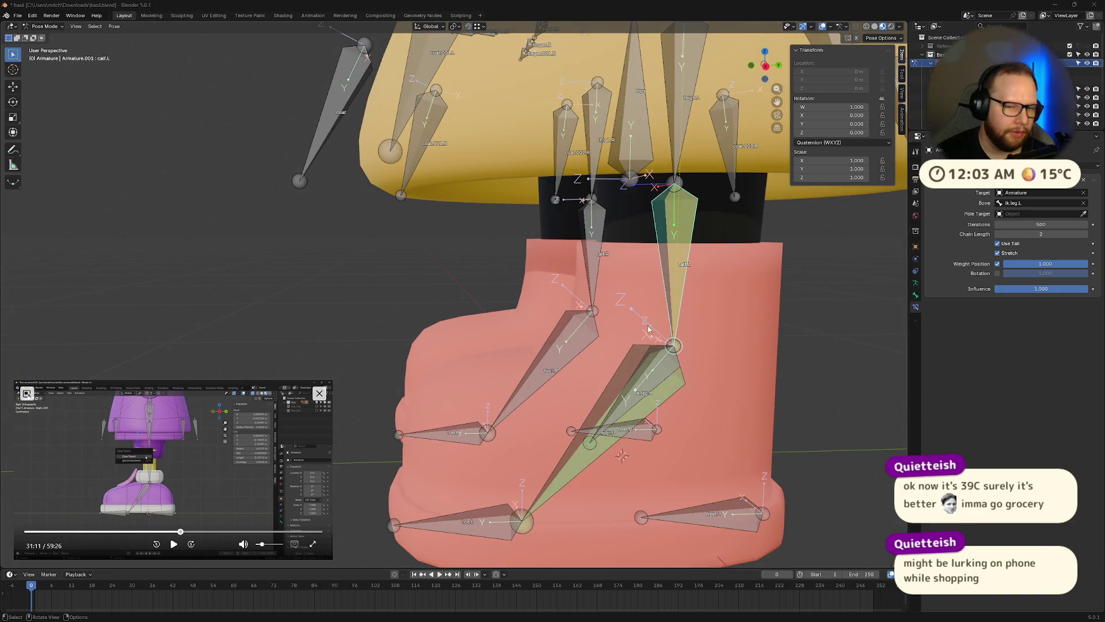
{"action": "middle_click_drag", "start_coordinate": [644, 328], "coordinate": [820, 298]}
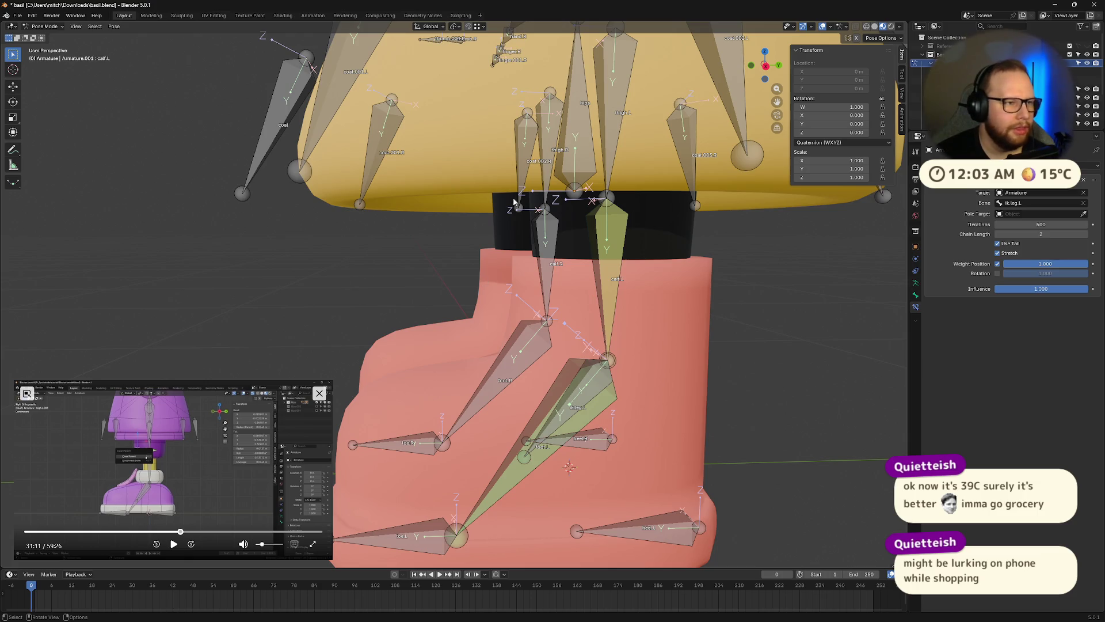
{"action": "key", "text": "ctrl+Tab"}
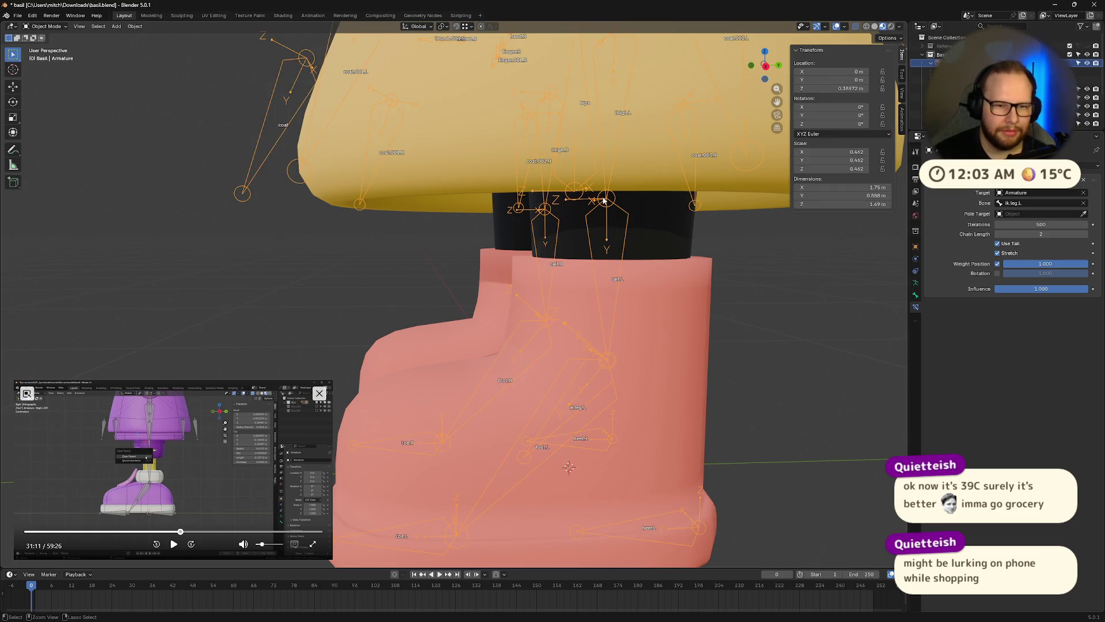
Enter Edit Mode and extrude a new bone from the thigh's tail along Y
{"action": "key", "text": "ctrl+Tab"}
{"action": "key", "text": "Tab"}
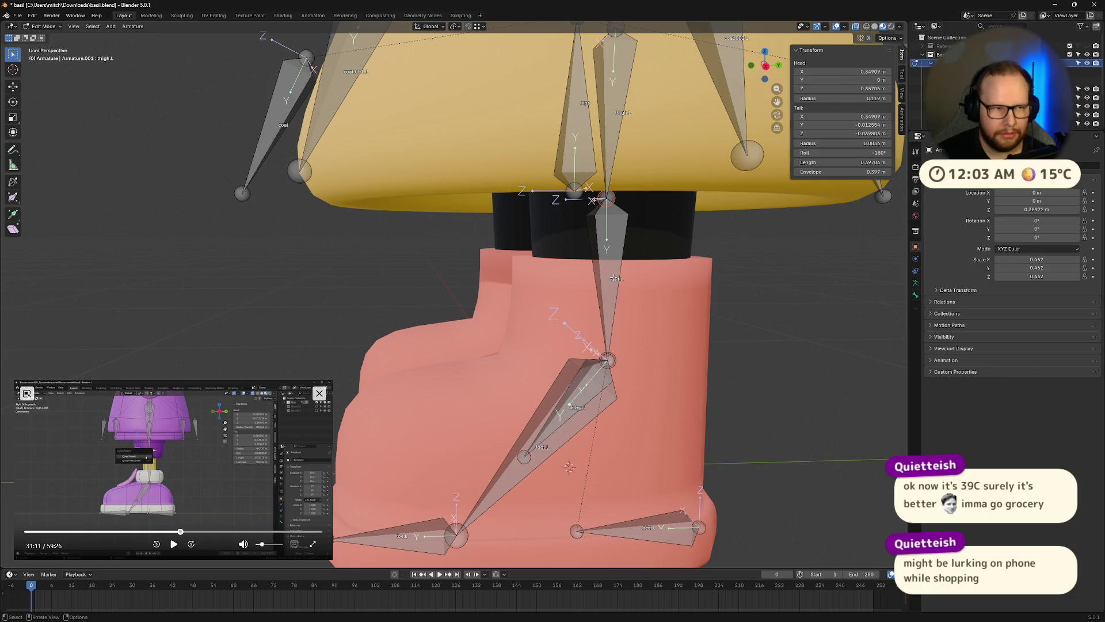
{"action": "key", "text": "e"}
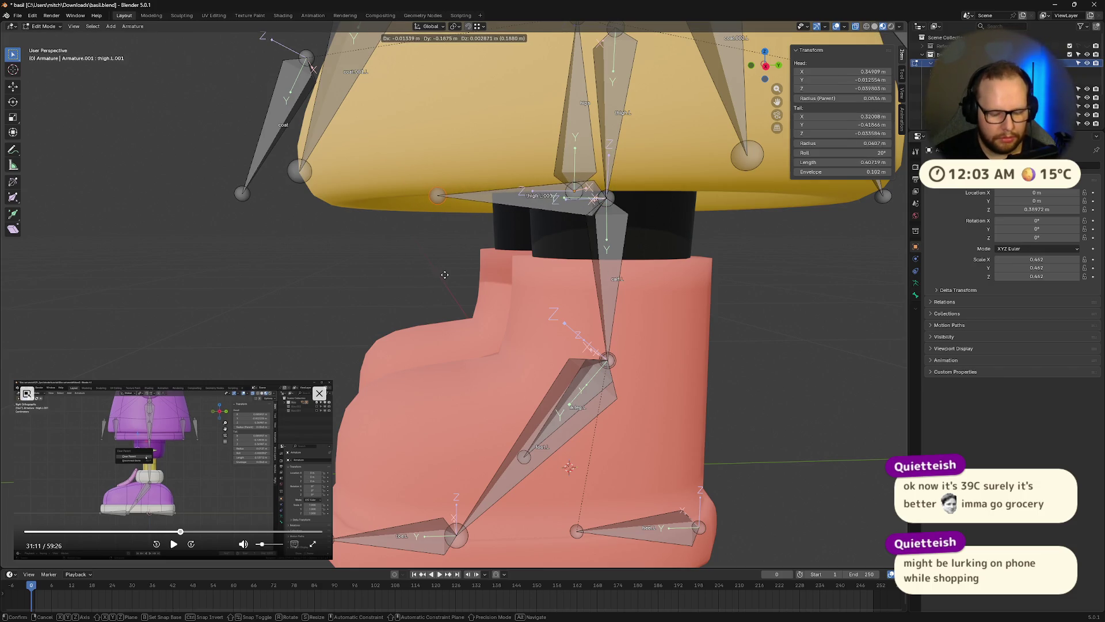
{"action": "key", "text": "y"}
{"action": "scroll", "coordinate": [456, 279], "scroll_direction": "down", "scroll_amount": 4}
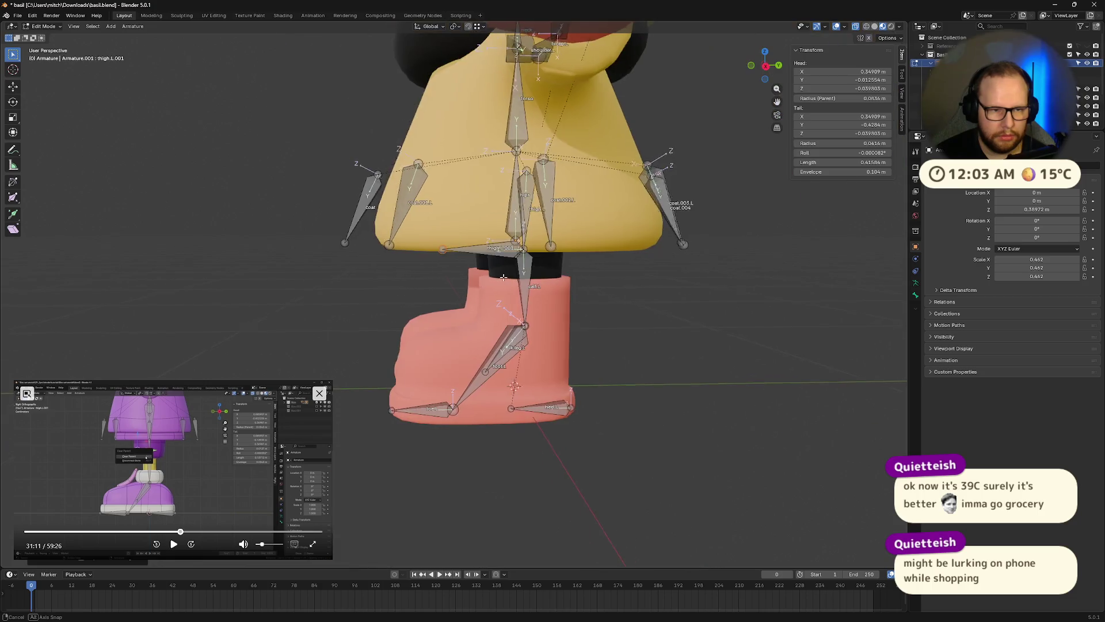
{"action": "middle_click_drag", "start_coordinate": [455, 279], "coordinate": [473, 241]}
Move the spare thigh.L.001 bone along Y, far in front of the left leg
{"action": "left_click", "coordinate": [471, 249], "text": "alt"}
{"action": "key", "text": "g"}
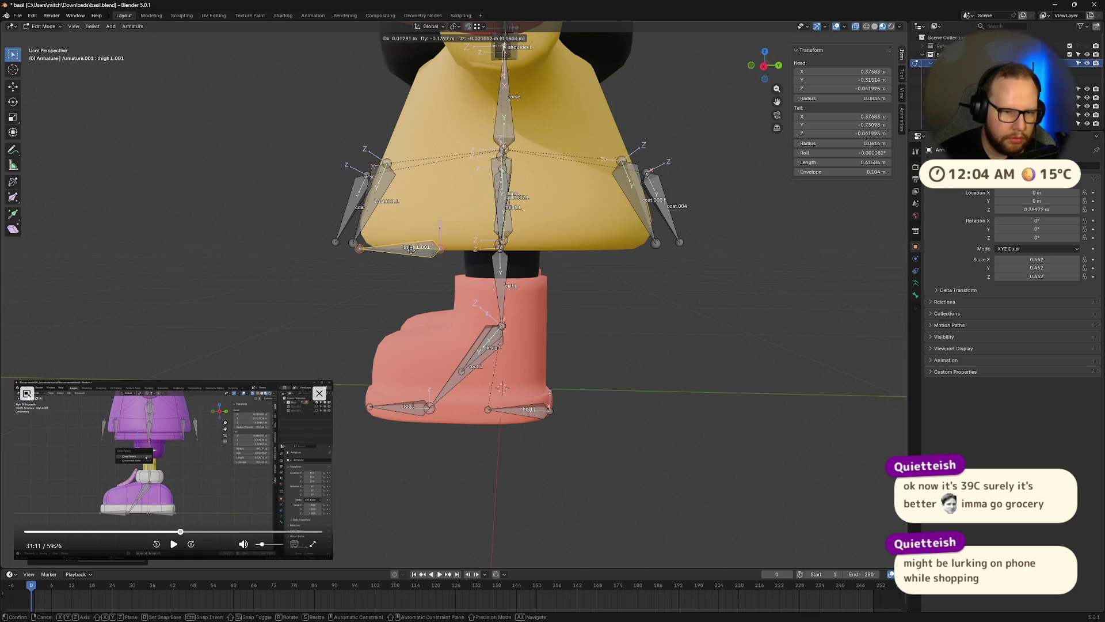
{"action": "left_click", "coordinate": [396, 263]}
{"action": "left_click", "coordinate": [173, 550]}
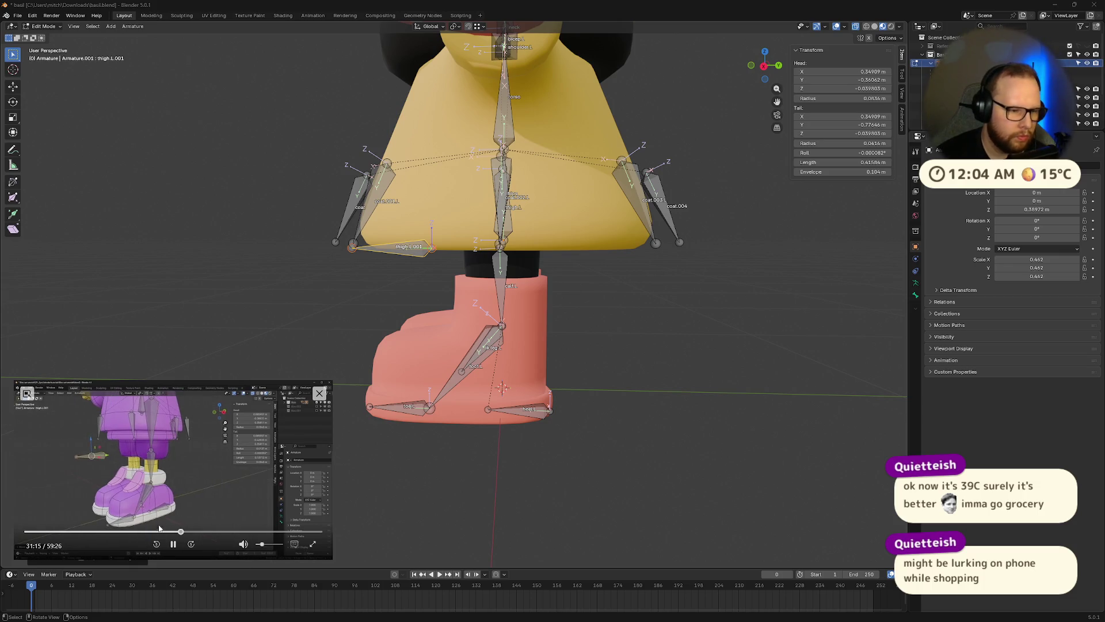
{"action": "left_click", "coordinate": [173, 544]}
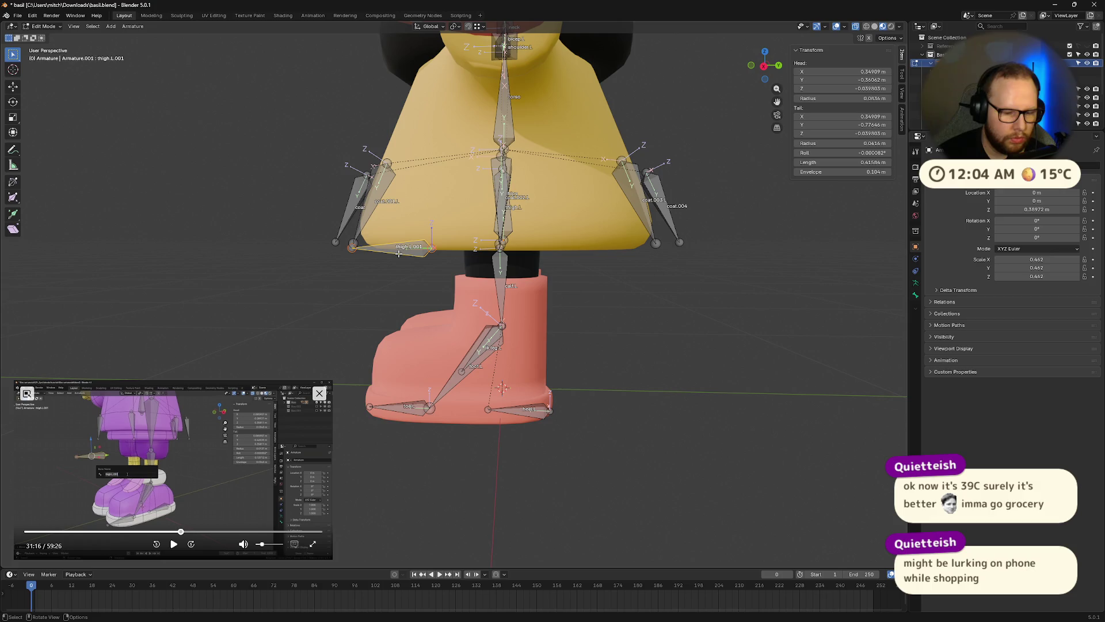
{"action": "key", "text": "g"}
{"action": "key", "text": "y"}
{"action": "left_click", "coordinate": [275, 242]}
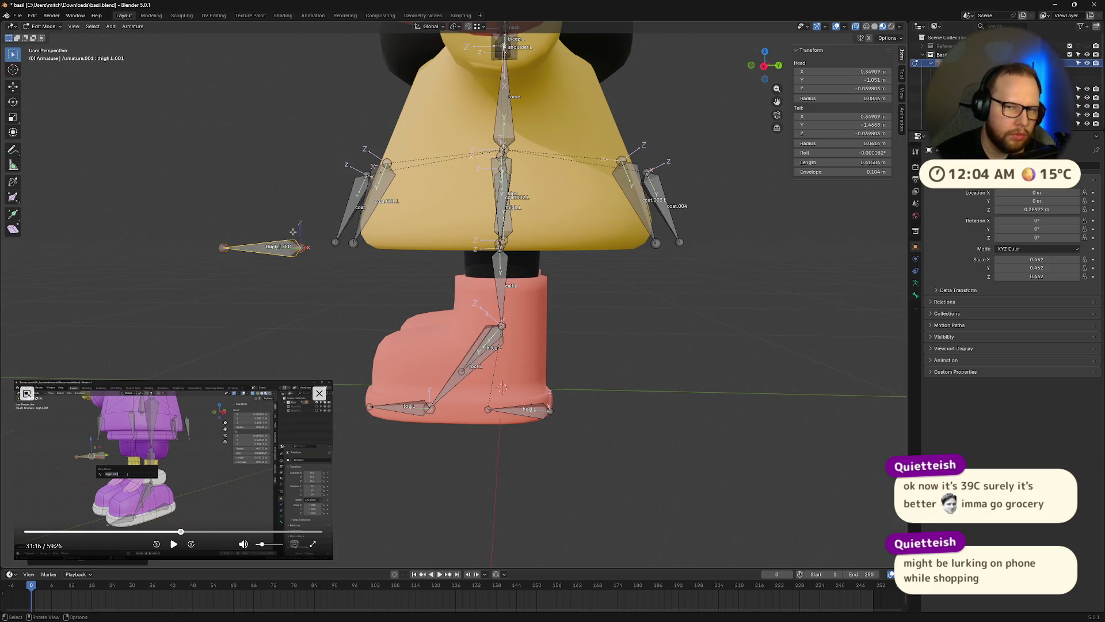
Switch to a side orthographic view and rename the bone target.leg.L
{"action": "left_click", "coordinate": [763, 66]}
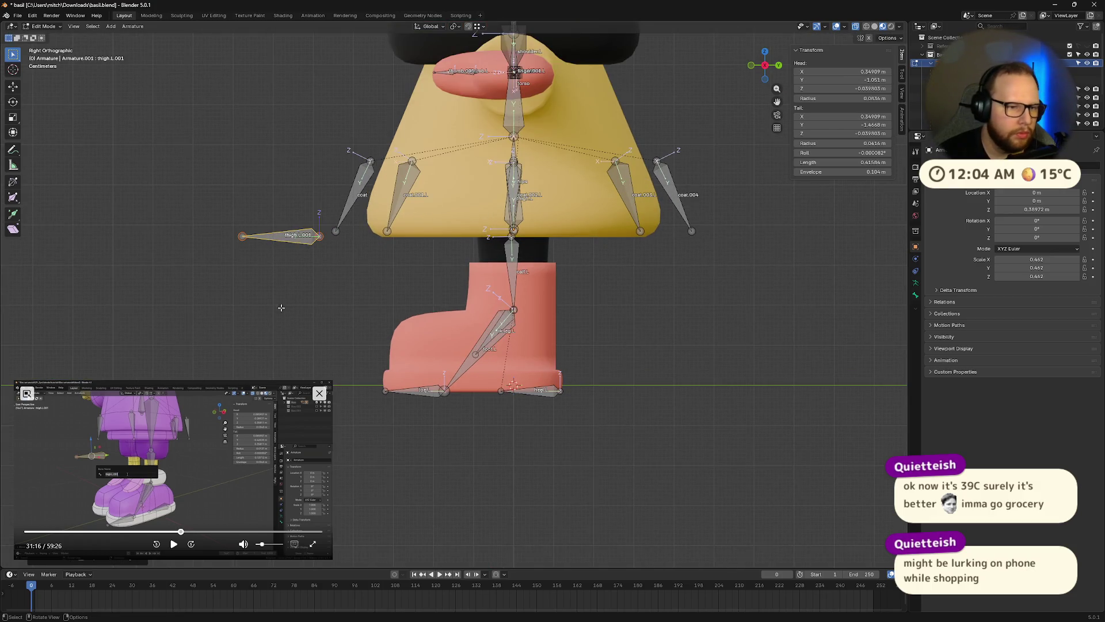
{"action": "left_click", "coordinate": [174, 544]}
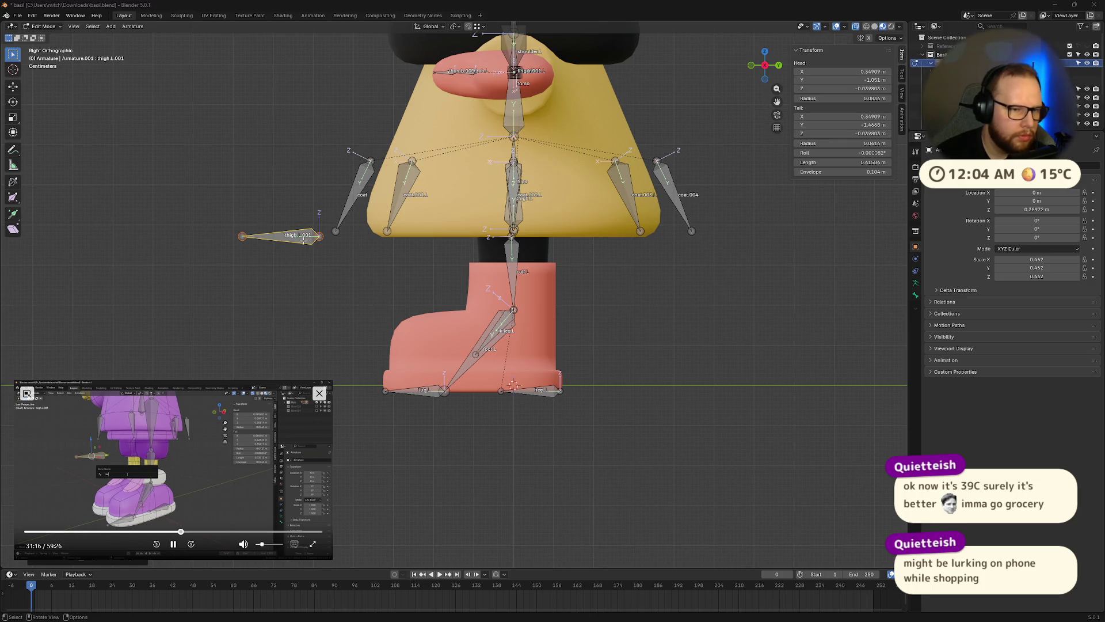
{"action": "key", "text": "F2"}
{"action": "type", "text": "target.leg."}
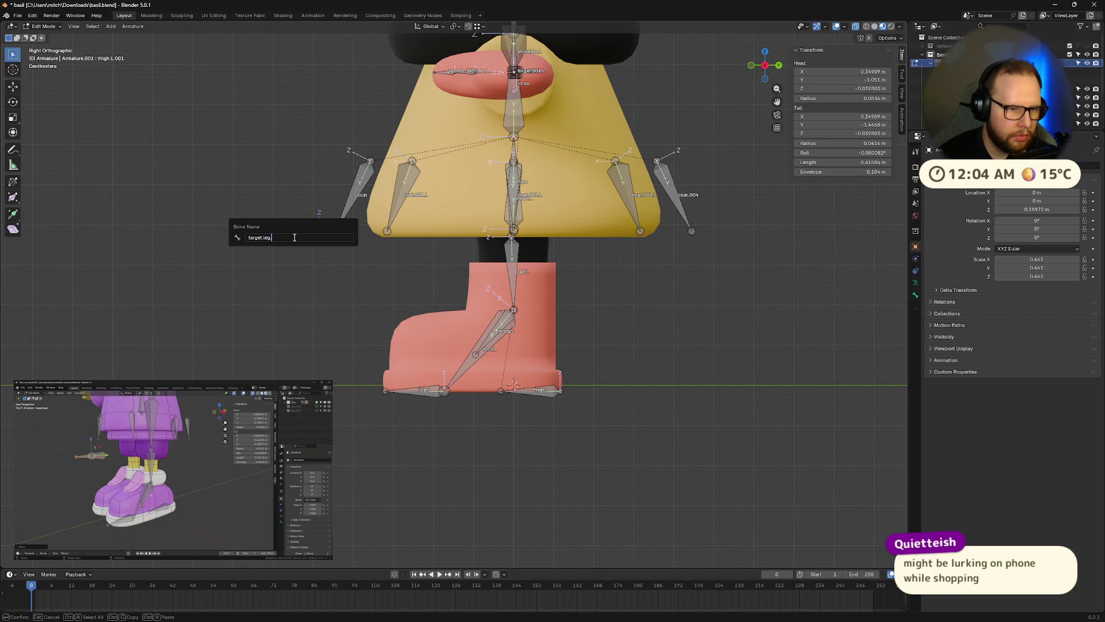
{"action": "type", "text": "L"}
{"action": "key", "text": "Return"}
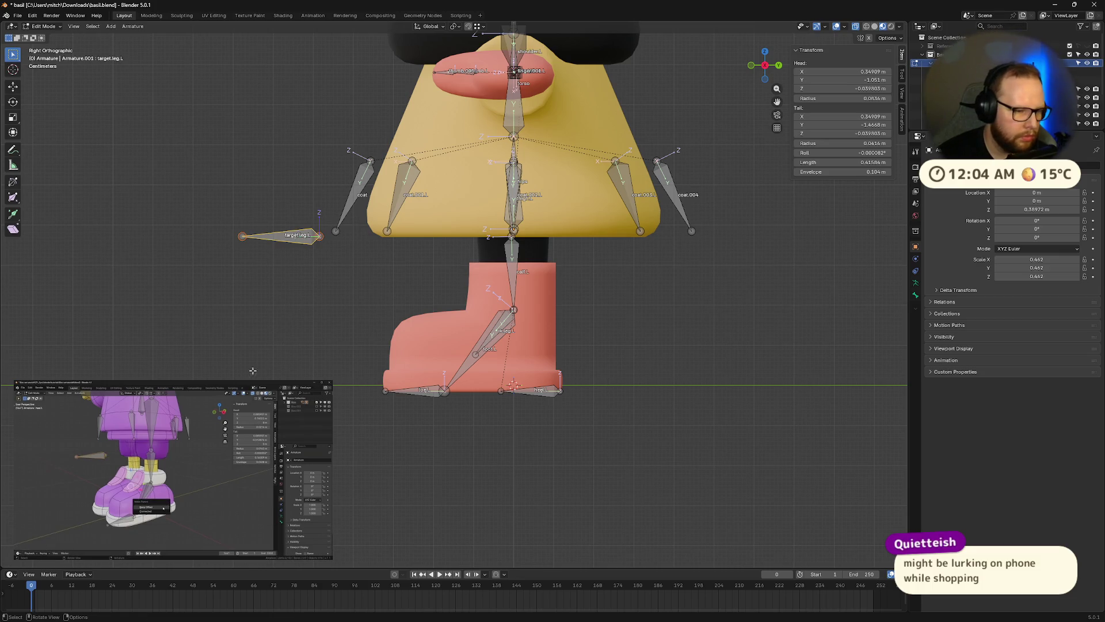
Parent target.leg.L to the heel bone with Keep Offset
{"action": "left_click", "coordinate": [295, 241]}
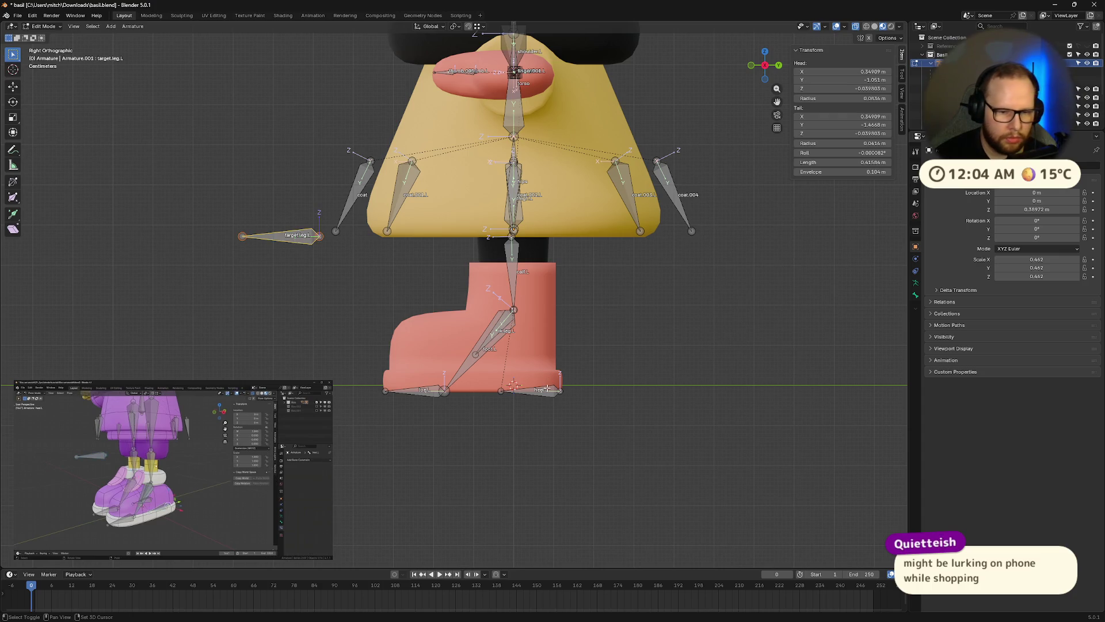
{"action": "key", "text": "ctrl+p"}
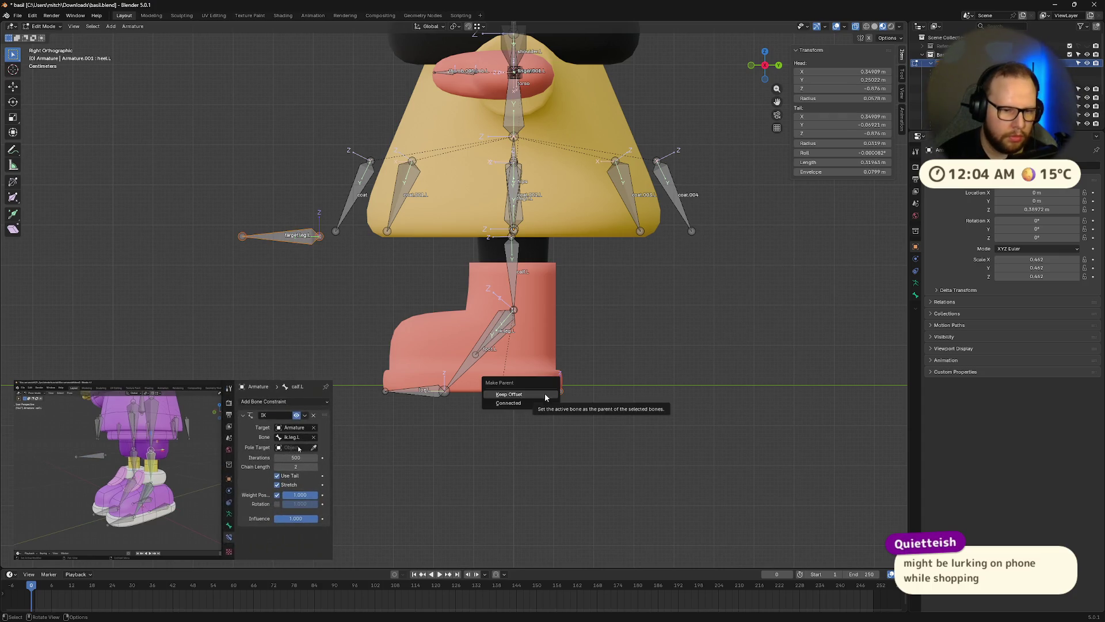
{"action": "left_click", "coordinate": [544, 393]}
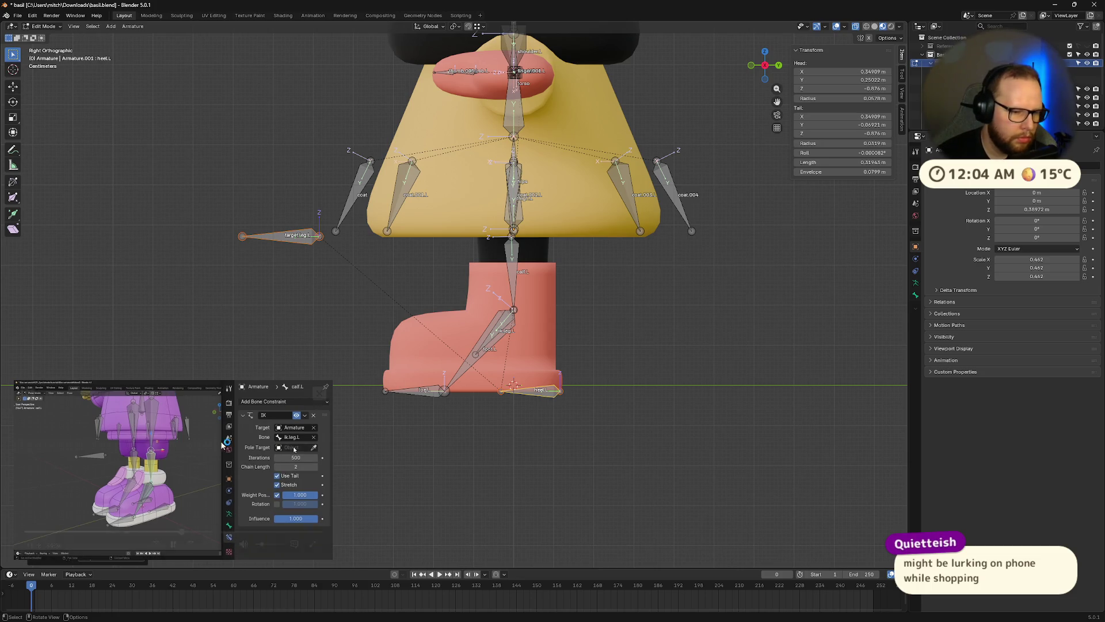
{"action": "left_click", "coordinate": [173, 544]}
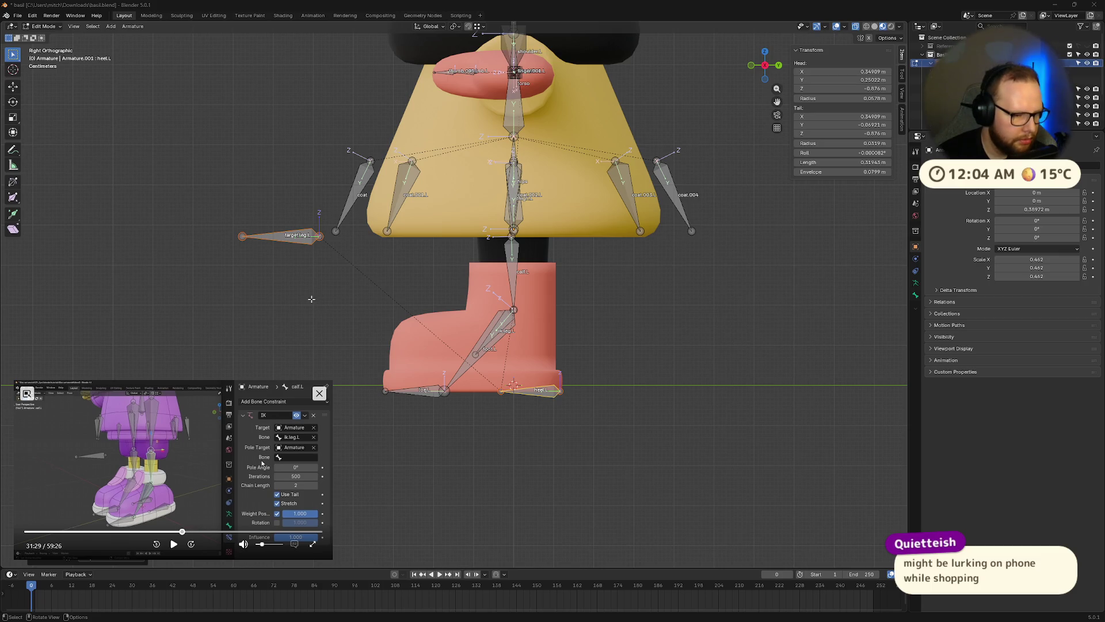
Switch the armature into Pose Mode and select the left calf and thigh bones
{"action": "left_click", "coordinate": [252, 319]}
{"action": "key", "text": "ctrl+Tab"}
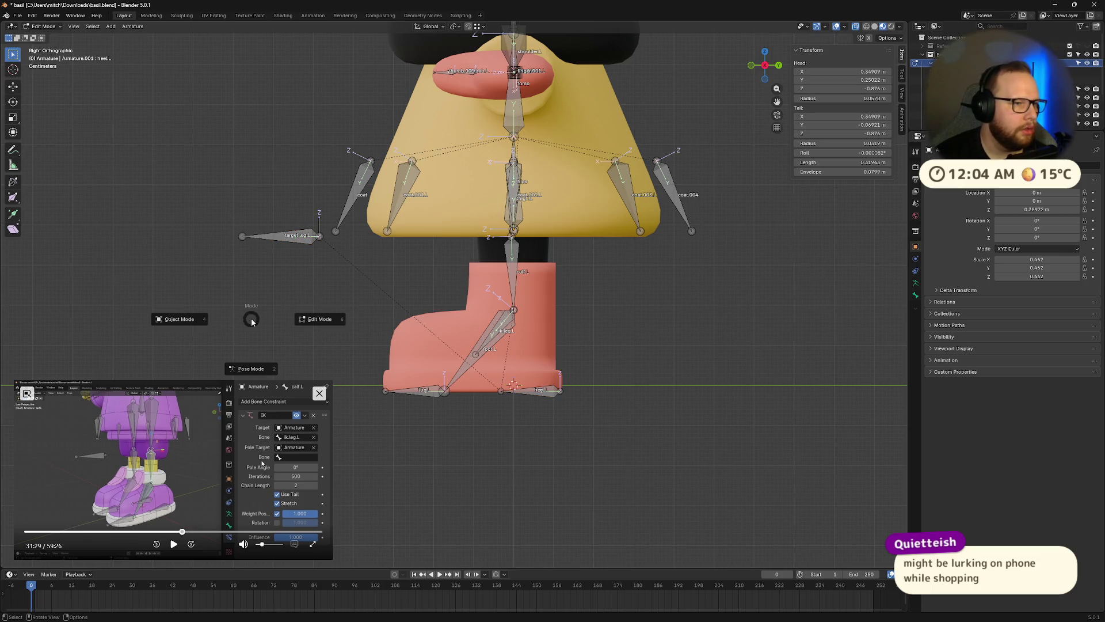
{"action": "left_click", "coordinate": [260, 371]}
{"action": "left_click", "coordinate": [512, 265]}
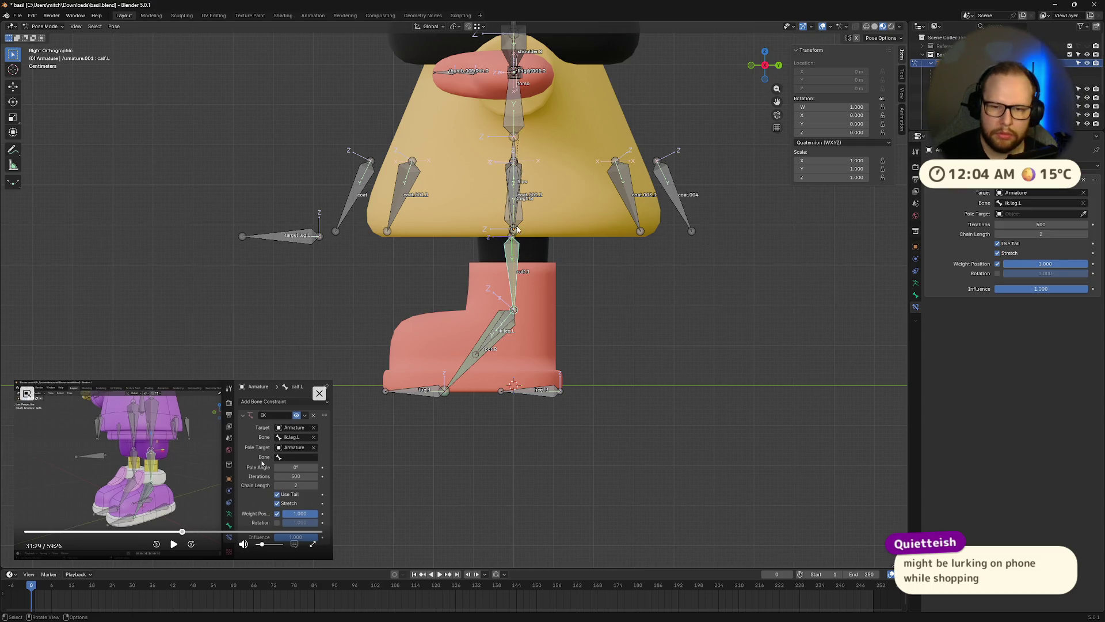
{"action": "left_click", "coordinate": [514, 234]}
{"action": "mouse_move", "coordinate": [514, 234]}
{"action": "middle_mouse_down"}
{"action": "mouse_move", "coordinate": [621, 262]}
{"action": "mouse_move", "coordinate": [610, 248]}
{"action": "middle_mouse_up"}
{"action": "scroll", "coordinate": [610, 248], "scroll_direction": "down", "scroll_amount": 6}
Hide the right-leg and coat bones and switch to a side orthographic view
{"action": "left_click_drag", "start_coordinate": [289, 148], "coordinate": [480, 359]}
{"action": "key", "text": "h"}
{"action": "middle_click_drag", "start_coordinate": [479, 359], "coordinate": [467, 350]}
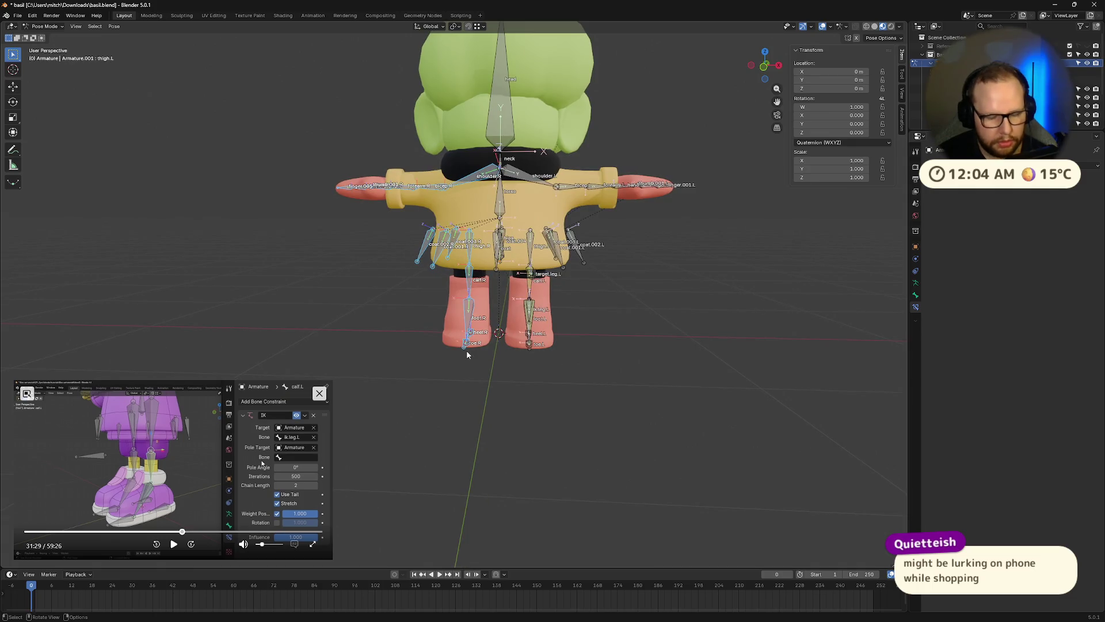
{"action": "key", "text": "KP_3"}
{"action": "scroll", "coordinate": [608, 275], "scroll_direction": "up", "scroll_amount": 6}
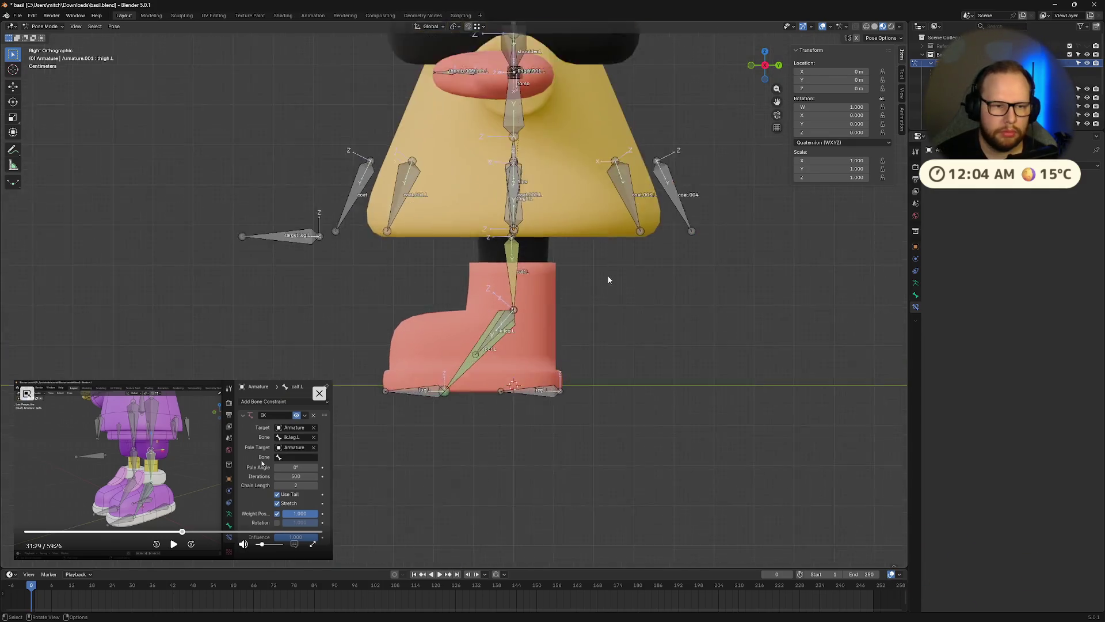
{"action": "left_click", "coordinate": [572, 174]}
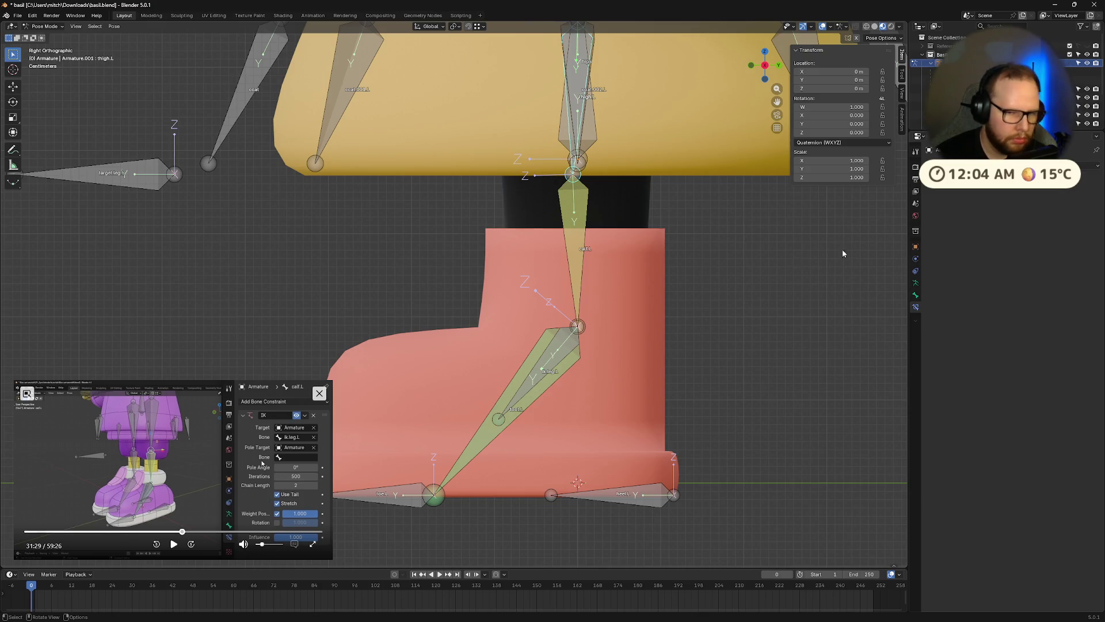
Set calf.L's IK Pole Target to the Armature, using target.leg.L as the pole bone
{"action": "left_click", "coordinate": [572, 232]}
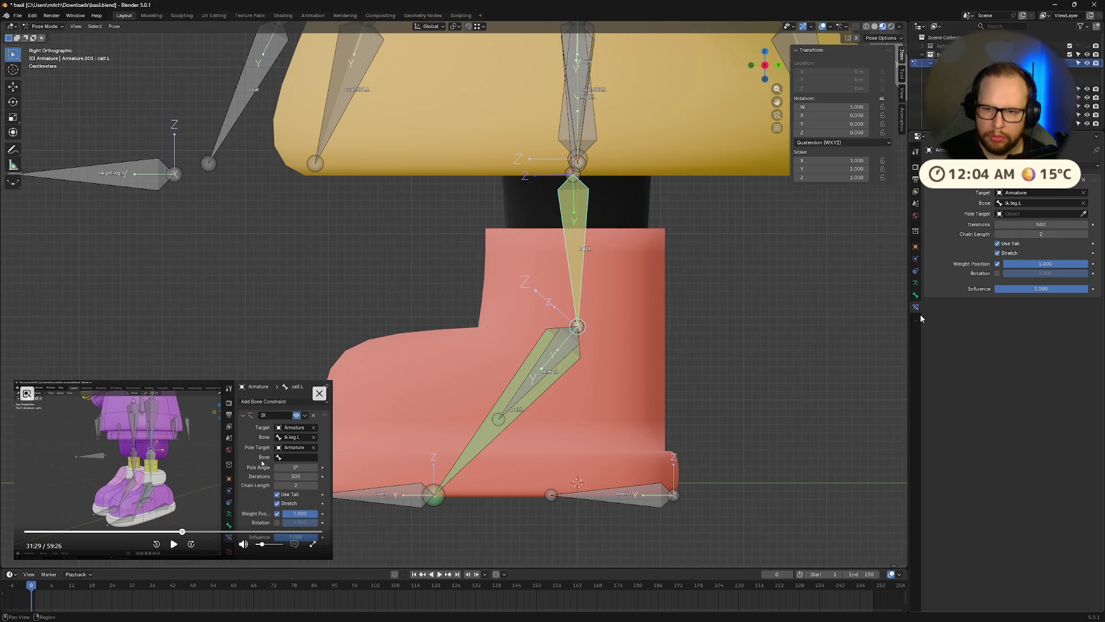
{"action": "left_click", "coordinate": [1084, 214]}
{"action": "left_click", "coordinate": [131, 180]}
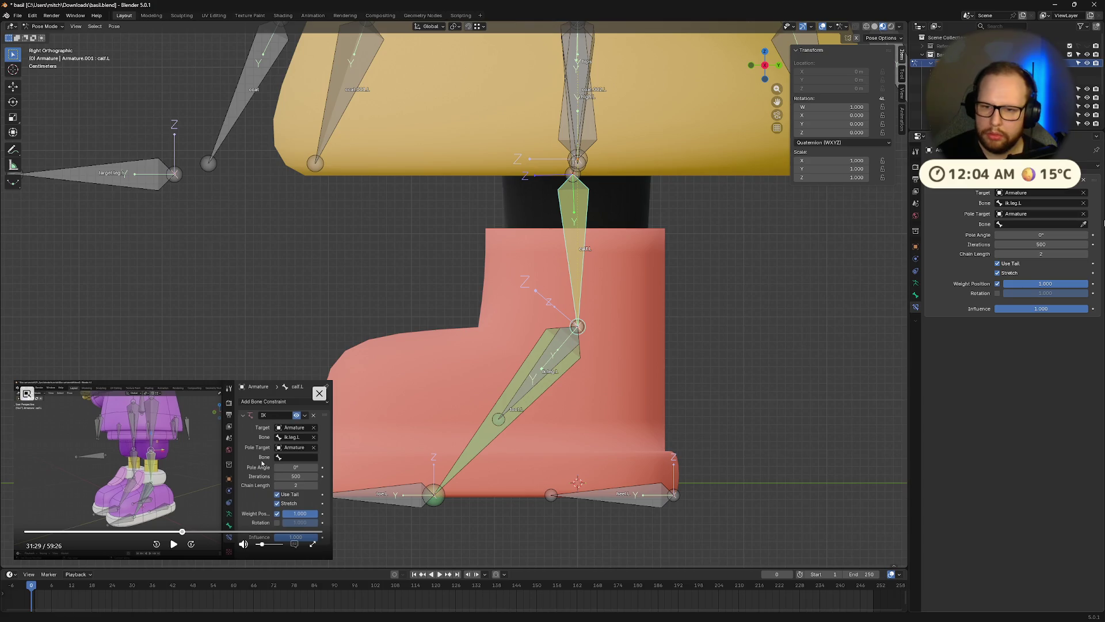
{"action": "left_click", "coordinate": [145, 177]}
{"action": "middle_click_drag", "start_coordinate": [723, 283], "coordinate": [633, 303]}
{"action": "scroll", "coordinate": [630, 303], "scroll_direction": "down", "scroll_amount": 5}
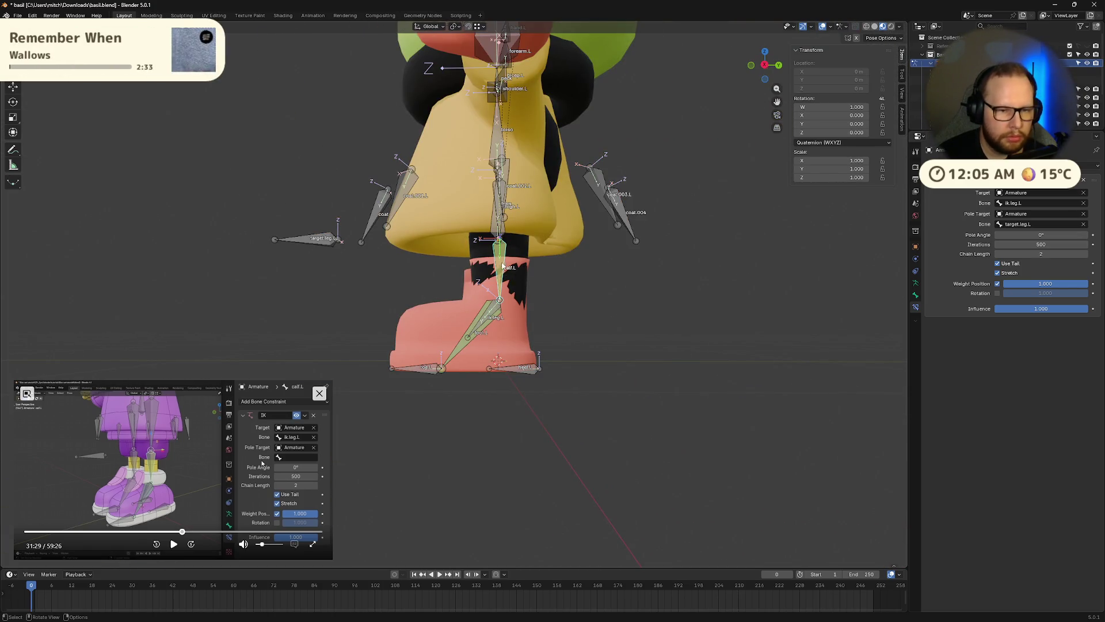
Rotate the calf, then trial-move ik.leg.L and cancel the move
{"action": "key", "text": "r"}
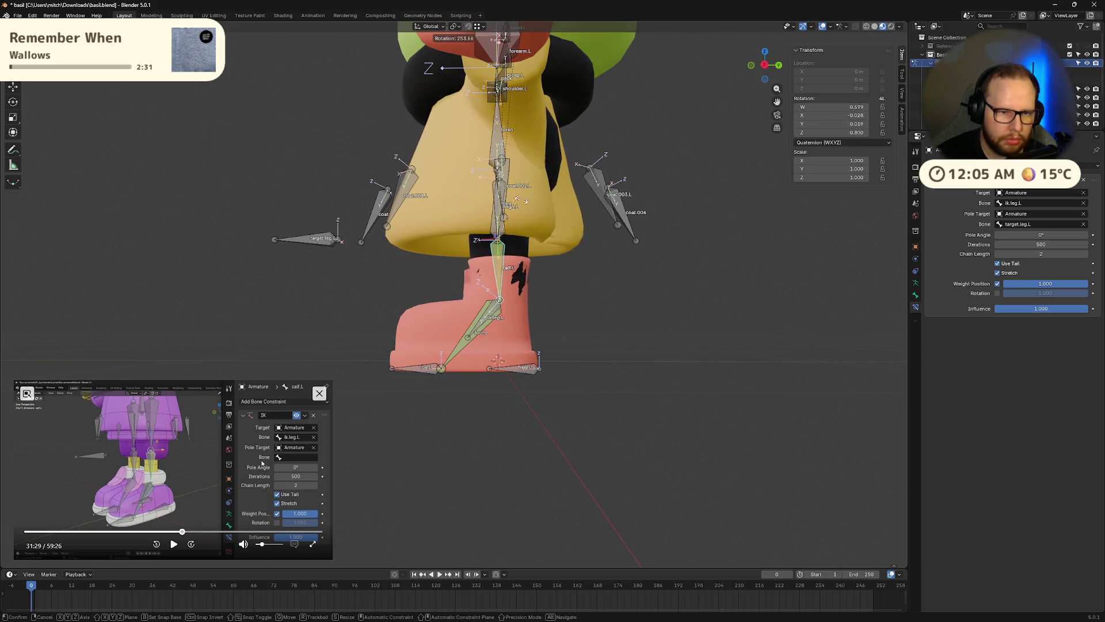
{"action": "left_click", "coordinate": [611, 240]}
{"action": "middle_click_drag", "start_coordinate": [610, 240], "coordinate": [581, 271]}
{"action": "left_click", "coordinate": [516, 331]}
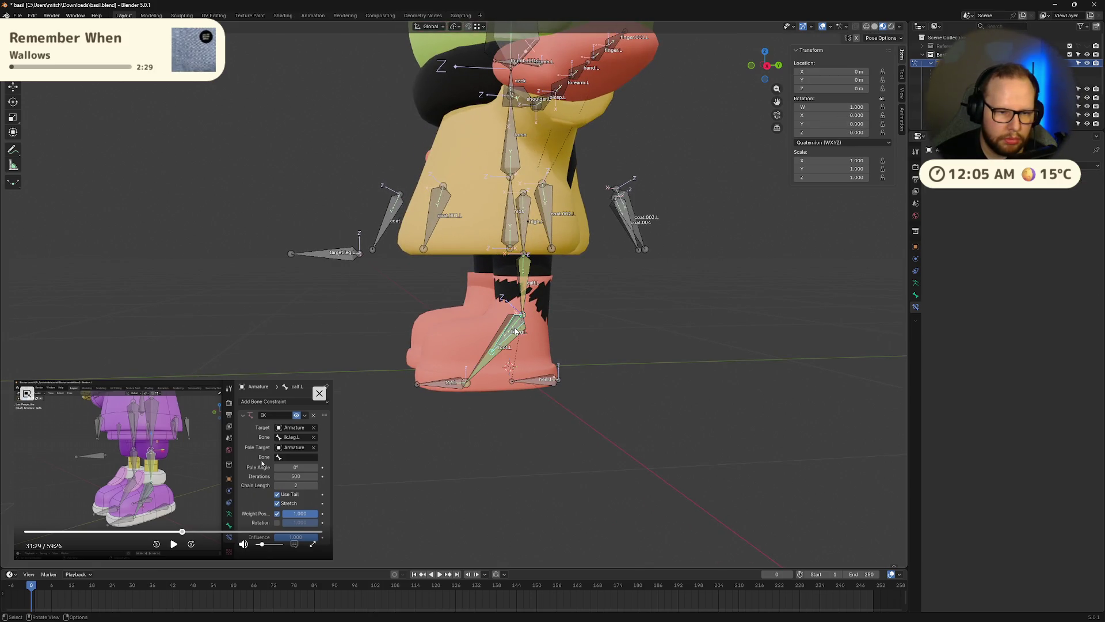
{"action": "key", "text": "g"}
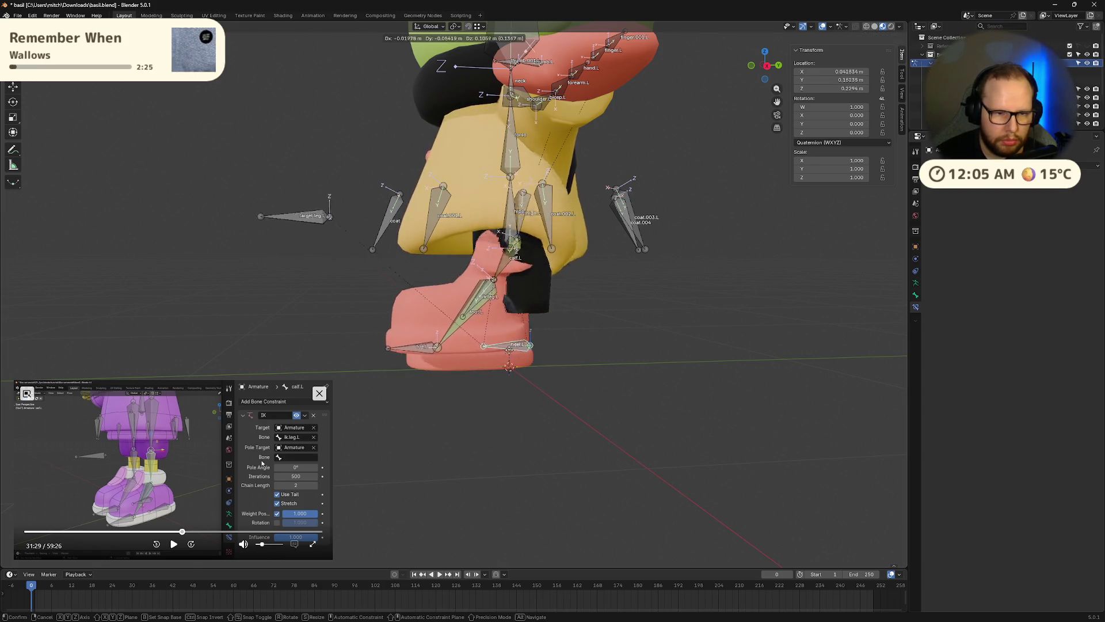
{"action": "key", "text": "Escape"}
Trial-move target.leg.L, cancel it, and clear the bone selection
{"action": "mouse_move", "coordinate": [416, 341]}
{"action": "middle_mouse_down"}
{"action": "mouse_move", "coordinate": [520, 329]}
{"action": "mouse_move", "coordinate": [364, 309]}
{"action": "middle_mouse_up"}
{"action": "mouse_move", "coordinate": [290, 251]}
{"action": "left_mouse_down"}
{"action": "mouse_move", "coordinate": [279, 276]}
{"action": "mouse_move", "coordinate": [518, 440]}
{"action": "left_mouse_up"}
{"action": "scroll", "coordinate": [403, 374], "scroll_direction": "up", "scroll_amount": 1}
{"action": "middle_click_drag", "start_coordinate": [518, 441], "coordinate": [588, 387]}
{"action": "key", "text": "Escape"}
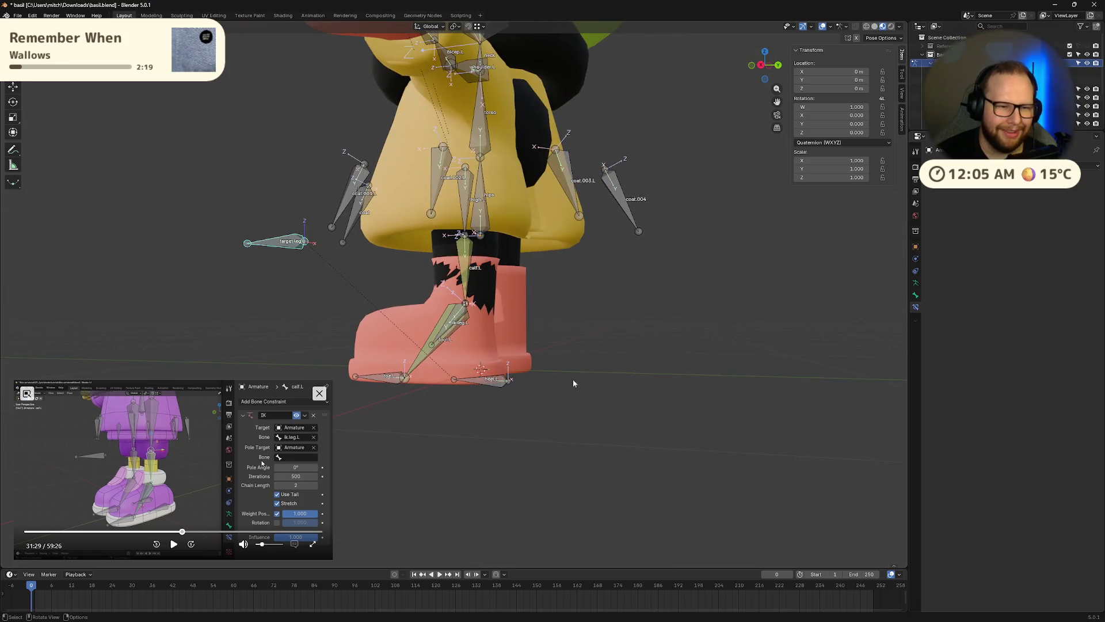
{"action": "middle_click_drag", "start_coordinate": [252, 481], "coordinate": [481, 395]}
{"action": "key", "text": "a"}
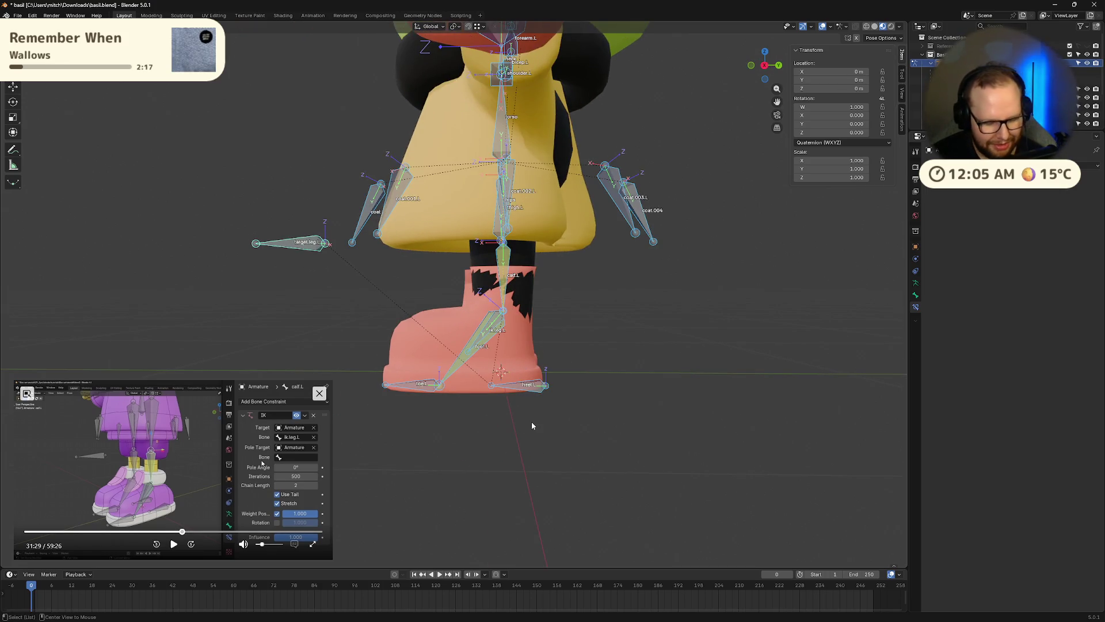
{"action": "key", "text": "alt+a"}
Set the calf.L IK Pole Angle to 90°
{"action": "left_click", "coordinate": [168, 548]}
{"action": "mouse_move", "coordinate": [605, 424]}
{"action": "middle_mouse_down"}
{"action": "mouse_move", "coordinate": [552, 444]}
{"action": "mouse_move", "coordinate": [513, 409]}
{"action": "mouse_move", "coordinate": [523, 371]}
{"action": "mouse_move", "coordinate": [640, 416]}
{"action": "mouse_move", "coordinate": [667, 454]}
{"action": "mouse_move", "coordinate": [594, 415]}
{"action": "middle_mouse_up"}
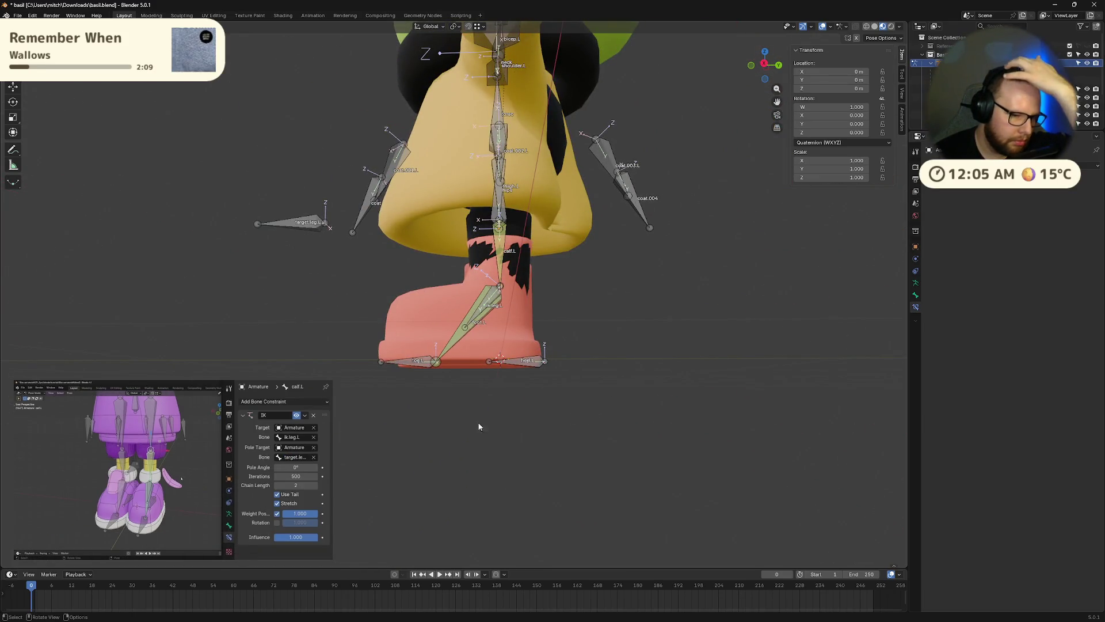
{"action": "mouse_move", "coordinate": [176, 552]}
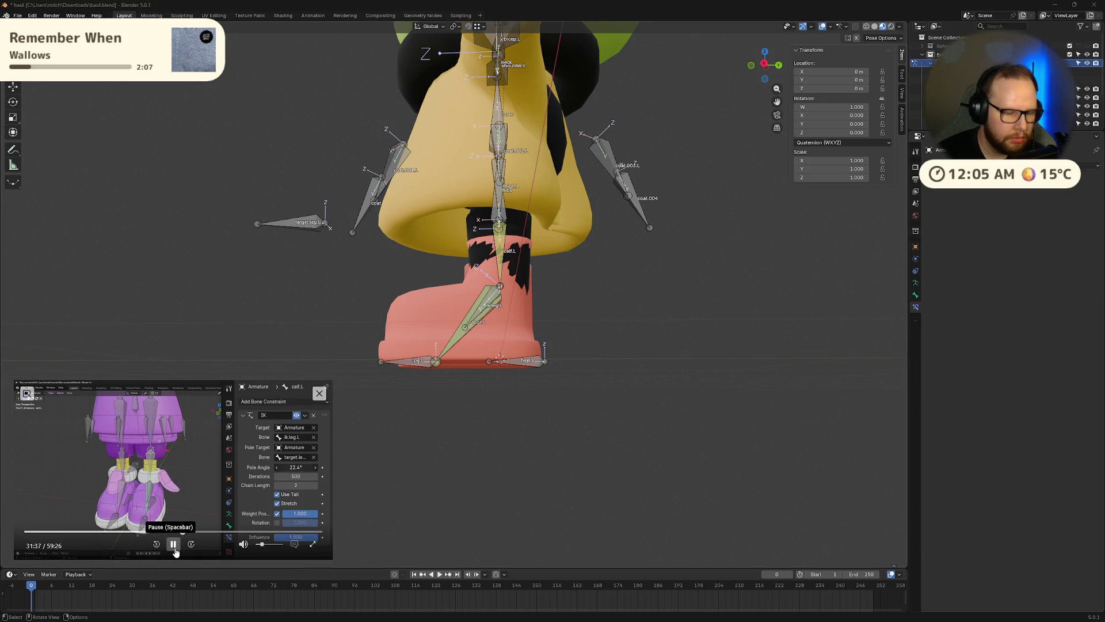
{"action": "mouse_move", "coordinate": [501, 241]}
{"action": "middle_mouse_down"}
{"action": "mouse_move", "coordinate": [560, 358]}
{"action": "mouse_move", "coordinate": [647, 368]}
{"action": "middle_mouse_up"}
{"action": "scroll", "coordinate": [662, 359], "scroll_direction": "up", "scroll_amount": 5}
{"action": "mouse_move", "coordinate": [885, 308]}
{"action": "middle_mouse_down"}
{"action": "mouse_move", "coordinate": [740, 316]}
{"action": "mouse_move", "coordinate": [760, 319]}
{"action": "middle_mouse_up"}
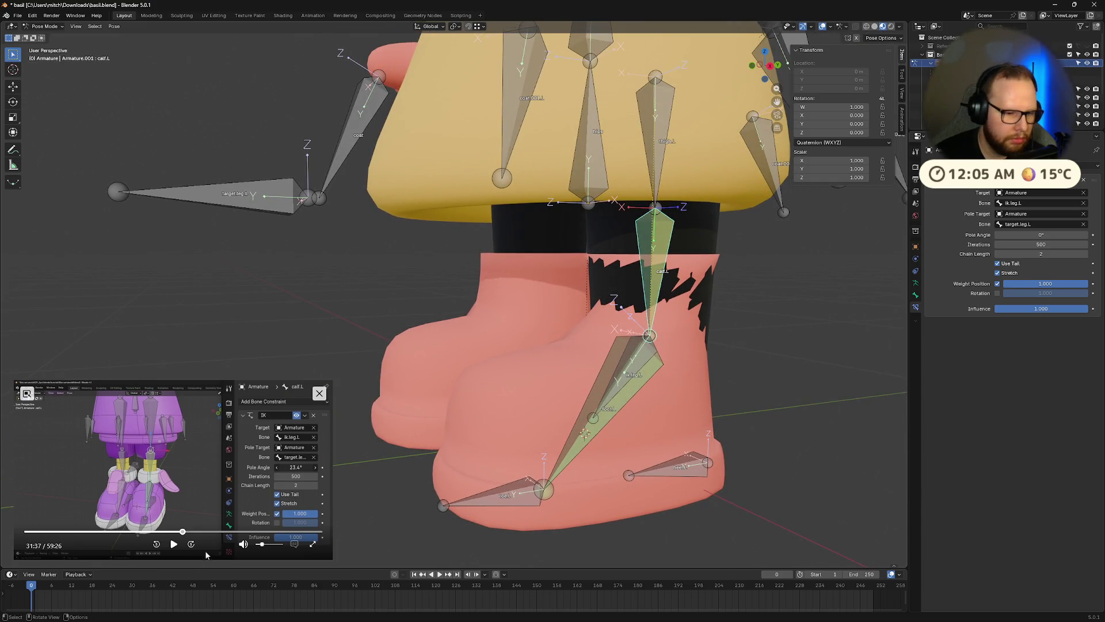
{"action": "mouse_move", "coordinate": [609, 320]}
{"action": "middle_mouse_down"}
{"action": "mouse_move", "coordinate": [647, 341]}
{"action": "mouse_move", "coordinate": [622, 340]}
{"action": "middle_mouse_up"}
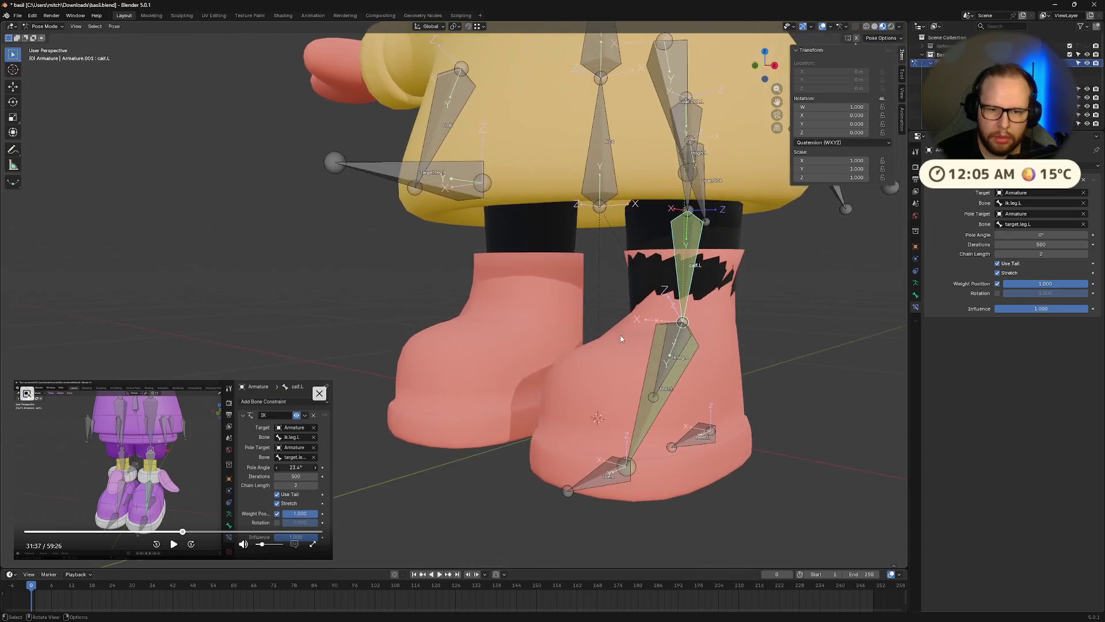
{"action": "left_click_drag", "start_coordinate": [1030, 235], "coordinate": [1066, 236]}
{"action": "key", "text": "Return"}
Test the new pole angle by rotating the calf and moving the leg IK control, cancelling both
{"action": "mouse_move", "coordinate": [679, 328]}
{"action": "middle_mouse_down"}
{"action": "mouse_move", "coordinate": [654, 352]}
{"action": "mouse_move", "coordinate": [639, 340]}
{"action": "middle_mouse_up"}
{"action": "scroll", "coordinate": [578, 240], "scroll_direction": "down", "scroll_amount": 3}
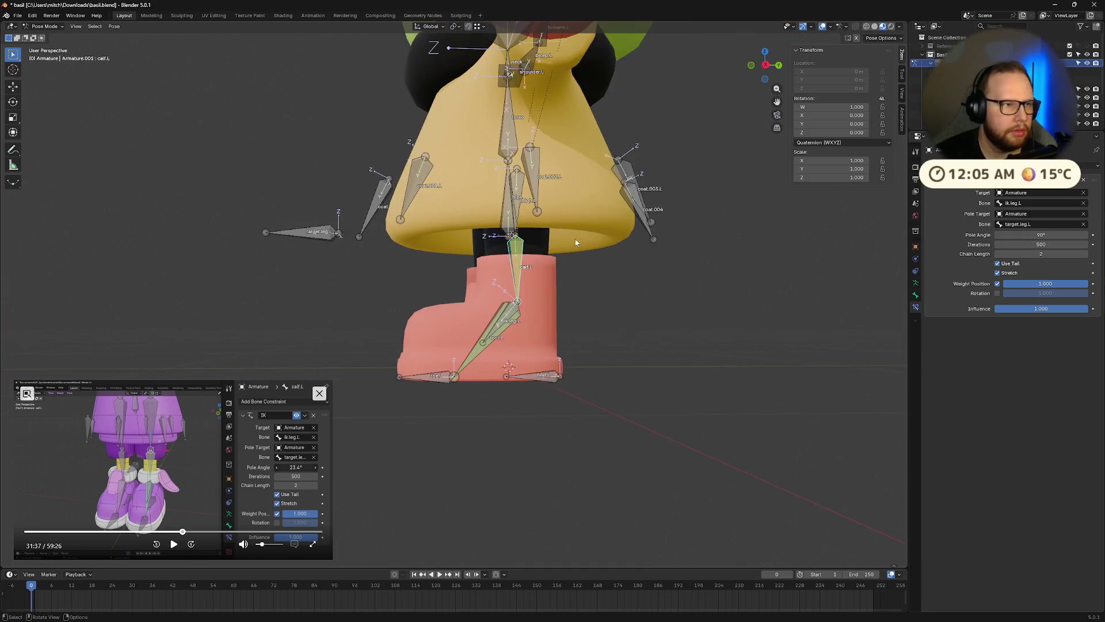
{"action": "key", "text": "r"}
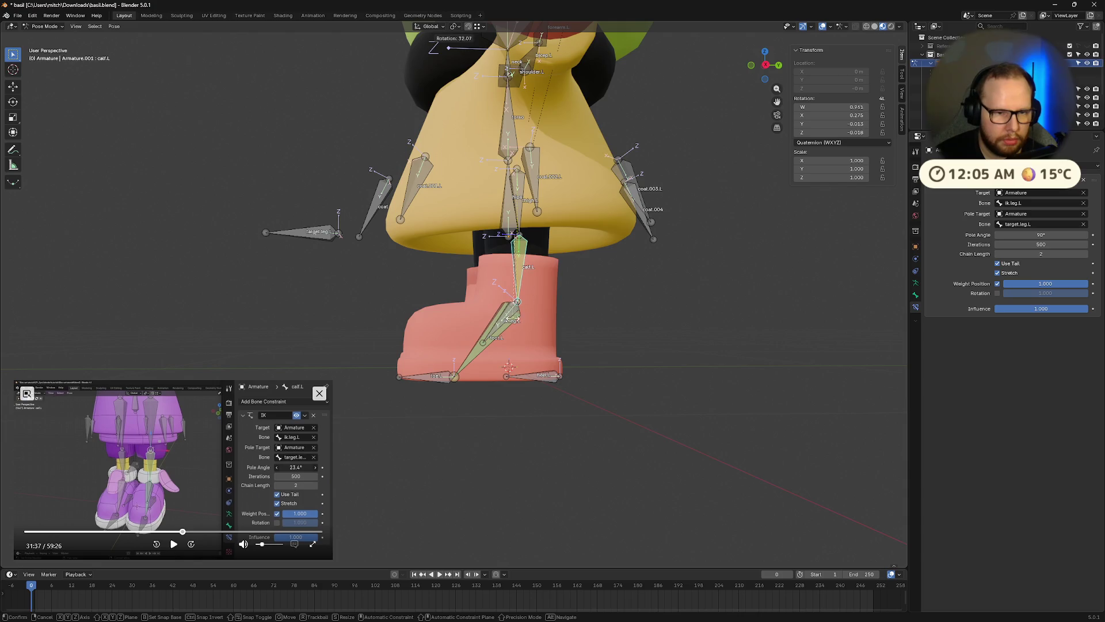
{"action": "key", "text": "Escape"}
{"action": "left_click", "coordinate": [516, 338]}
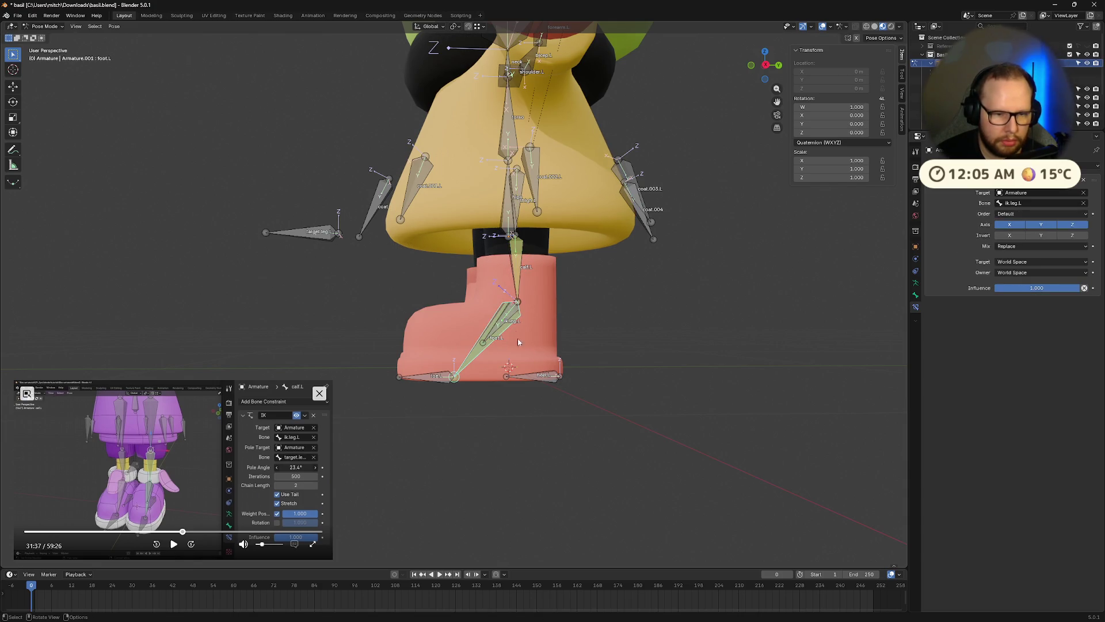
{"action": "left_click", "coordinate": [511, 318]}
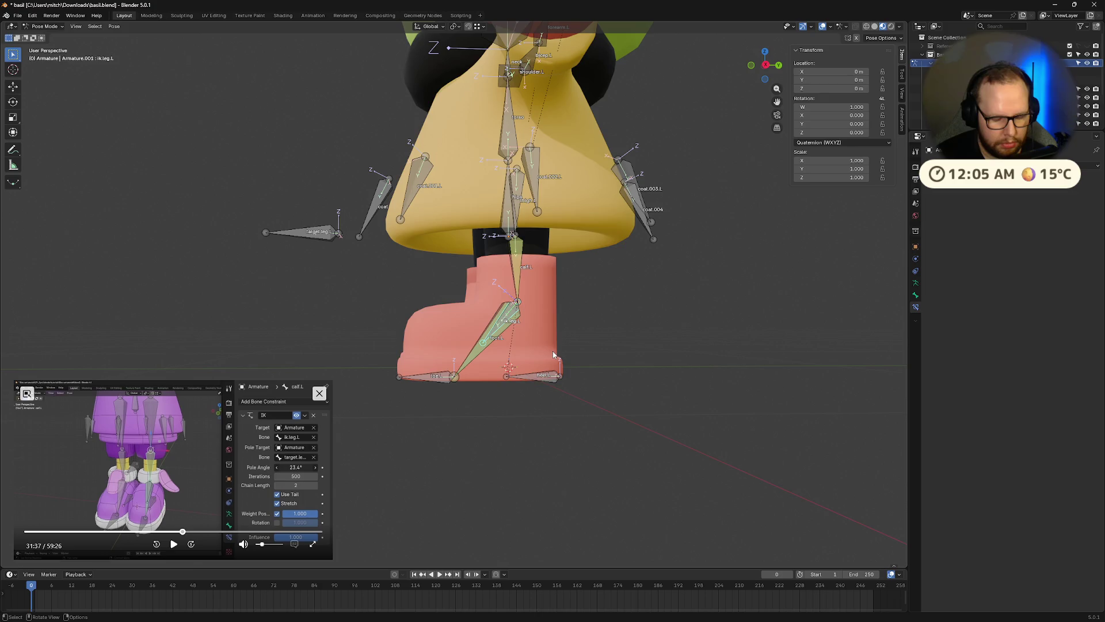
{"action": "key", "text": "g"}
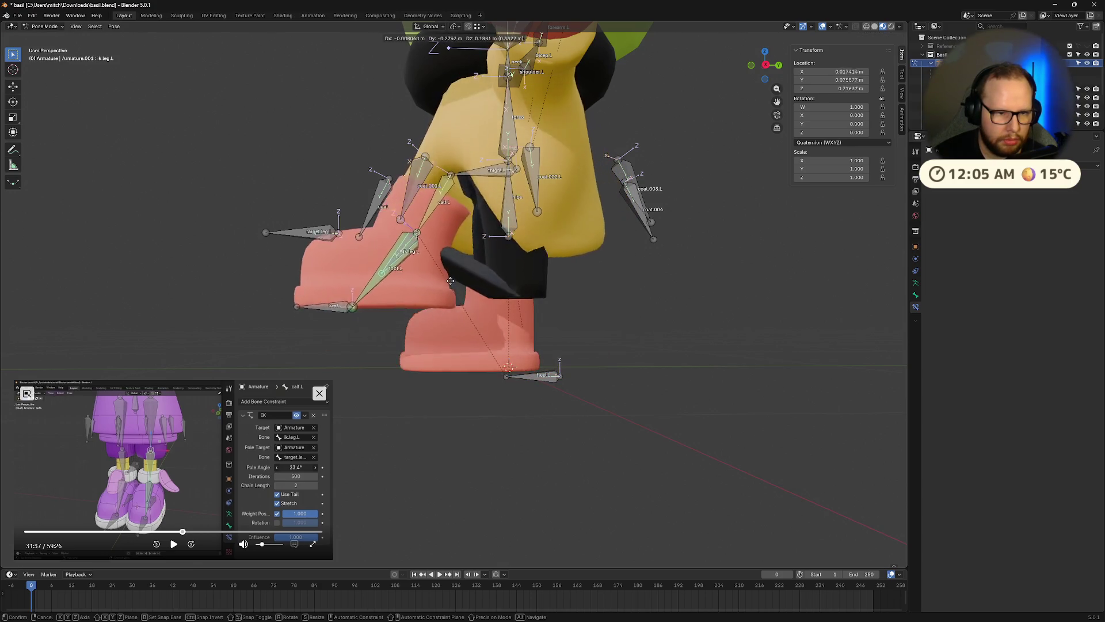
{"action": "key", "text": "Escape"}
{"action": "middle_click_drag", "start_coordinate": [451, 282], "coordinate": [545, 289]}
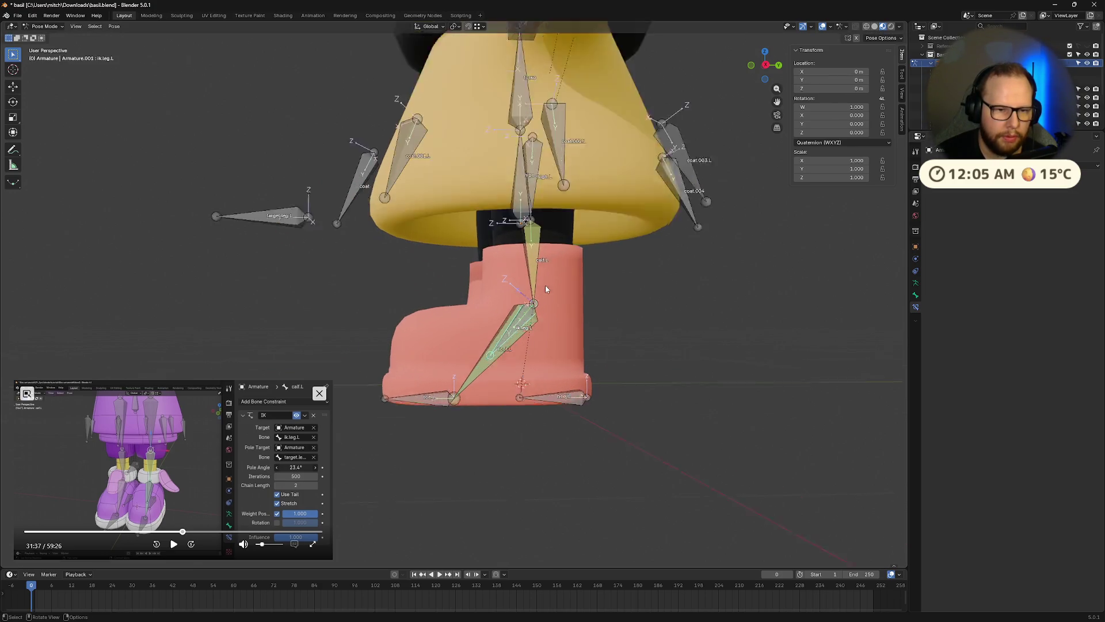
{"action": "scroll", "coordinate": [546, 289], "scroll_direction": "up", "scroll_amount": 3}
Rotate the left calf, then trial-move the heel and rotate the foot, cancelling each
{"action": "left_click", "coordinate": [584, 245]}
{"action": "key", "text": "r"}
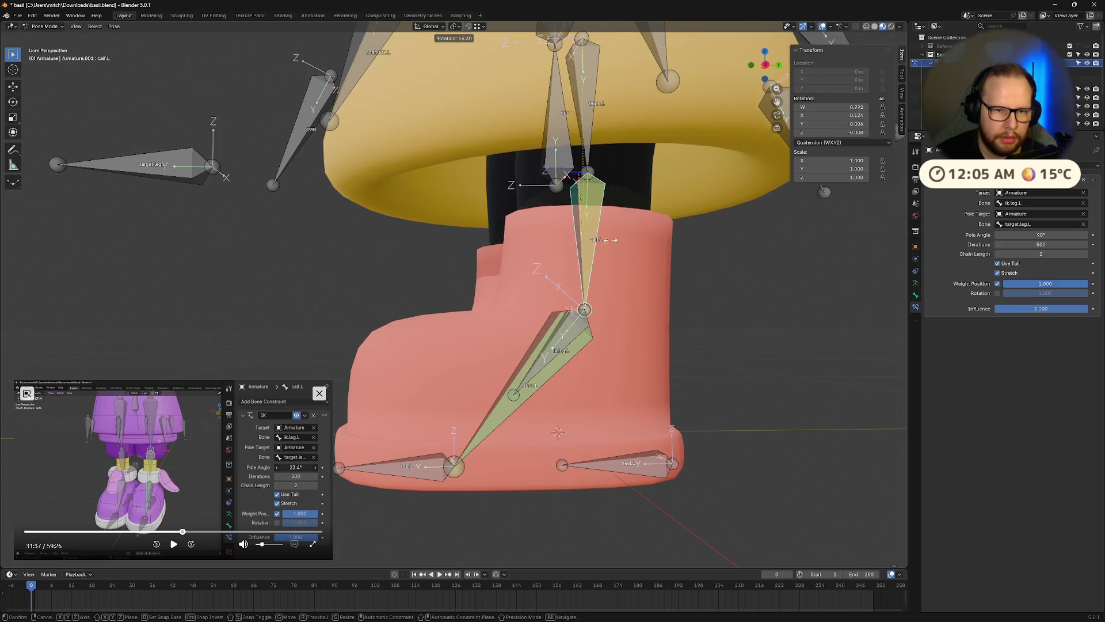
{"action": "left_click", "coordinate": [773, 256]}
{"action": "left_click", "coordinate": [647, 472]}
{"action": "middle_click_drag", "start_coordinate": [647, 472], "coordinate": [449, 437]}
{"action": "key", "text": "g"}
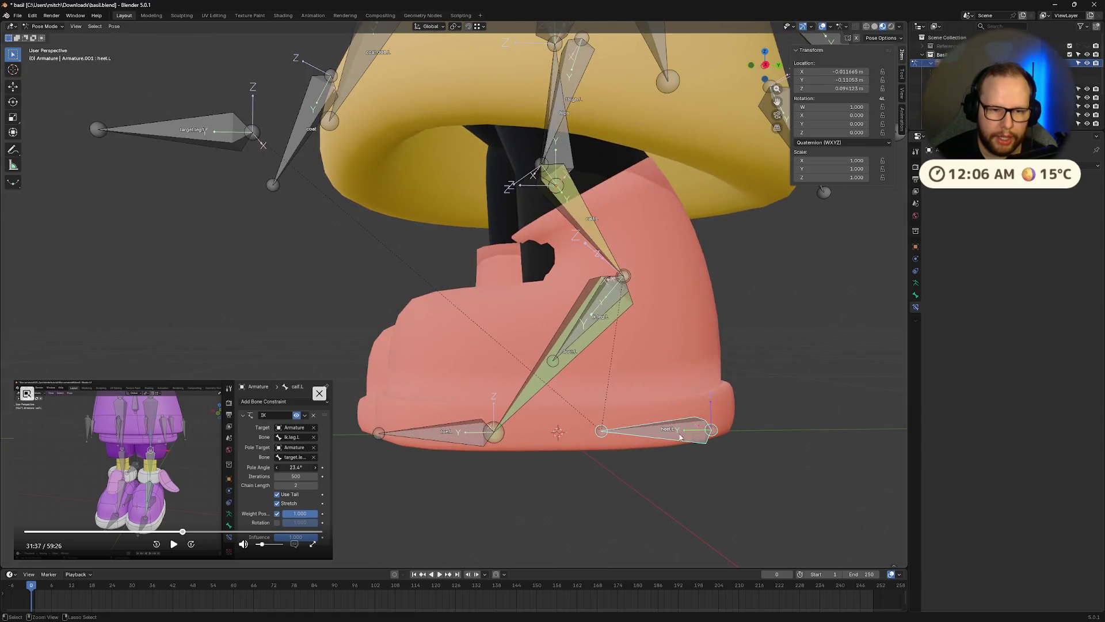
{"action": "key", "text": "Escape"}
{"action": "left_click", "coordinate": [556, 343]}
{"action": "key", "text": "r"}
{"action": "key", "text": "Escape"}
Bend the leg with the IK control, then reset it to rest and deselect all bones
{"action": "left_click", "coordinate": [560, 344]}
{"action": "left_click", "coordinate": [561, 345]}
{"action": "left_click", "coordinate": [565, 346]}
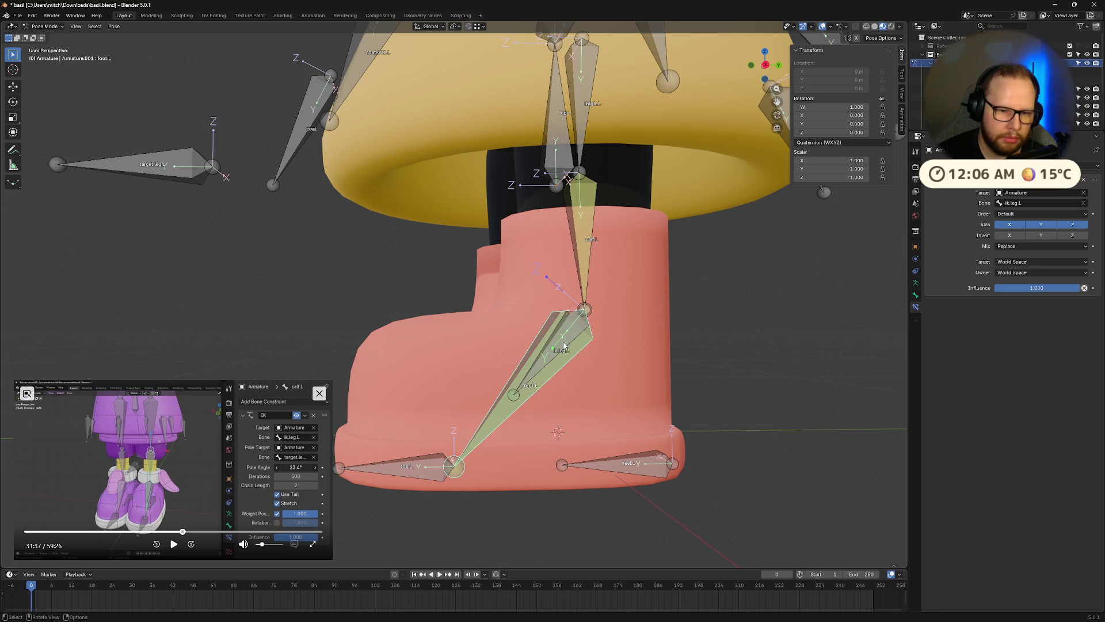
{"action": "key", "text": "g"}
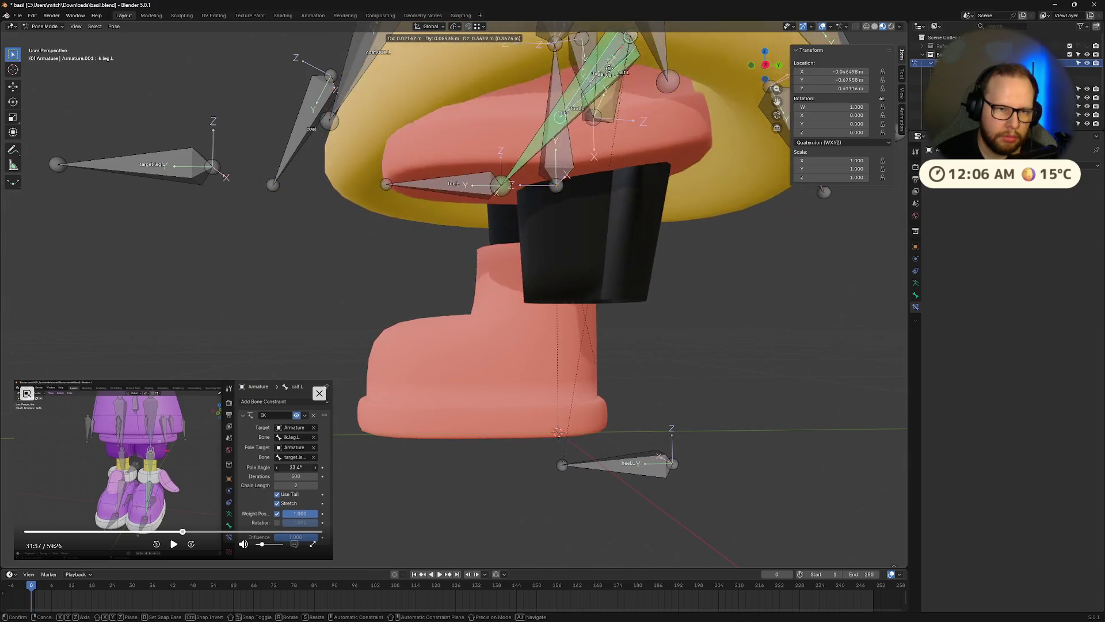
{"action": "left_click", "coordinate": [632, 204]}
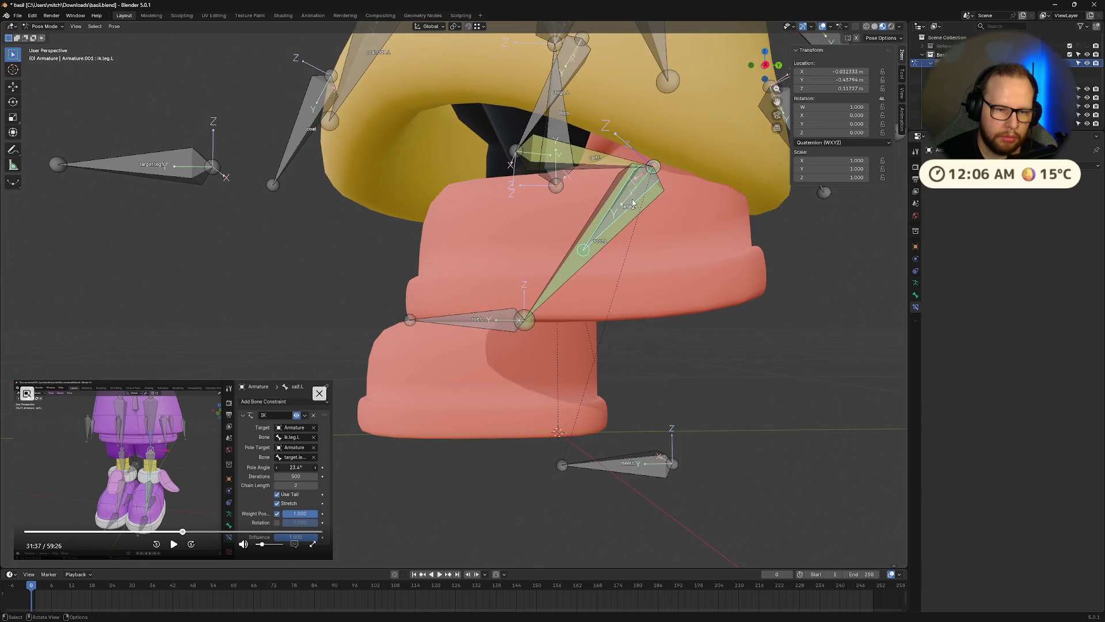
{"action": "key", "text": "alt+g"}
{"action": "key", "text": "a"}
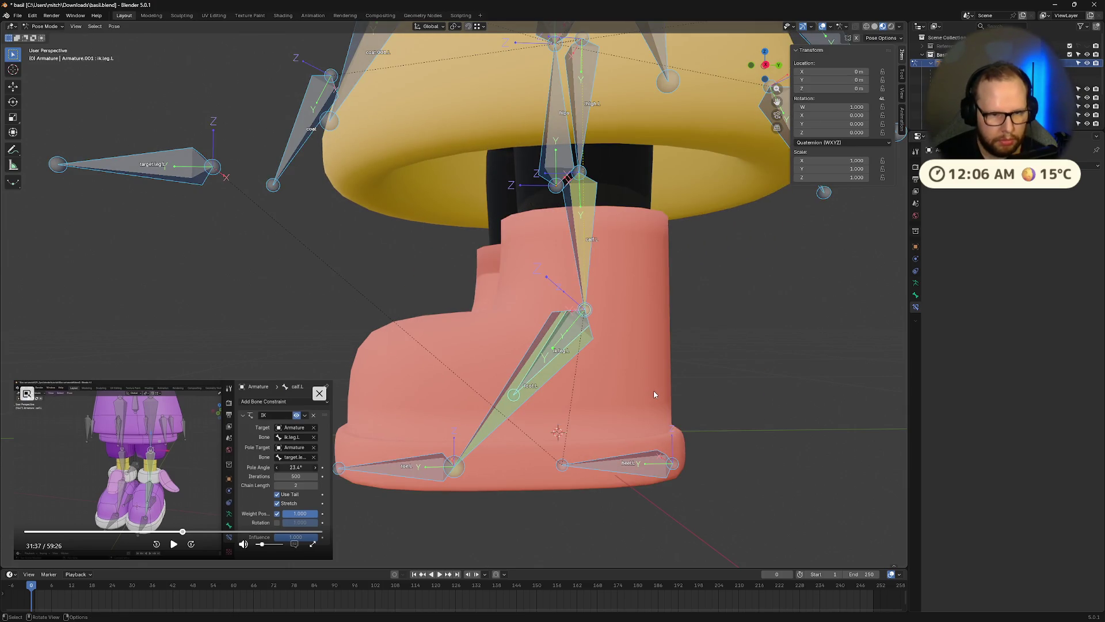
{"action": "key", "text": "alt+a"}
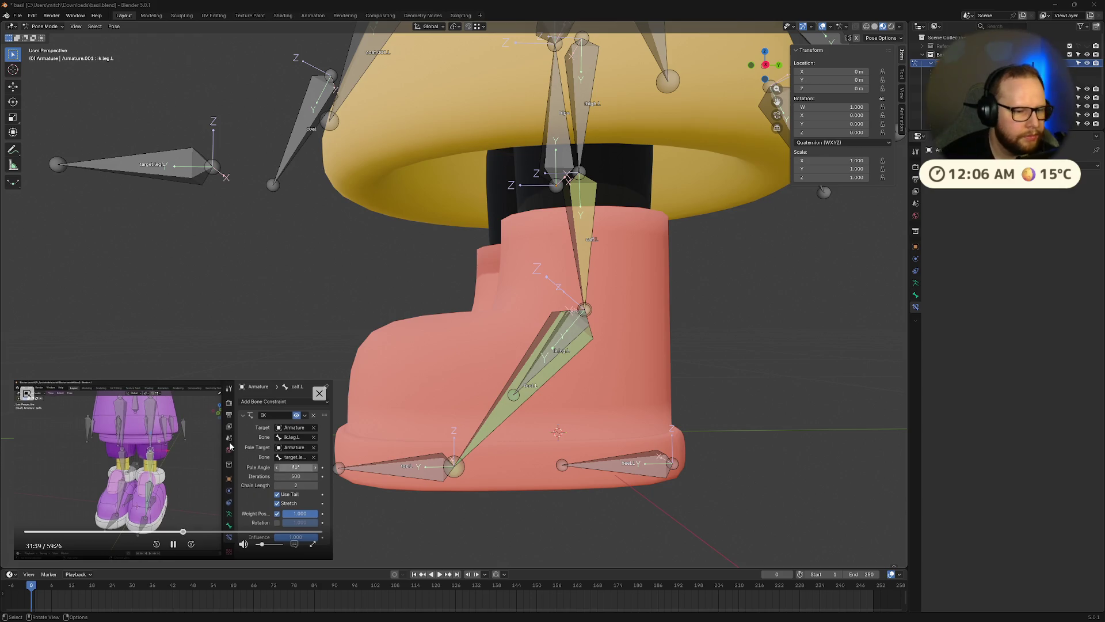
Trial-move the left heel and rotate it about Z, cancelling both, then deselect
{"action": "scroll", "coordinate": [513, 328], "scroll_direction": "down", "scroll_amount": 4}
{"action": "middle_click_drag", "start_coordinate": [513, 329], "coordinate": [615, 436]}
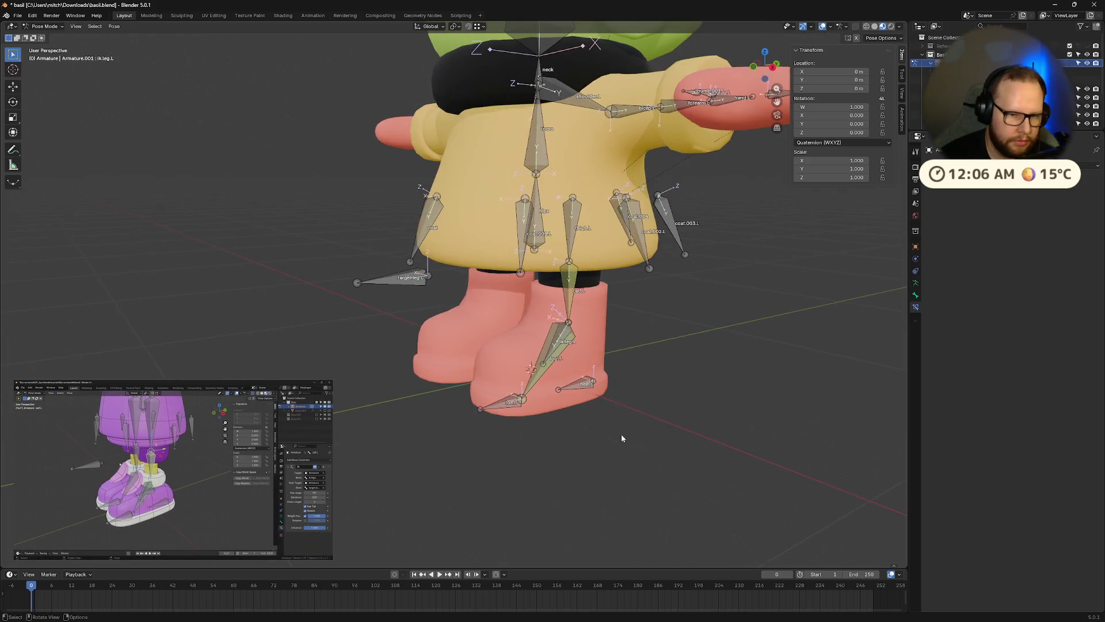
{"action": "mouse_move", "coordinate": [254, 420]}
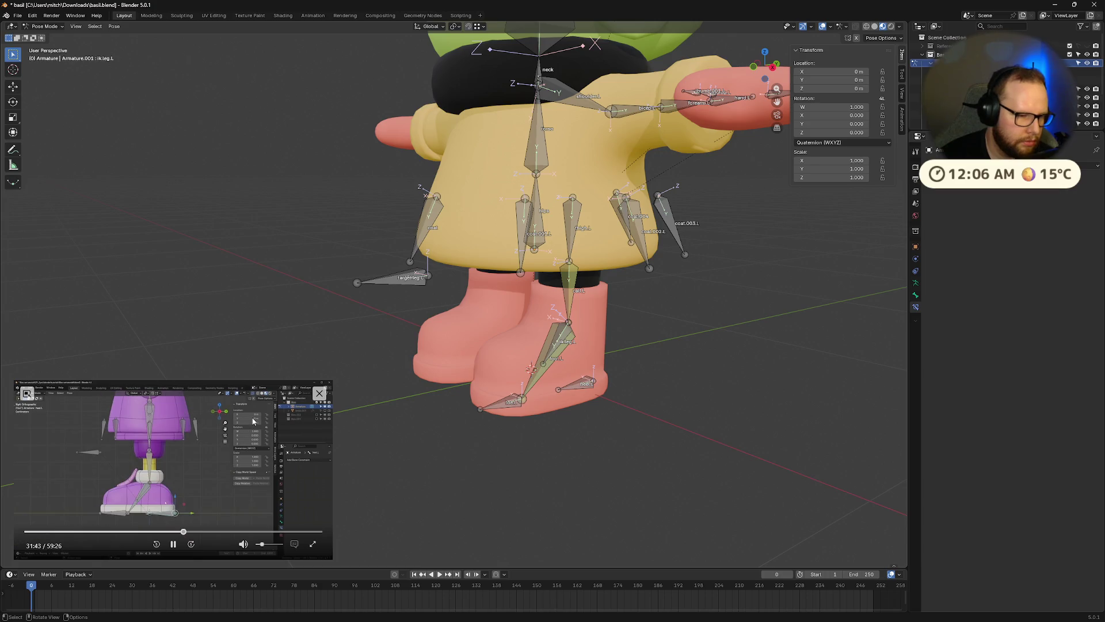
{"action": "middle_click_drag", "start_coordinate": [592, 420], "coordinate": [469, 390]}
{"action": "left_click", "coordinate": [469, 390]}
{"action": "key", "text": "g"}
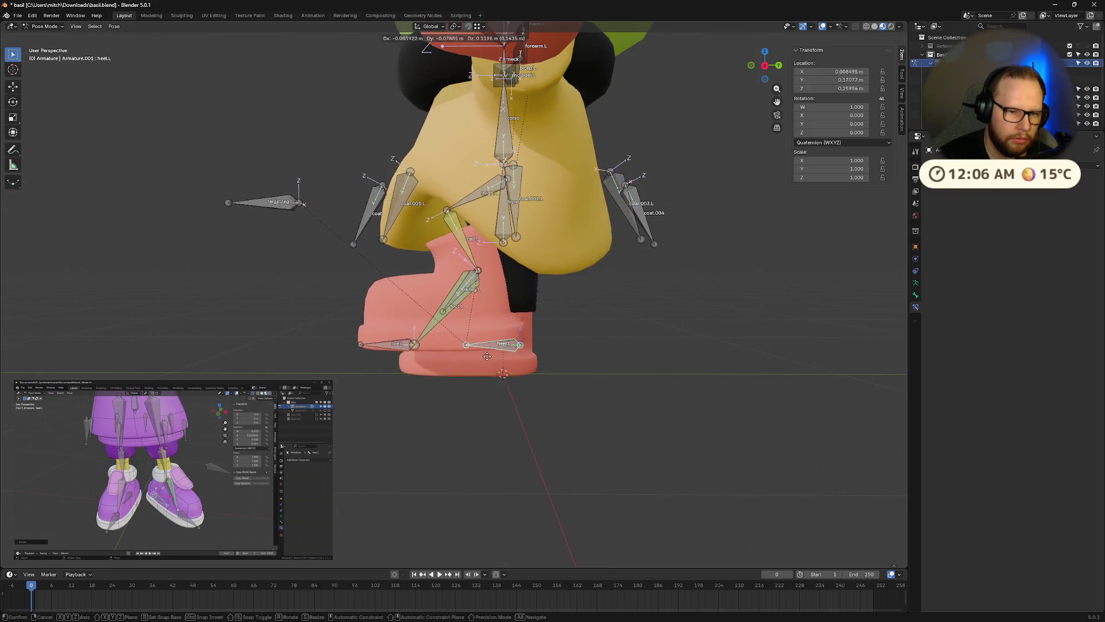
{"action": "key", "text": "Escape"}
{"action": "mouse_move", "coordinate": [465, 362]}
{"action": "middle_mouse_down"}
{"action": "mouse_move", "coordinate": [460, 403]}
{"action": "mouse_move", "coordinate": [489, 400]}
{"action": "middle_mouse_up"}
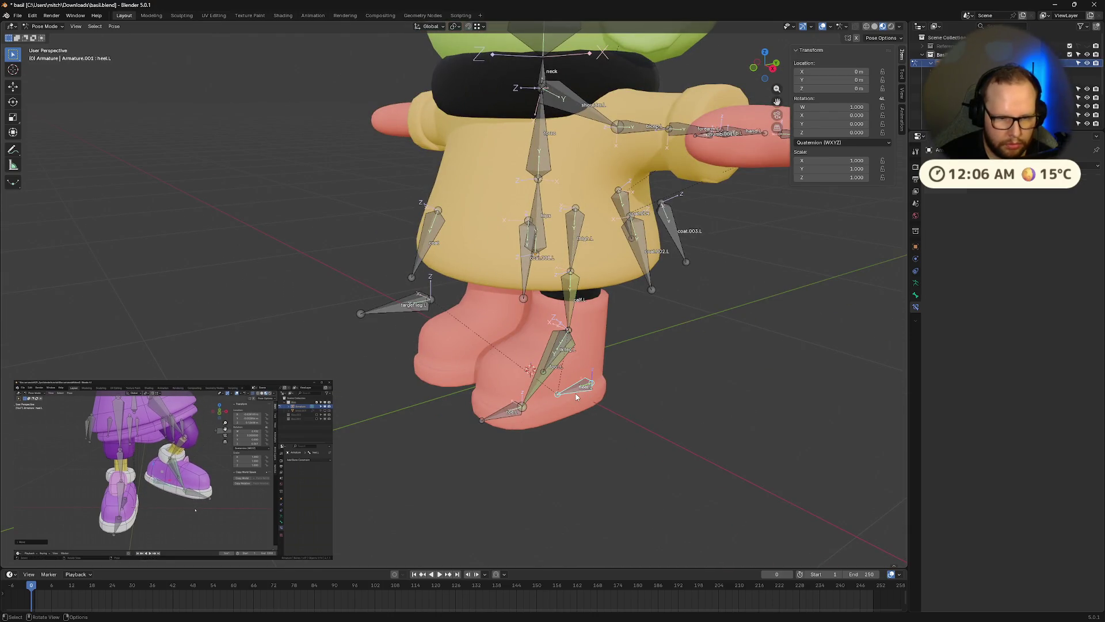
{"action": "key", "text": "r"}
{"action": "key", "text": "z"}
{"action": "key", "text": "z"}
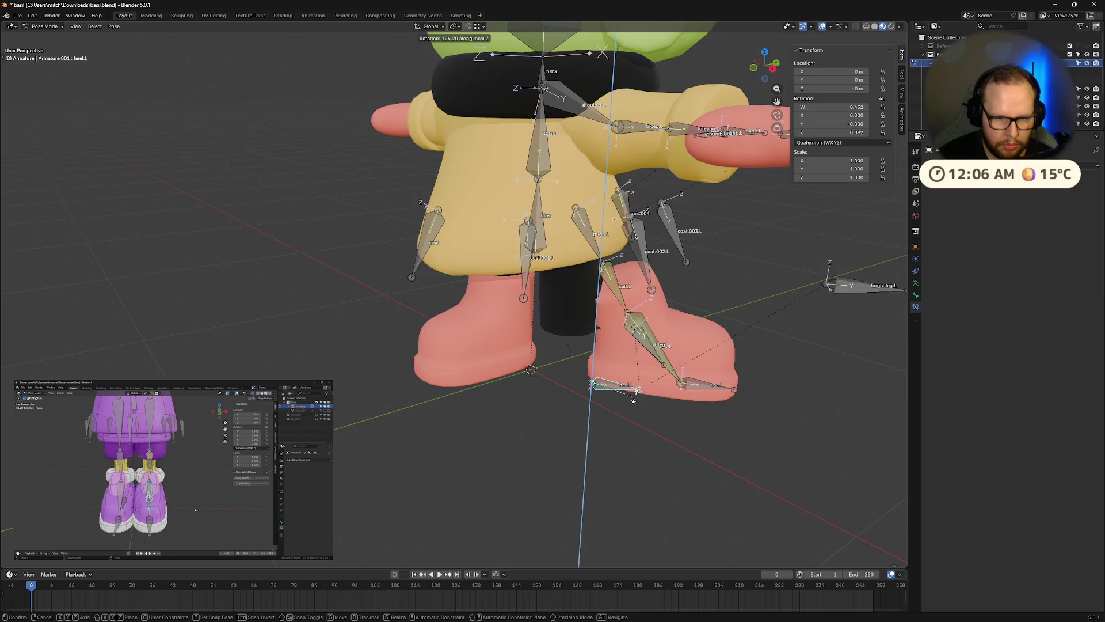
{"action": "key", "text": "Escape"}
{"action": "mouse_move", "coordinate": [590, 407]}
{"action": "middle_mouse_down"}
{"action": "mouse_move", "coordinate": [695, 399]}
{"action": "mouse_move", "coordinate": [681, 419]}
{"action": "middle_mouse_up"}
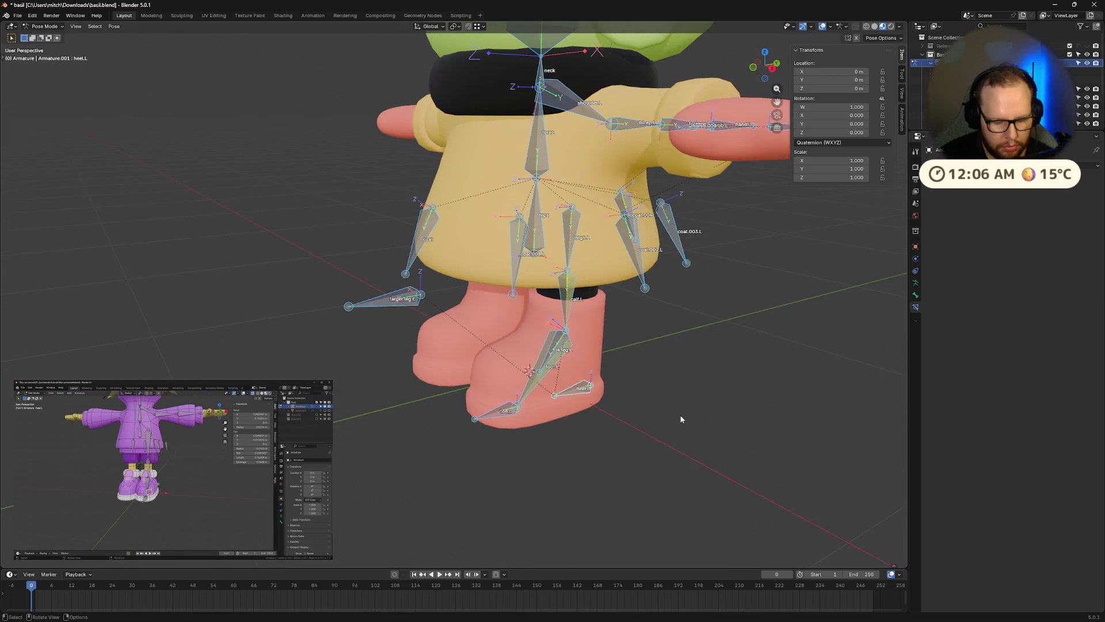
{"action": "left_click", "coordinate": [703, 414]}
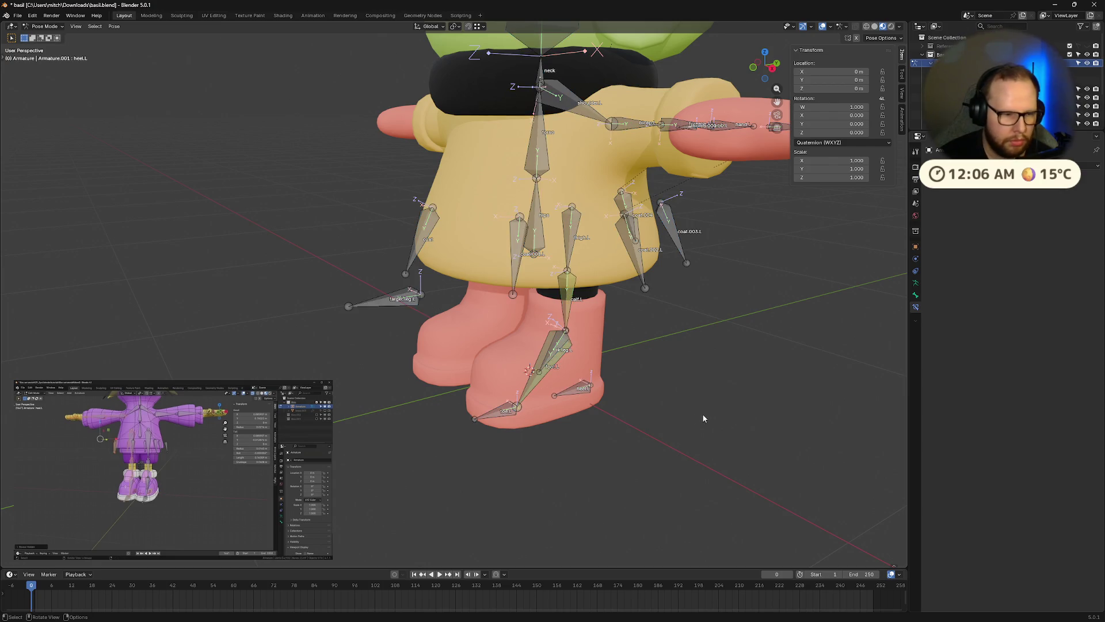
Switch the armature to Object Mode and then into Edit Mode
{"action": "middle_click_drag", "start_coordinate": [521, 406], "coordinate": [731, 408]}
{"action": "key", "text": "ctrl+Tab"}
{"action": "key", "text": "Tab"}
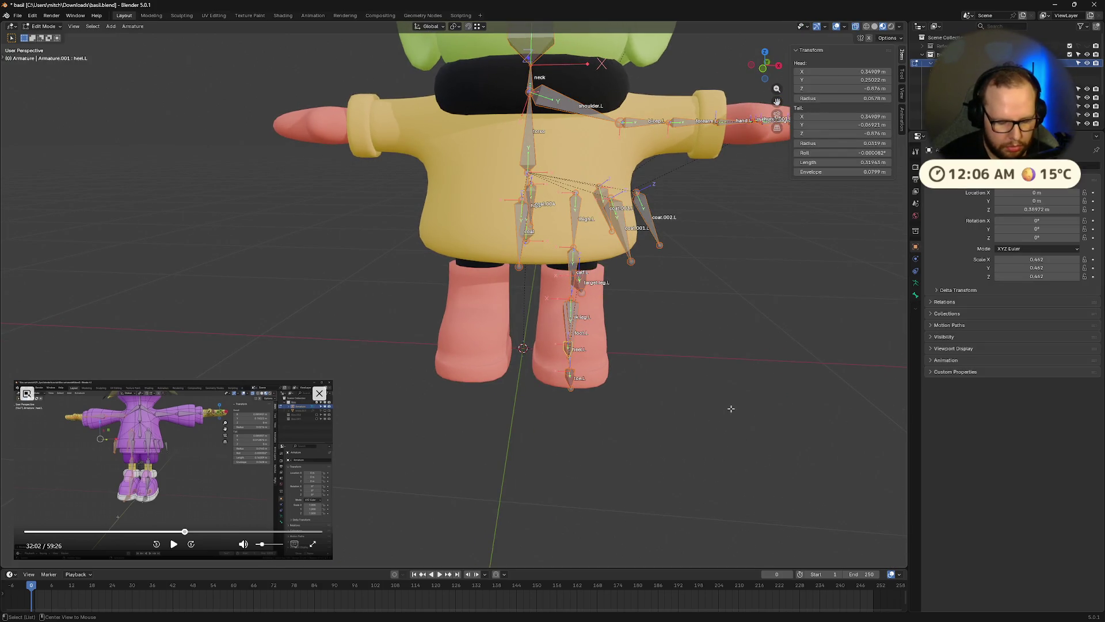
Box-select the right leg bones in front view and delete them
{"action": "key", "text": "alt+s"}
{"action": "left_click", "coordinate": [173, 544]}
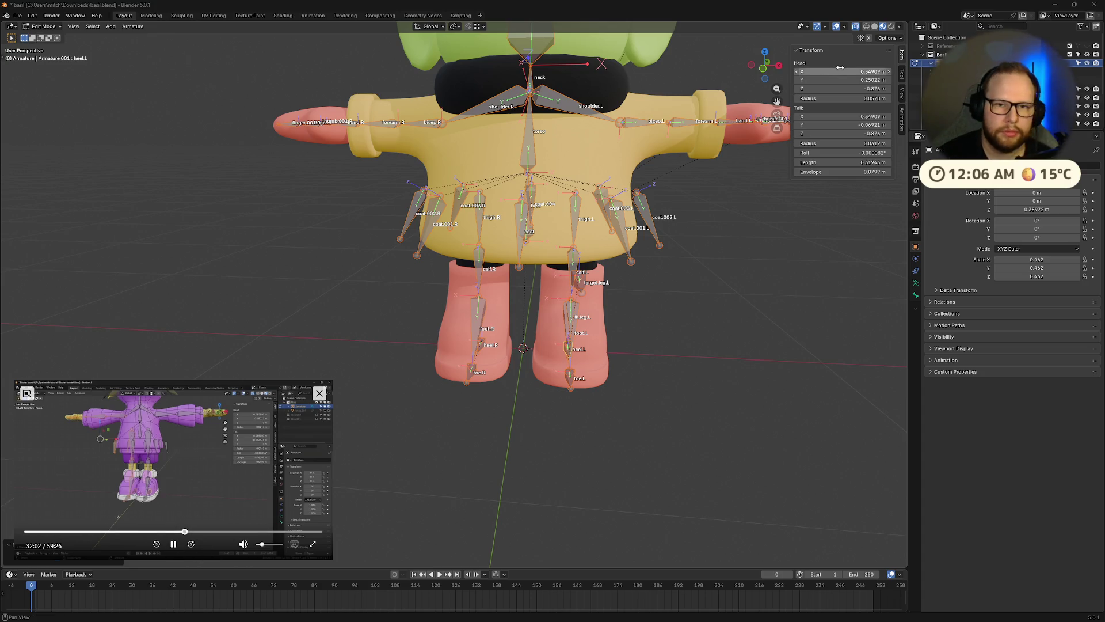
{"action": "key", "text": "KP_1"}
{"action": "scroll", "coordinate": [435, 255], "scroll_direction": "down", "scroll_amount": 2}
{"action": "mouse_move", "coordinate": [278, 134]}
{"action": "left_mouse_down"}
{"action": "mouse_move", "coordinate": [456, 358]}
{"action": "mouse_move", "coordinate": [478, 367]}
{"action": "left_mouse_up"}
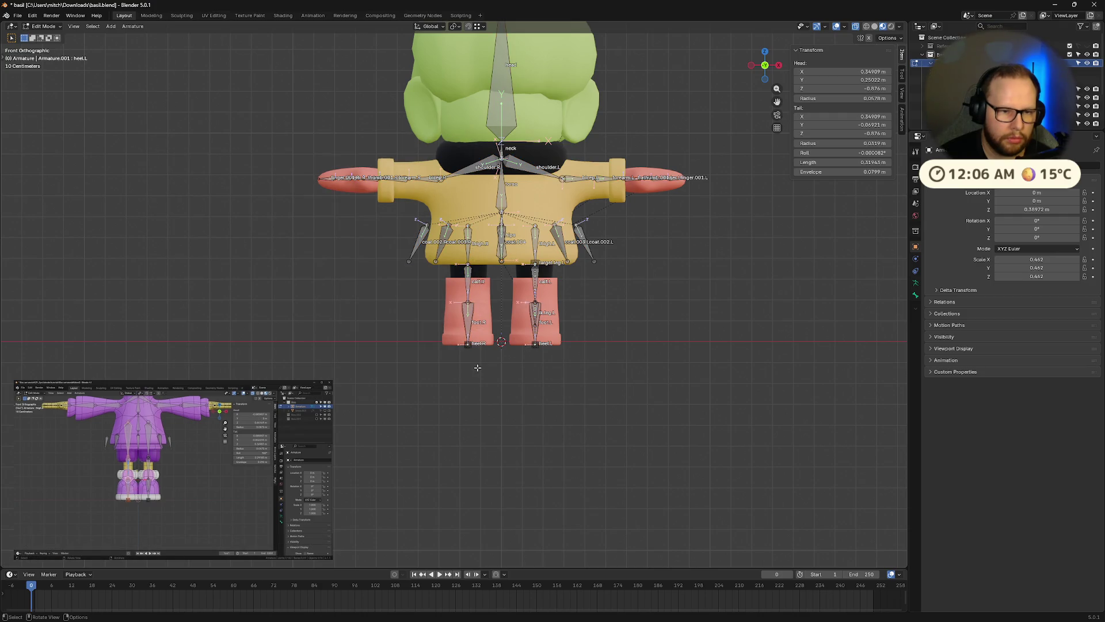
{"action": "left_click_drag", "start_coordinate": [463, 299], "coordinate": [458, 254]}
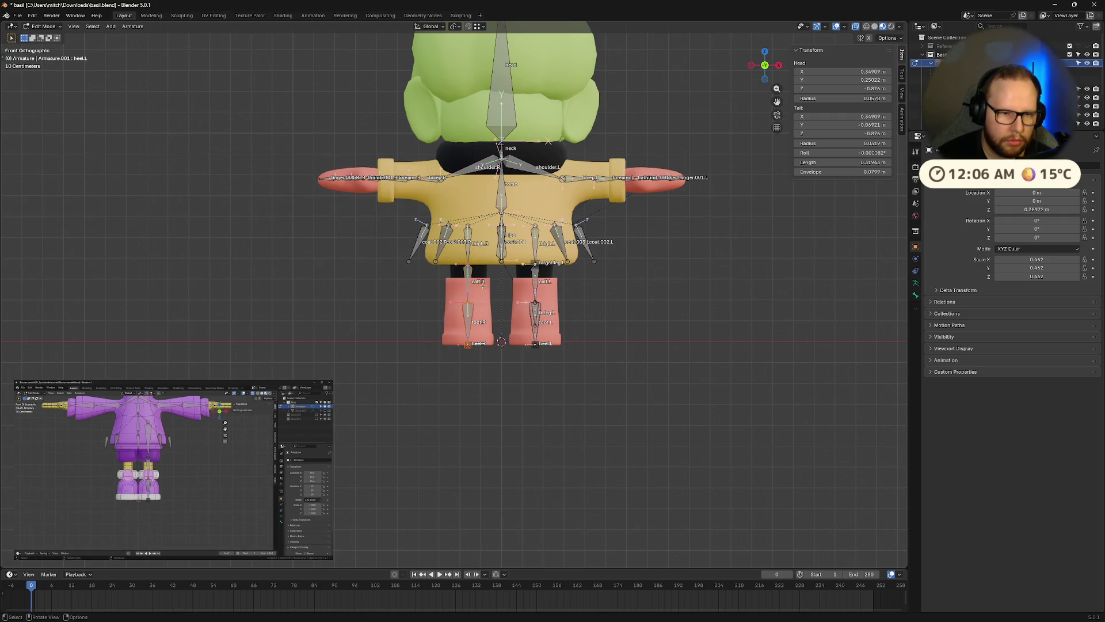
{"action": "scroll", "coordinate": [484, 288], "scroll_direction": "up", "scroll_amount": 3}
{"action": "mouse_move", "coordinate": [484, 288]}
{"action": "middle_mouse_down"}
{"action": "mouse_move", "coordinate": [487, 302]}
{"action": "mouse_move", "coordinate": [478, 198]}
{"action": "middle_mouse_up"}
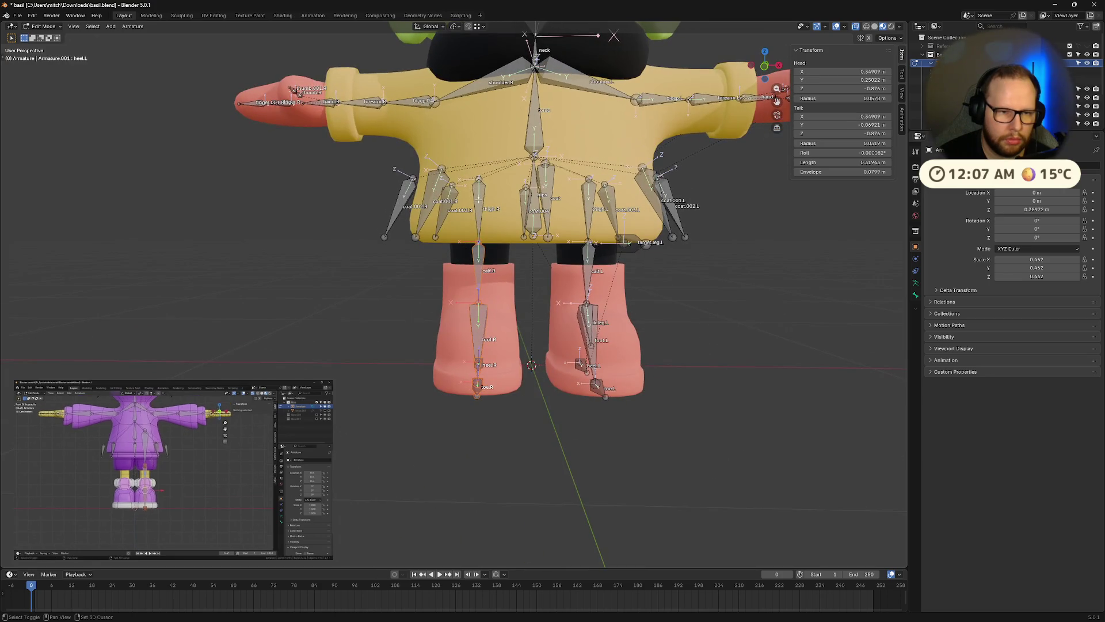
{"action": "key", "text": "x"}
{"action": "left_click", "coordinate": [516, 279]}
Symmetrize the selected left leg bones to rebuild the right leg
{"action": "mouse_move", "coordinate": [516, 279]}
{"action": "middle_mouse_down"}
{"action": "mouse_move", "coordinate": [637, 283]}
{"action": "mouse_move", "coordinate": [585, 225]}
{"action": "middle_mouse_up"}
{"action": "left_click_drag", "start_coordinate": [585, 216], "coordinate": [617, 430]}
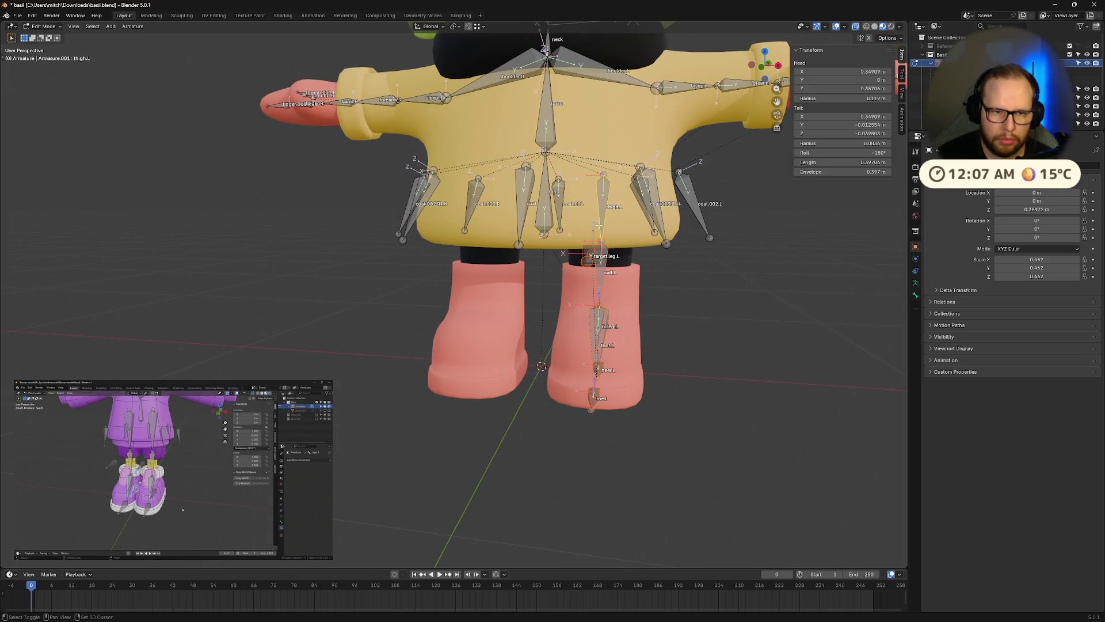
{"action": "left_click", "coordinate": [761, 73]}
{"action": "right_click", "coordinate": [609, 309]}
{"action": "left_click", "coordinate": [609, 308]}
{"action": "left_click", "coordinate": [759, 346]}
{"action": "middle_click_drag", "start_coordinate": [789, 372], "coordinate": [518, 396]}
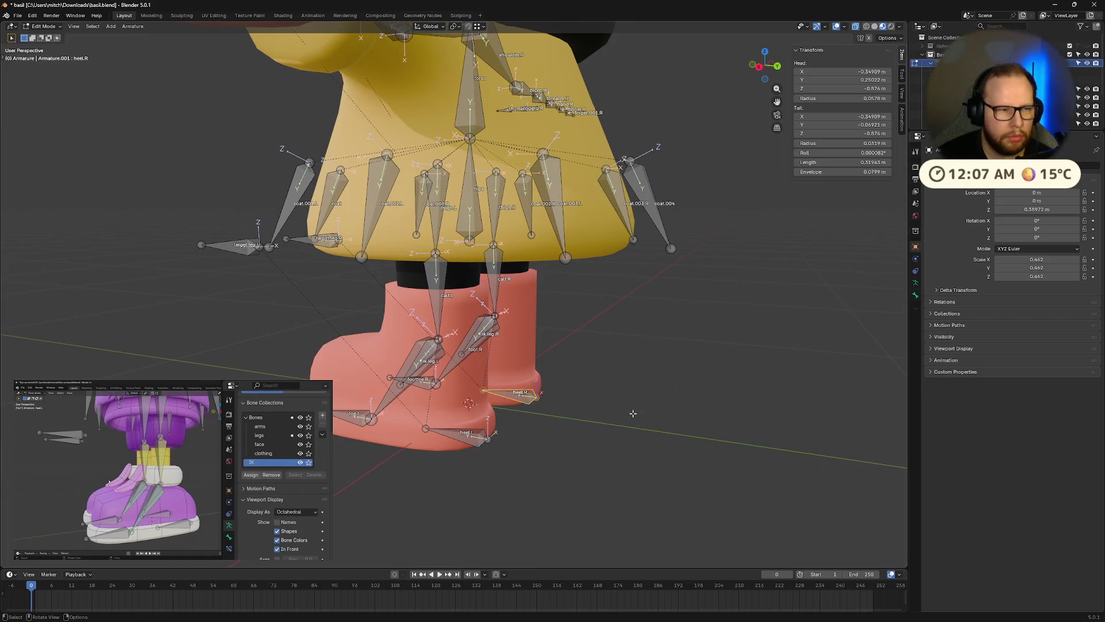
Switch the armature to Pose Mode and test-move the right heel
{"action": "key", "text": "ctrl+Tab"}
{"action": "left_click", "coordinate": [642, 460]}
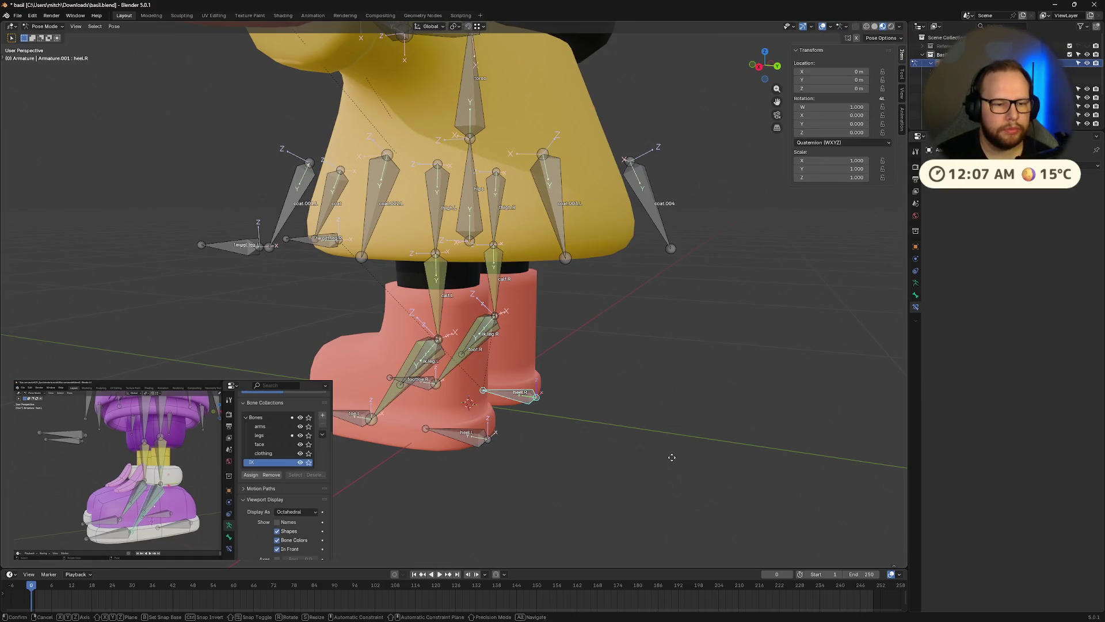
{"action": "key", "text": "g"}
{"action": "mouse_move", "coordinate": [555, 420]}
{"action": "middle_mouse_down"}
{"action": "mouse_move", "coordinate": [637, 412]}
{"action": "mouse_move", "coordinate": [627, 419]}
{"action": "middle_mouse_up"}
{"action": "mouse_move", "coordinate": [175, 551]}
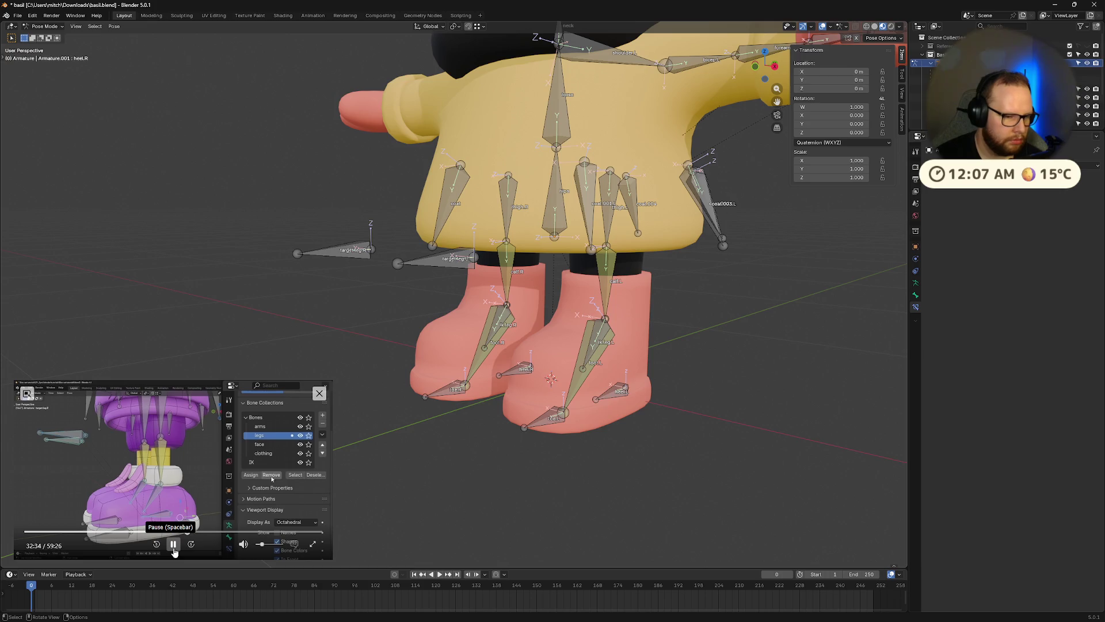
{"action": "left_click", "coordinate": [174, 545]}
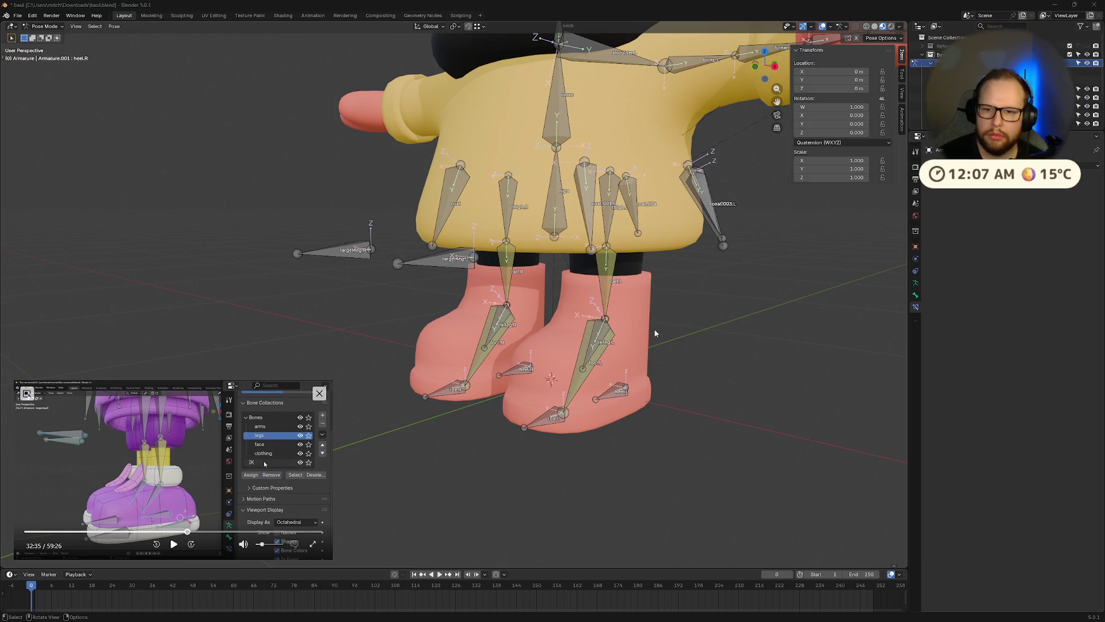
Add a new bone collection named IK
{"action": "left_click", "coordinate": [915, 283]}
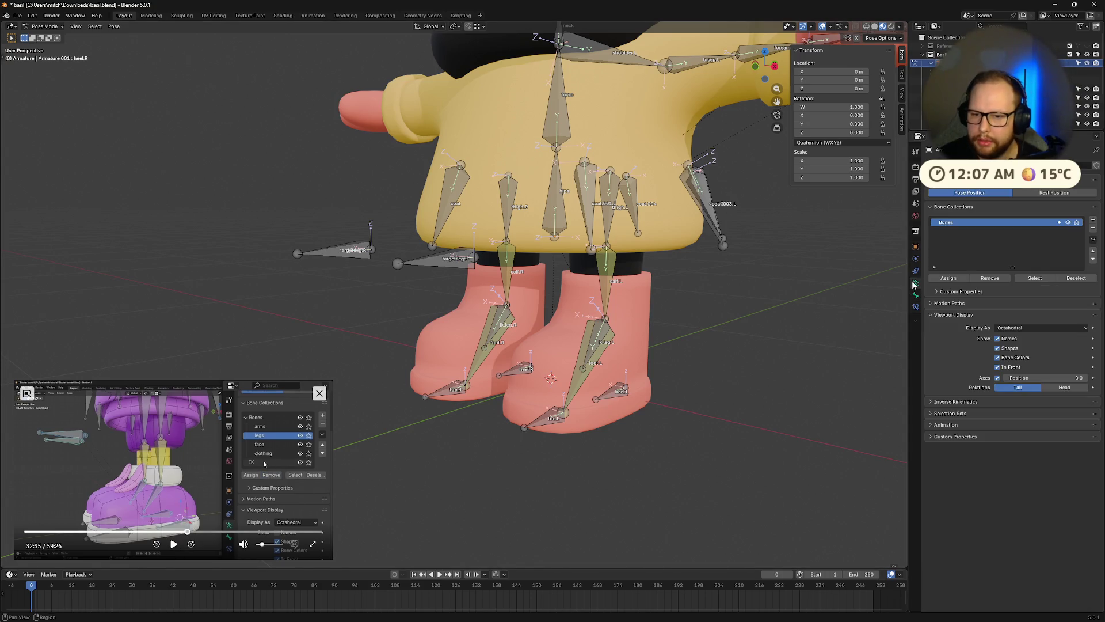
{"action": "left_click", "coordinate": [1093, 220]}
{"action": "double_click", "coordinate": [966, 231]}
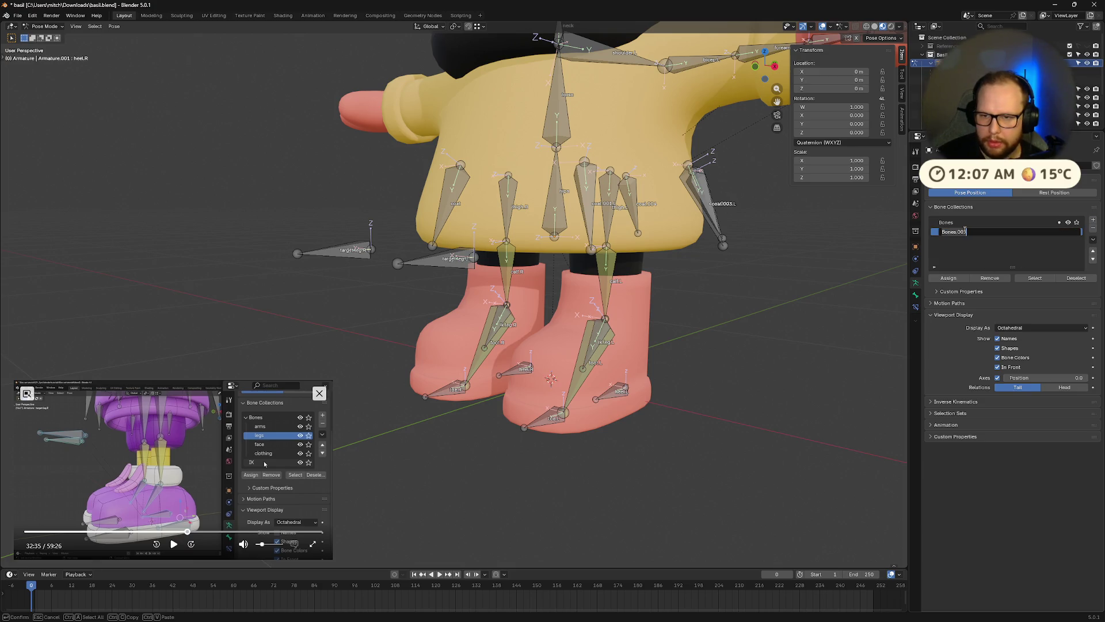
{"action": "type", "text": "IK"}
{"action": "key", "text": "Return"}
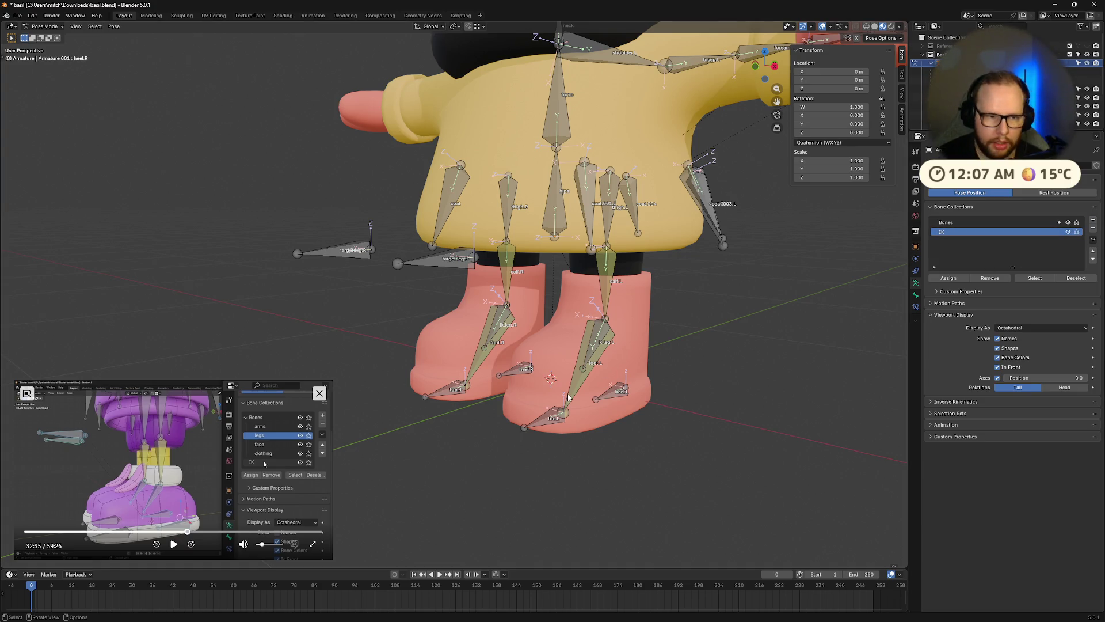
Assign both legs' target.leg and ik.leg bones to IK and remove them from Bones
{"action": "left_click", "coordinate": [329, 256]}
{"action": "mouse_move", "coordinate": [330, 256]}
{"action": "middle_mouse_down"}
{"action": "mouse_move", "coordinate": [475, 320]}
{"action": "mouse_move", "coordinate": [419, 322]}
{"action": "mouse_move", "coordinate": [474, 362]}
{"action": "mouse_move", "coordinate": [502, 320]}
{"action": "middle_mouse_up"}
{"action": "left_click", "coordinate": [322, 256], "text": "shift"}
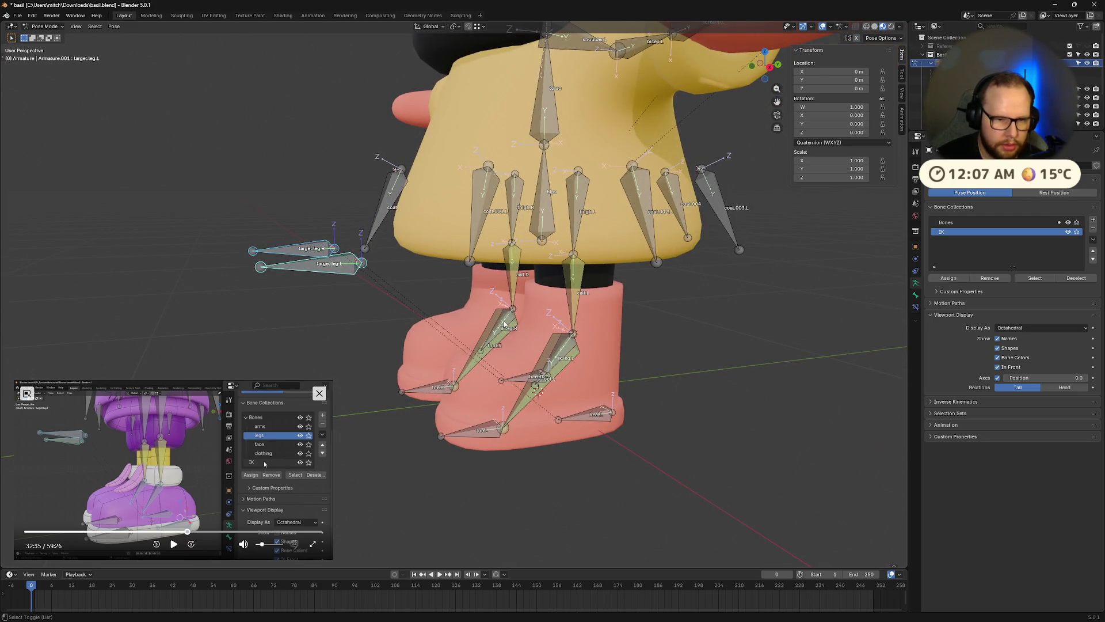
{"action": "left_click", "coordinate": [501, 320], "text": "alt+shift"}
{"action": "left_click", "coordinate": [502, 329]}
{"action": "left_click", "coordinate": [551, 352], "text": "alt+shift"}
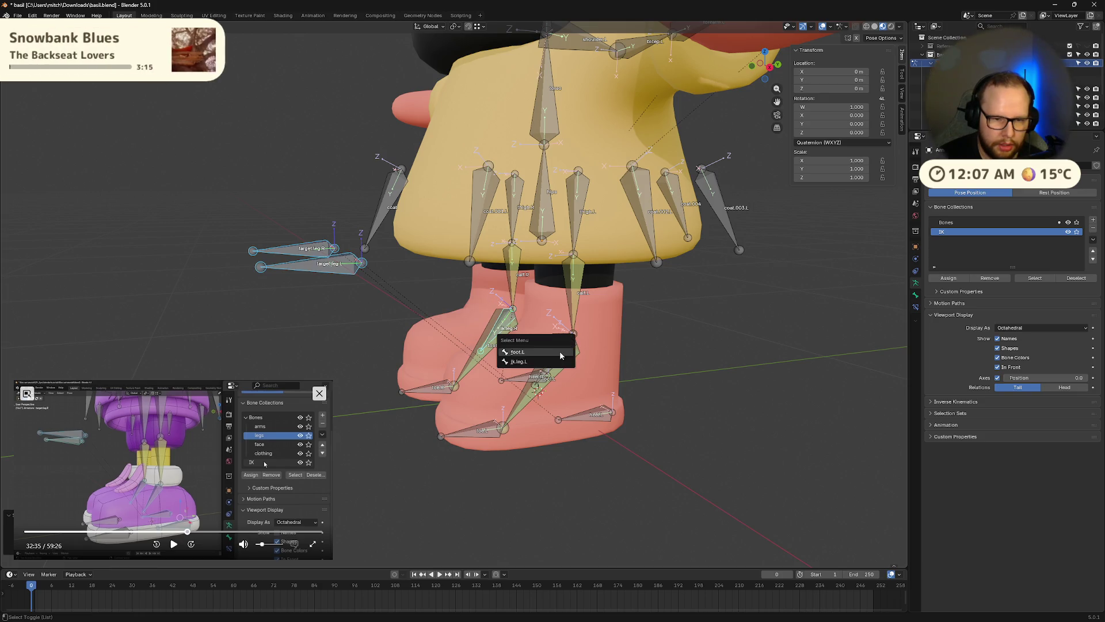
{"action": "left_click", "coordinate": [552, 364]}
{"action": "middle_click_drag", "start_coordinate": [595, 438], "coordinate": [656, 406]}
{"action": "left_click", "coordinate": [948, 278]}
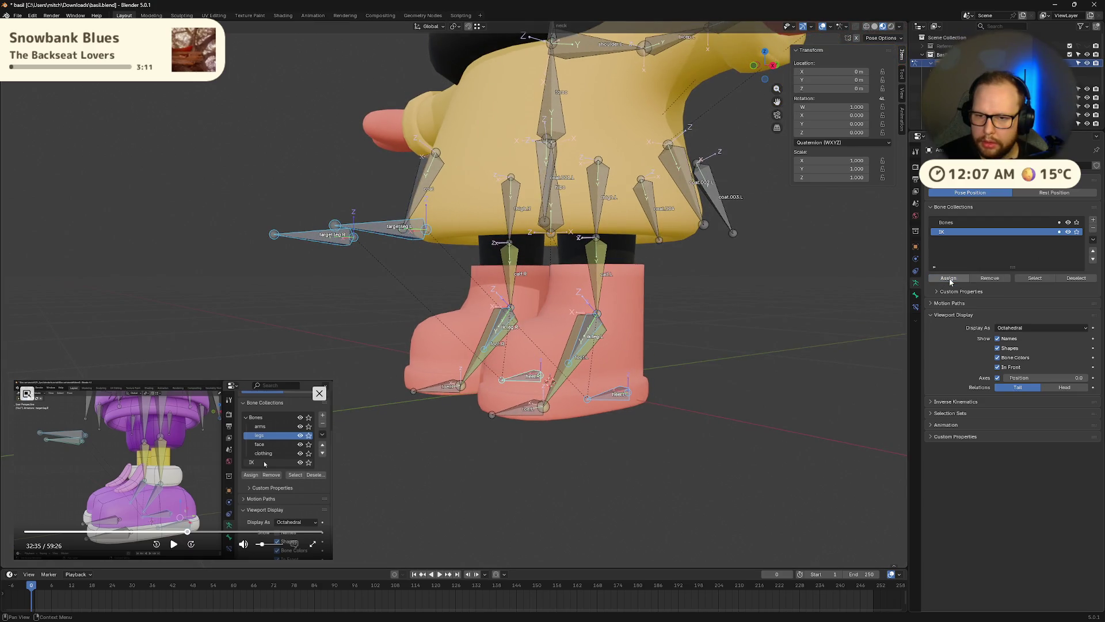
{"action": "left_click", "coordinate": [979, 224]}
{"action": "left_click", "coordinate": [990, 278]}
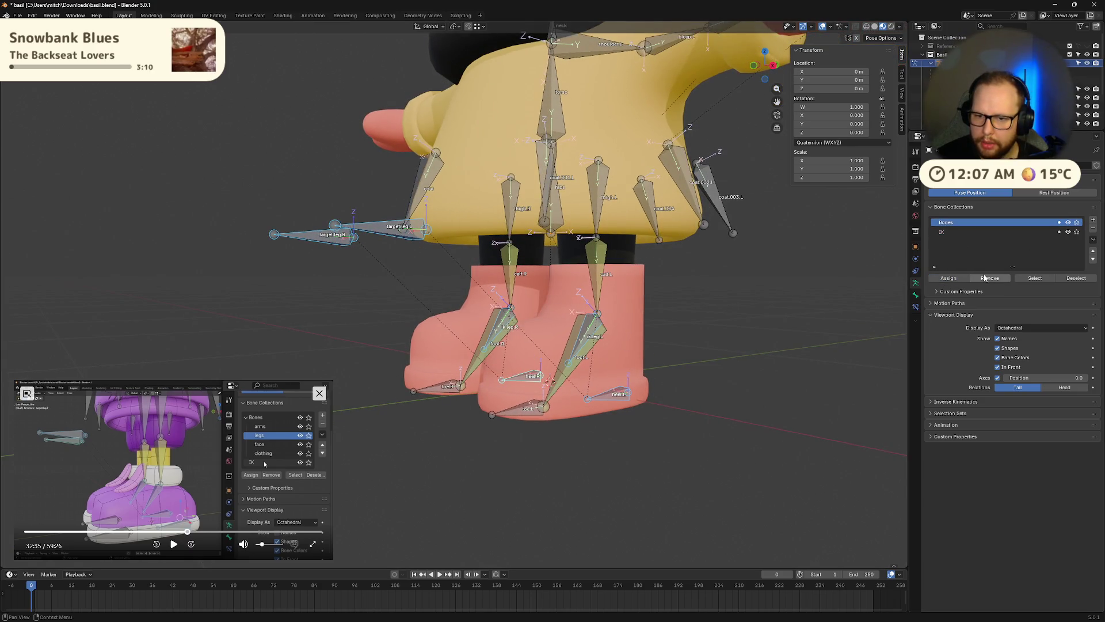
Toggle the IK collection's visibility off and back on to verify it
{"action": "left_click", "coordinate": [1068, 232]}
{"action": "double_click", "coordinate": [1069, 232]}
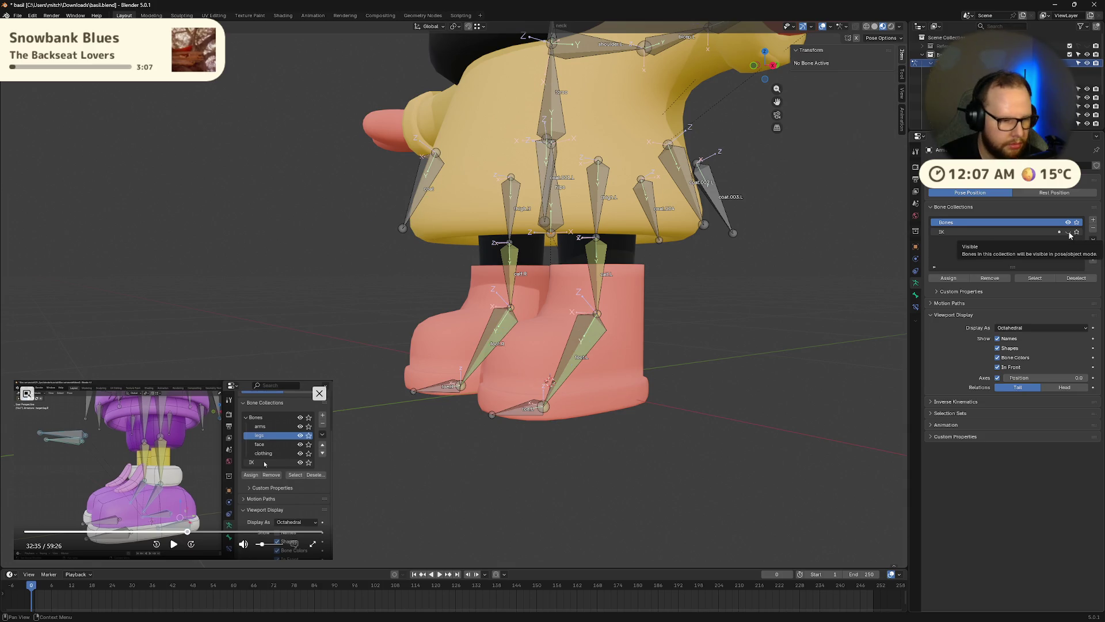
{"action": "left_click", "coordinate": [1069, 232]}
{"action": "left_click", "coordinate": [173, 544]}
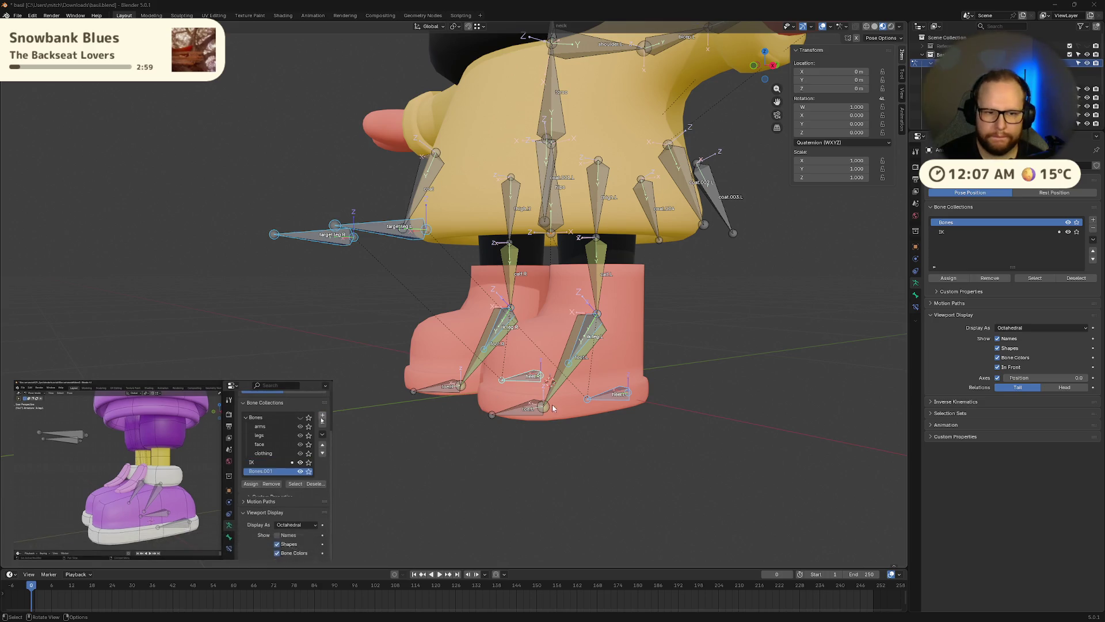
{"action": "mouse_move", "coordinate": [588, 454]}
{"action": "middle_mouse_down"}
{"action": "mouse_move", "coordinate": [545, 468]}
{"action": "mouse_move", "coordinate": [565, 457]}
{"action": "mouse_move", "coordinate": [590, 462]}
{"action": "middle_mouse_up"}
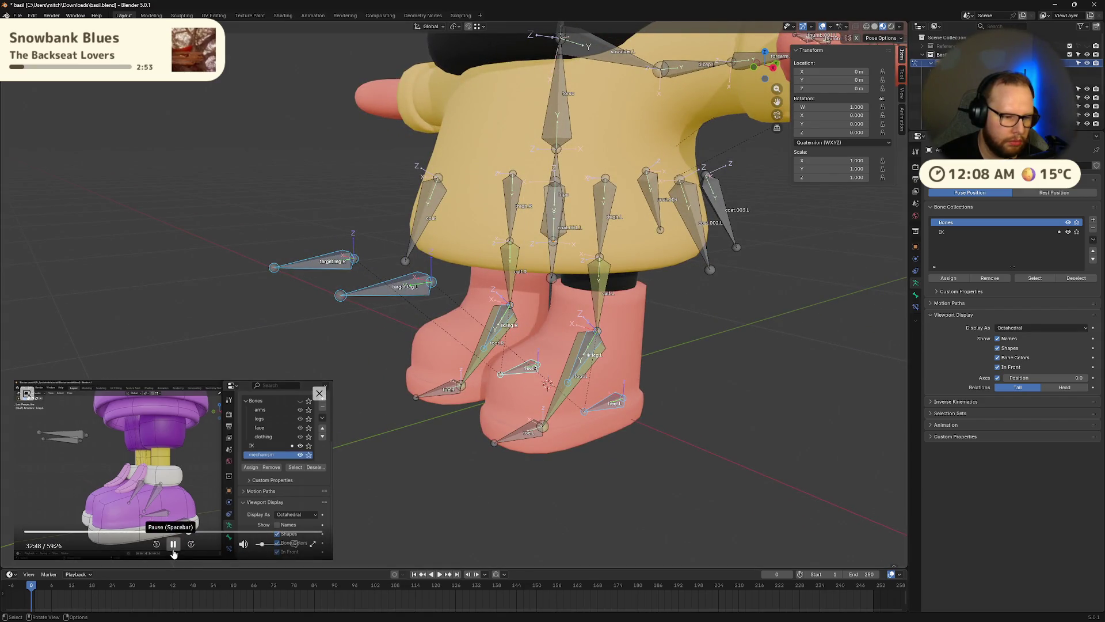
{"action": "left_click", "coordinate": [1069, 232]}
{"action": "left_click", "coordinate": [1069, 232]}
{"action": "left_click", "coordinate": [1069, 231]}
{"action": "left_click", "coordinate": [1069, 232]}
{"action": "left_click", "coordinate": [1069, 232]}
{"action": "left_click", "coordinate": [1069, 231]}
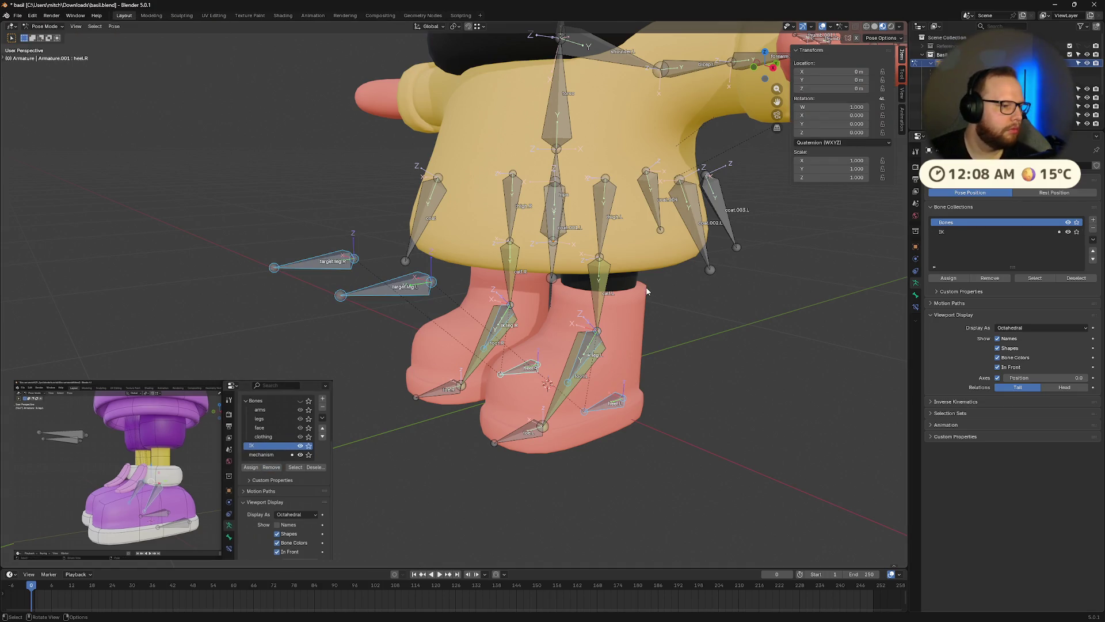
{"action": "mouse_move", "coordinate": [771, 344]}
{"action": "middle_mouse_down"}
{"action": "mouse_move", "coordinate": [733, 346]}
{"action": "mouse_move", "coordinate": [762, 334]}
{"action": "mouse_move", "coordinate": [699, 361]}
{"action": "mouse_move", "coordinate": [699, 339]}
{"action": "middle_mouse_up"}
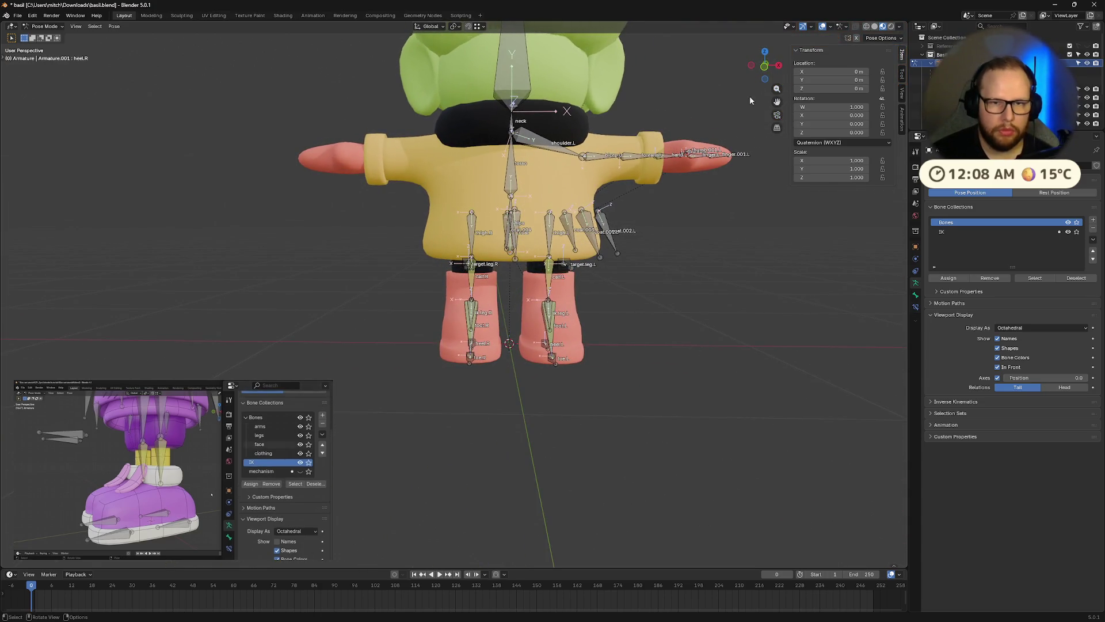
Frame the character's torso, arms and head from the front at an angle
{"action": "left_click", "coordinate": [765, 70]}
{"action": "scroll", "coordinate": [688, 302], "scroll_direction": "up", "scroll_amount": 3}
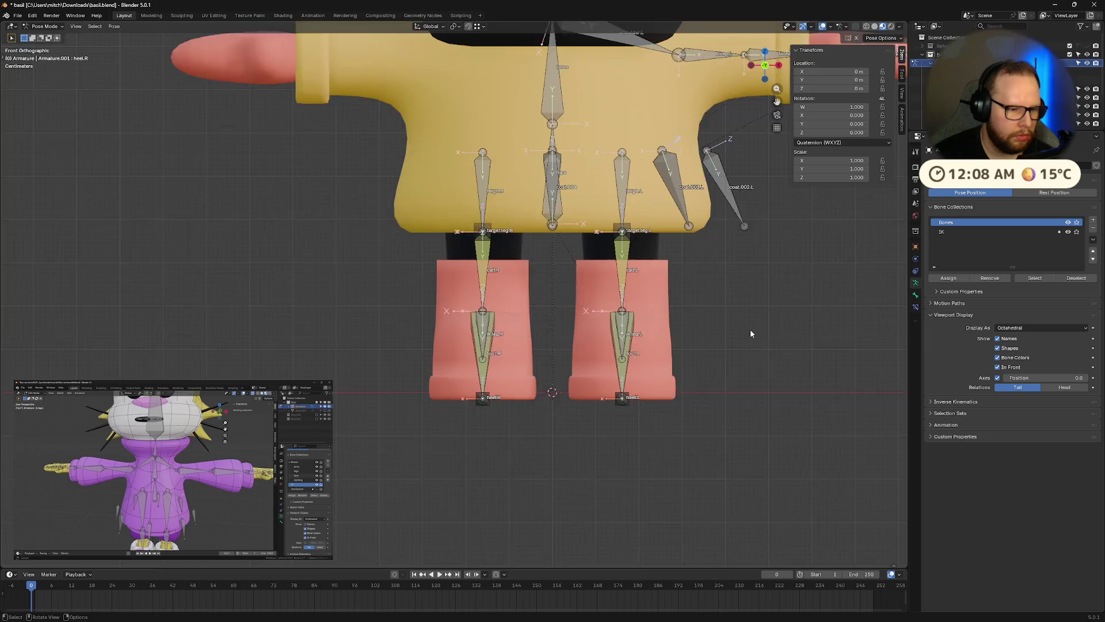
{"action": "scroll", "coordinate": [751, 330], "scroll_direction": "down", "scroll_amount": 2}
{"action": "middle_click_drag", "start_coordinate": [751, 330], "coordinate": [620, 361], "text": "shift"}
{"action": "mouse_move", "coordinate": [687, 315]}
{"action": "middle_mouse_down"}
{"action": "mouse_move", "coordinate": [662, 352]}
{"action": "mouse_move", "coordinate": [633, 308]}
{"action": "mouse_move", "coordinate": [628, 328]}
{"action": "mouse_move", "coordinate": [568, 352]}
{"action": "mouse_move", "coordinate": [558, 387]}
{"action": "mouse_move", "coordinate": [648, 401]}
{"action": "mouse_move", "coordinate": [627, 345]}
{"action": "middle_mouse_up"}
Select the left hand bone, zoom in on it from top view, and enter Edit Mode
{"action": "left_click", "coordinate": [560, 390]}
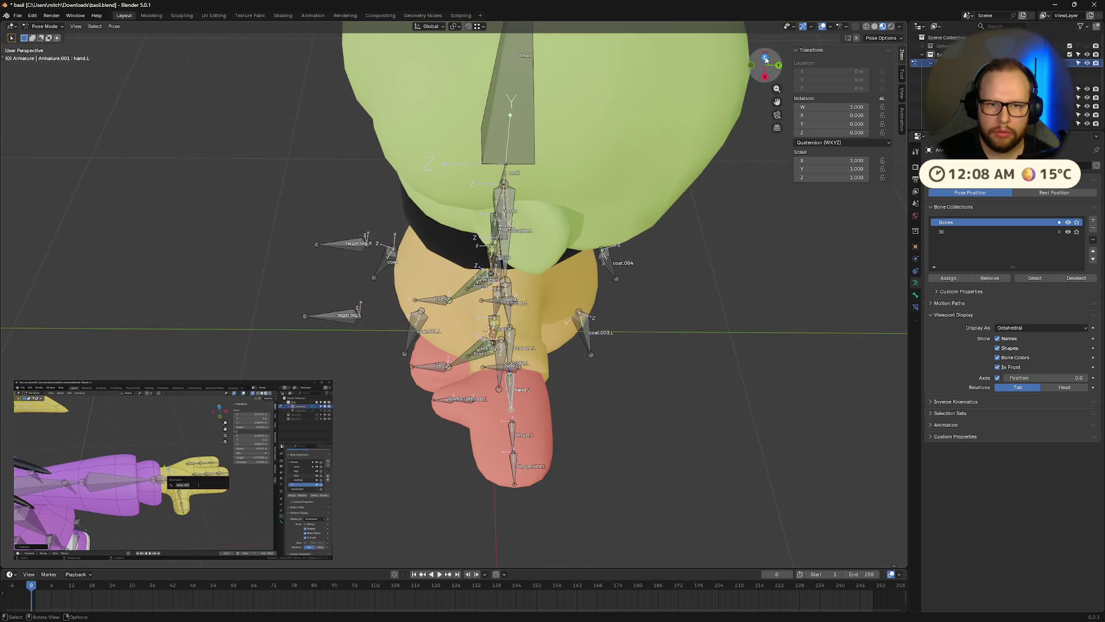
{"action": "key", "text": "KP_7"}
{"action": "scroll", "coordinate": [623, 320], "scroll_direction": "up", "scroll_amount": 9}
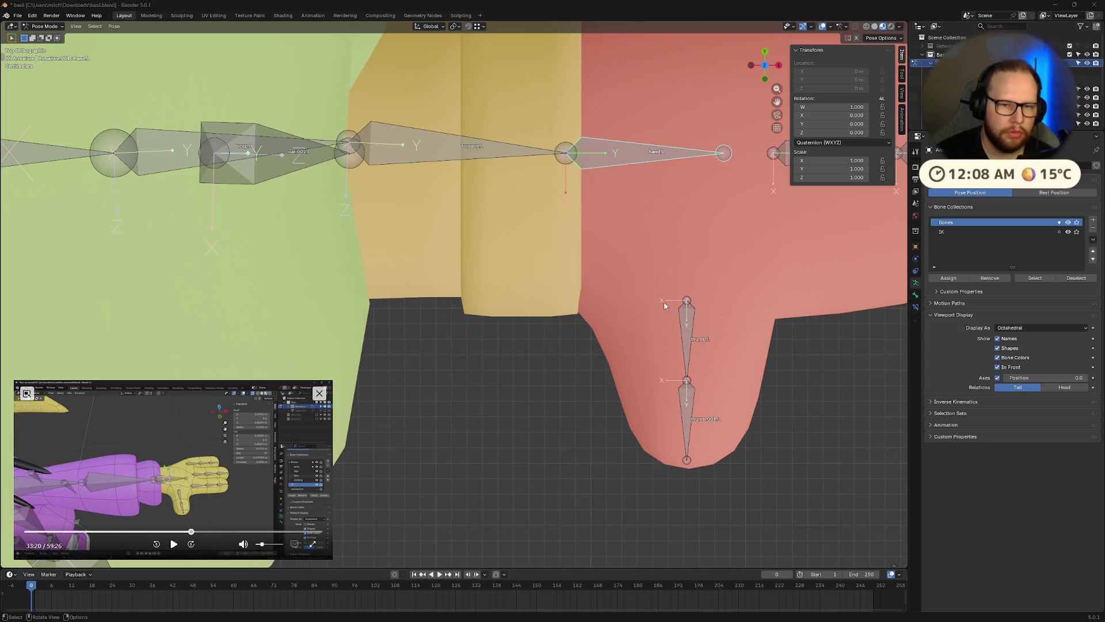
{"action": "middle_click_drag", "start_coordinate": [679, 320], "coordinate": [576, 424], "text": "shift"}
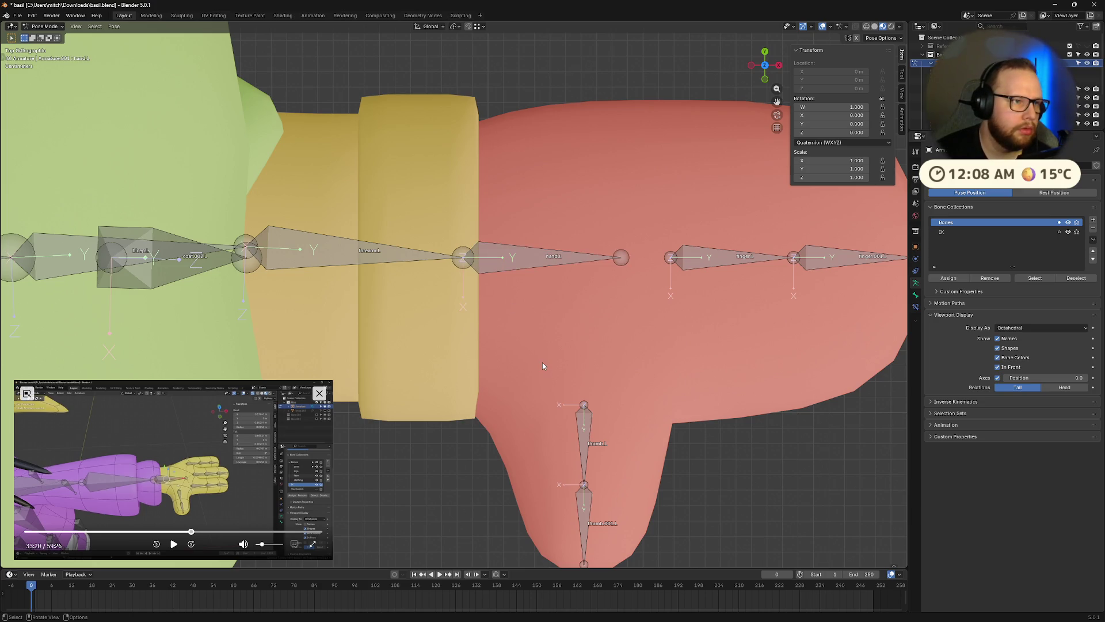
{"action": "key", "text": "ctrl+Tab"}
{"action": "key", "text": "Tab"}
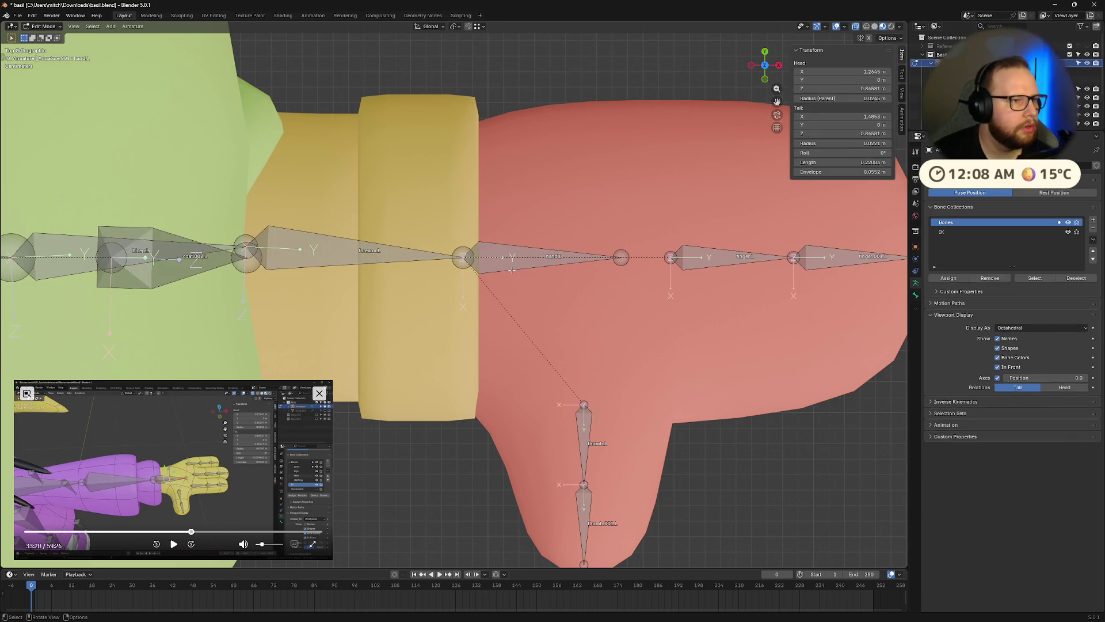
Duplicate hand.L in place, shorten the copy, and rename it ik.hand.L
{"action": "left_click", "coordinate": [512, 267]}
{"action": "key", "text": "shift+d"}
{"action": "key", "text": "Escape"}
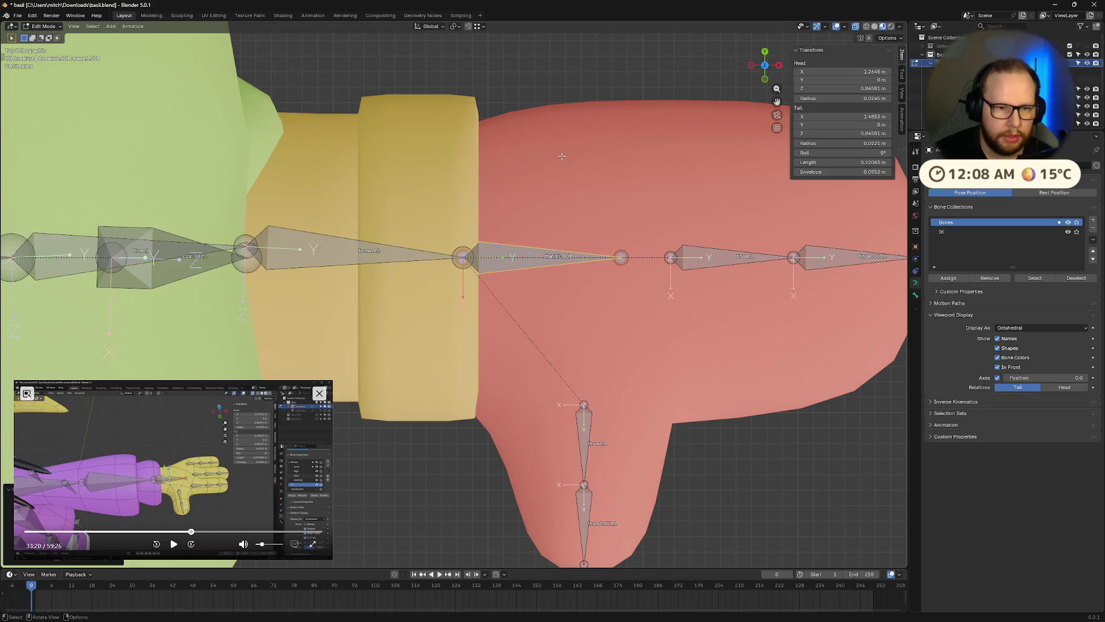
{"action": "mouse_move", "coordinate": [861, 162]}
{"action": "left_mouse_down"}
{"action": "mouse_move", "coordinate": [817, 163]}
{"action": "mouse_move", "coordinate": [844, 163]}
{"action": "left_mouse_up"}
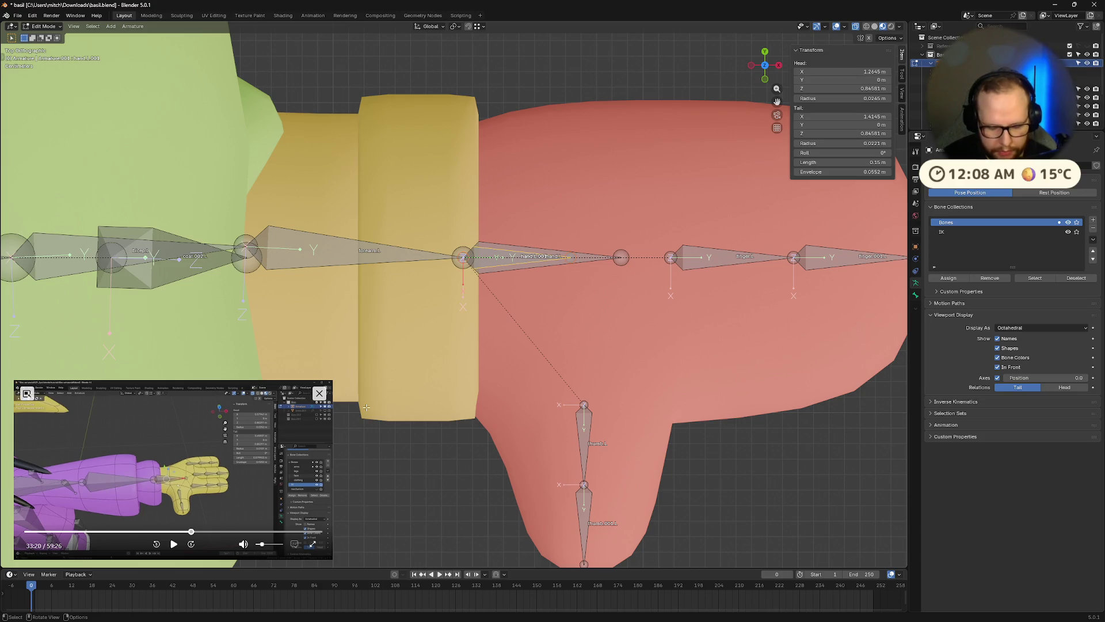
{"action": "key", "text": "F2"}
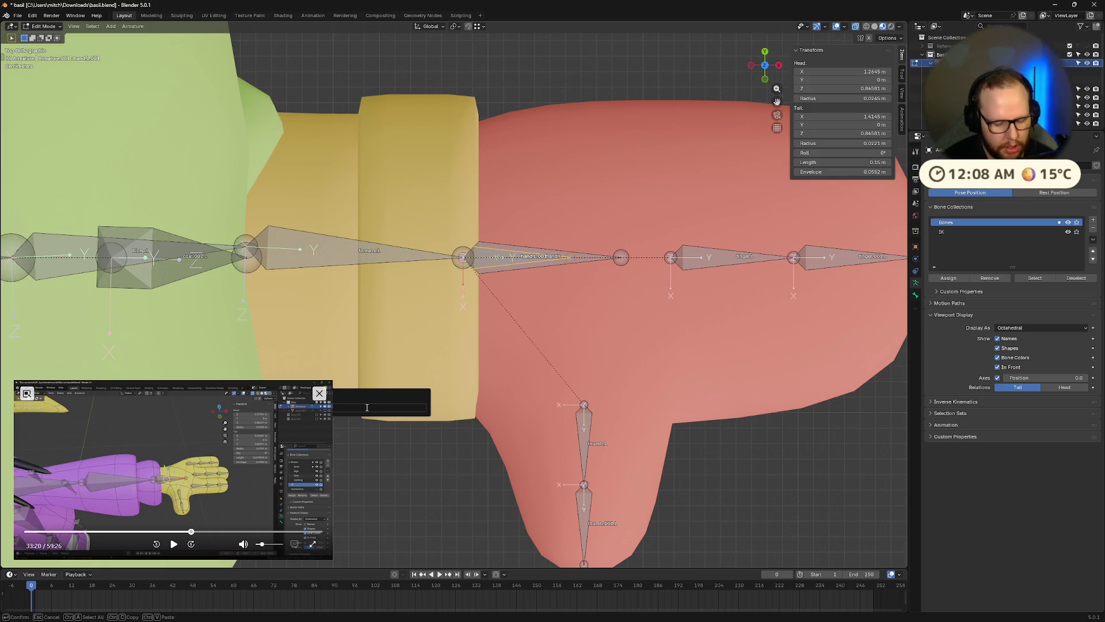
{"action": "key", "text": "Return"}
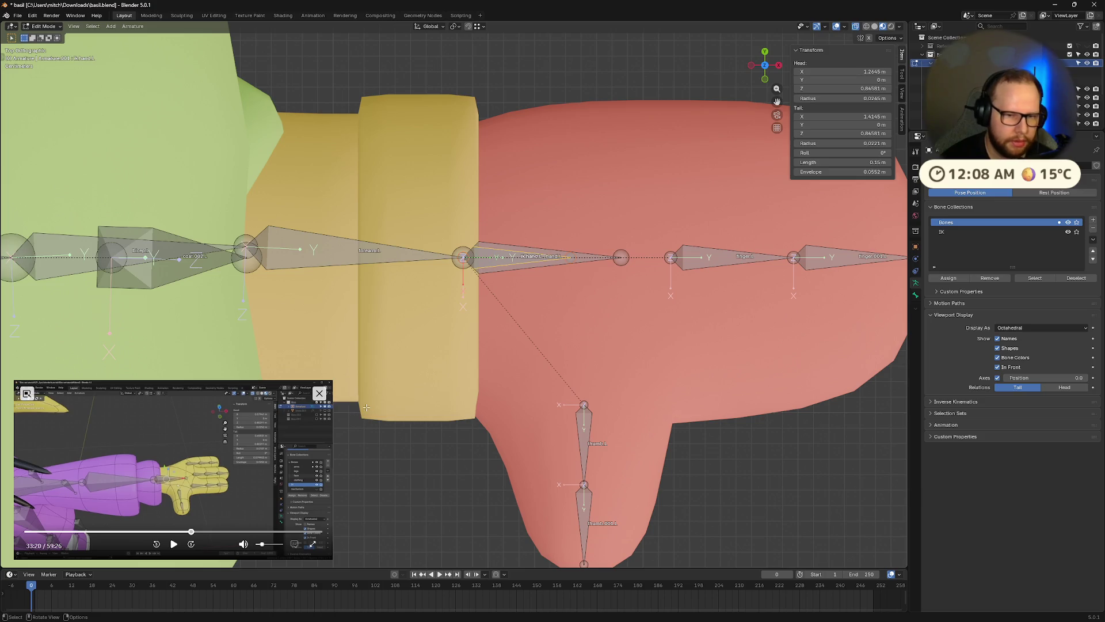
Select the left elbow joint and extrude a new bone along the Y axis
{"action": "mouse_move", "coordinate": [418, 310]}
{"action": "middle_mouse_down"}
{"action": "mouse_move", "coordinate": [382, 219]}
{"action": "mouse_move", "coordinate": [438, 242]}
{"action": "middle_mouse_up"}
{"action": "left_click", "coordinate": [756, 76]}
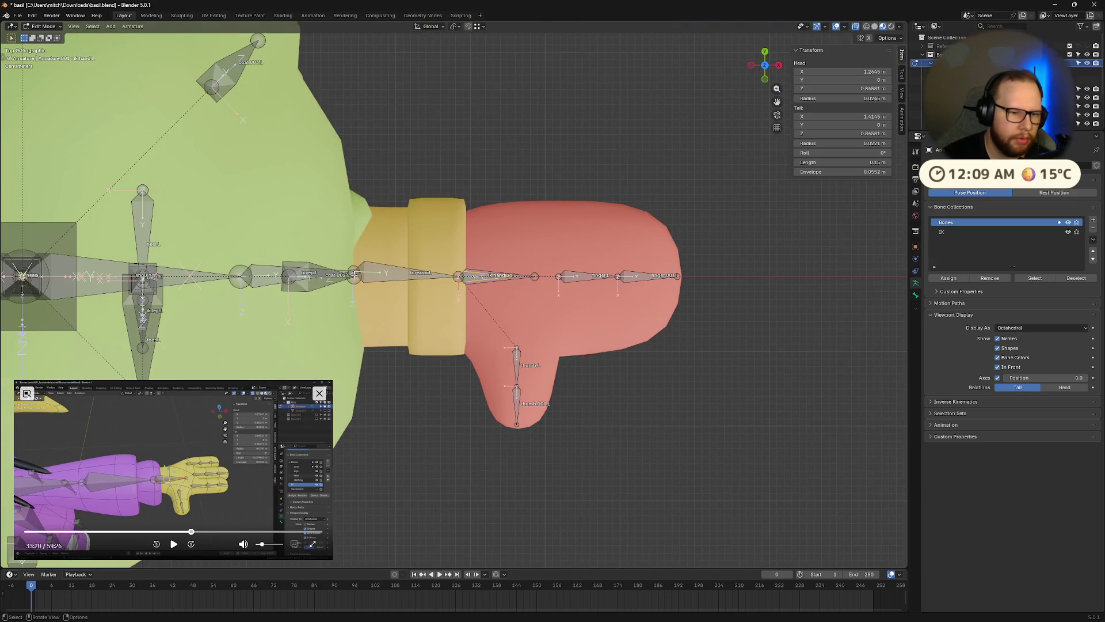
{"action": "scroll", "coordinate": [384, 252], "scroll_direction": "up", "scroll_amount": 5}
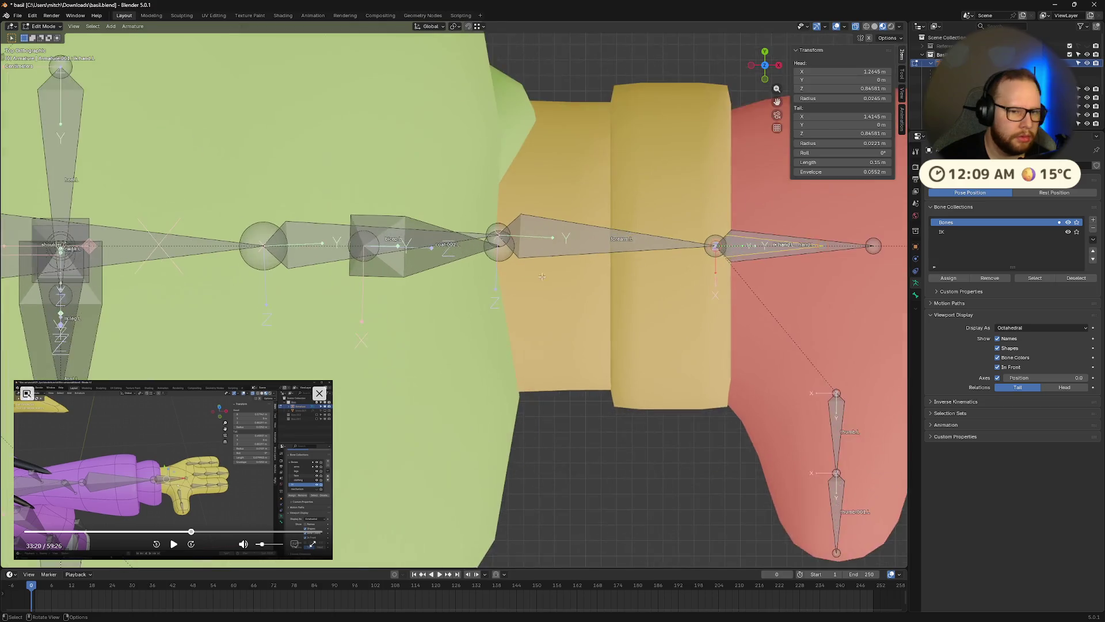
{"action": "left_click", "coordinate": [514, 236]}
{"action": "left_click", "coordinate": [515, 249]}
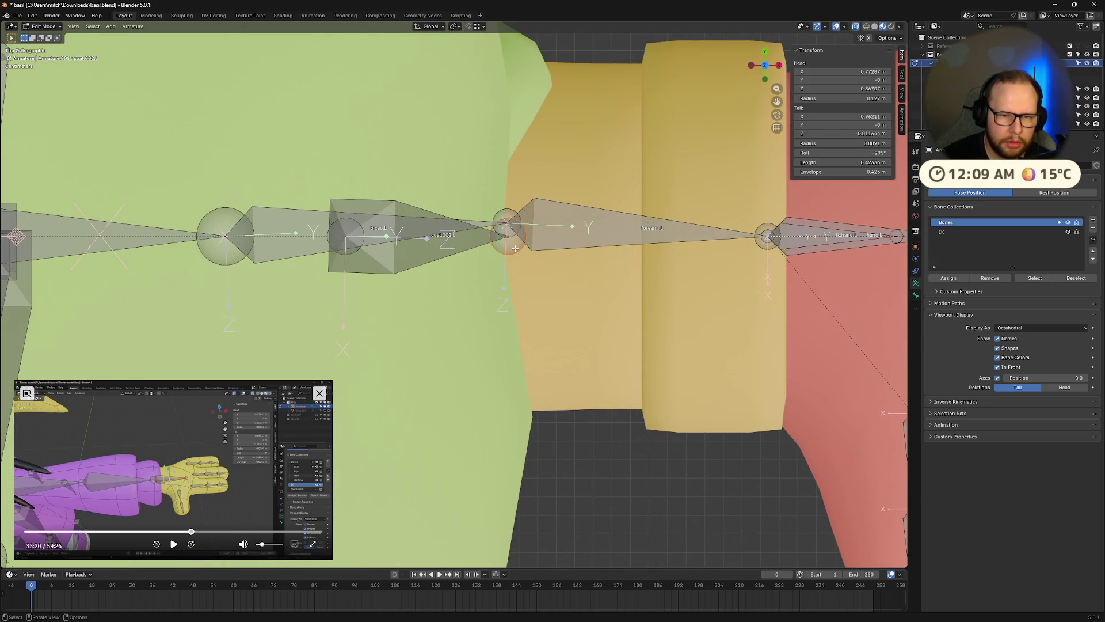
{"action": "mouse_move", "coordinate": [516, 249]}
{"action": "middle_mouse_down"}
{"action": "mouse_move", "coordinate": [520, 199]}
{"action": "mouse_move", "coordinate": [508, 209]}
{"action": "mouse_move", "coordinate": [553, 184]}
{"action": "mouse_move", "coordinate": [501, 274]}
{"action": "middle_mouse_up"}
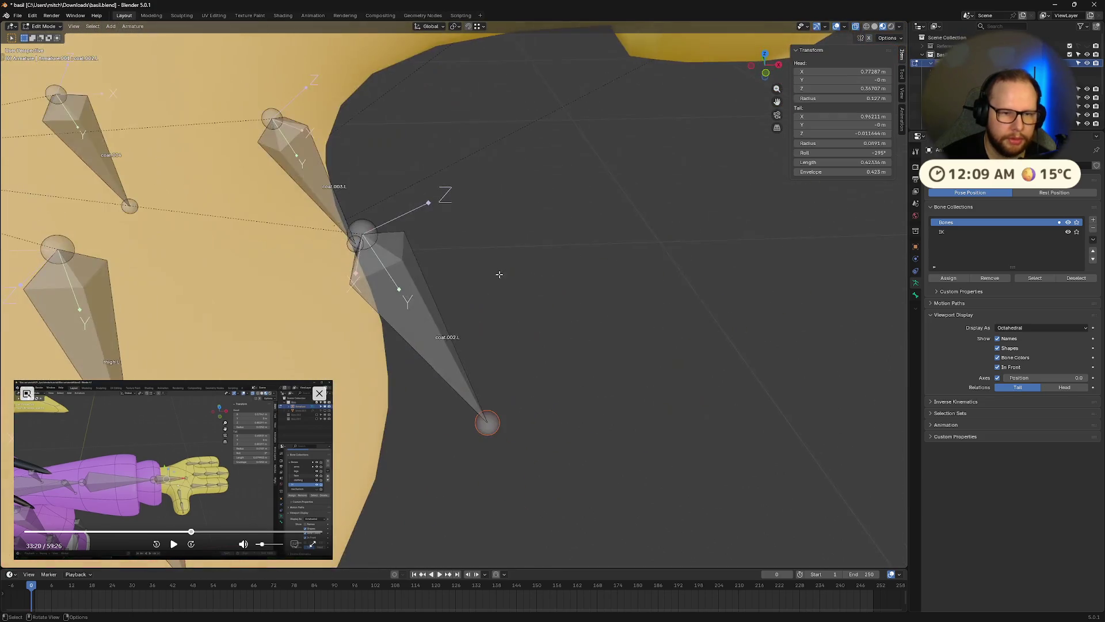
{"action": "left_click", "coordinate": [765, 54]}
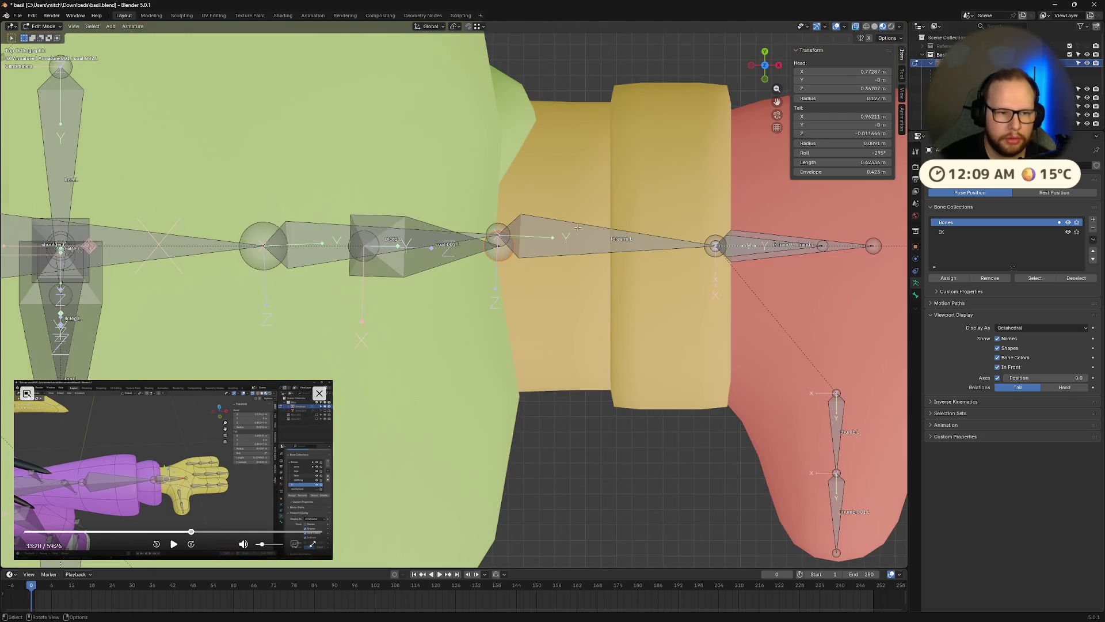
{"action": "middle_click_drag", "start_coordinate": [493, 229], "coordinate": [585, 232]}
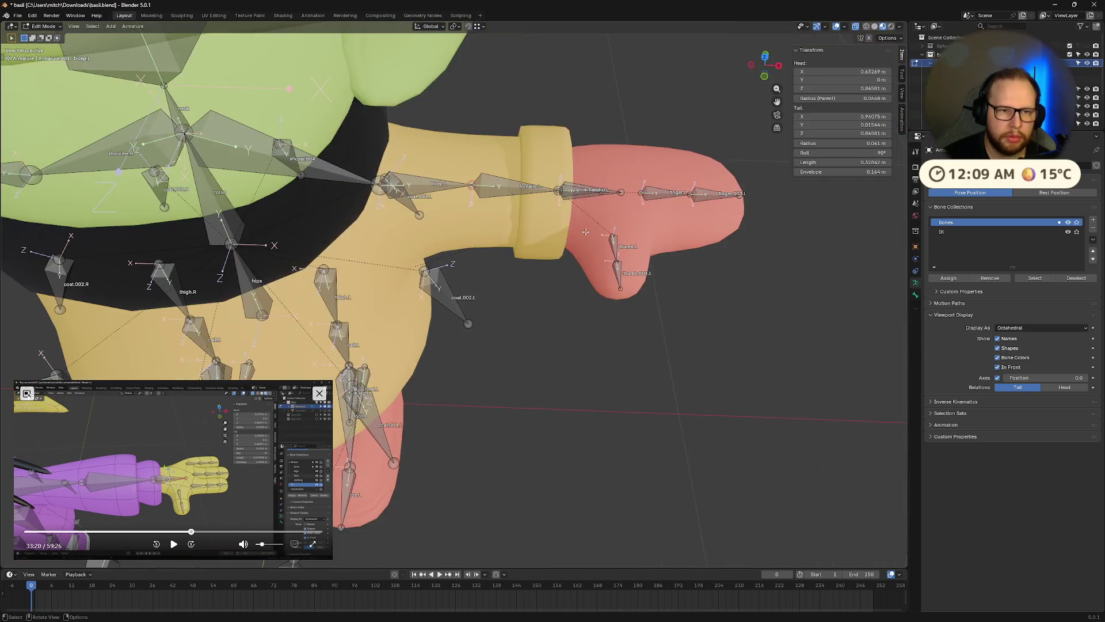
{"action": "left_click", "coordinate": [765, 54]}
{"action": "scroll", "coordinate": [543, 213], "scroll_direction": "up", "scroll_amount": 3}
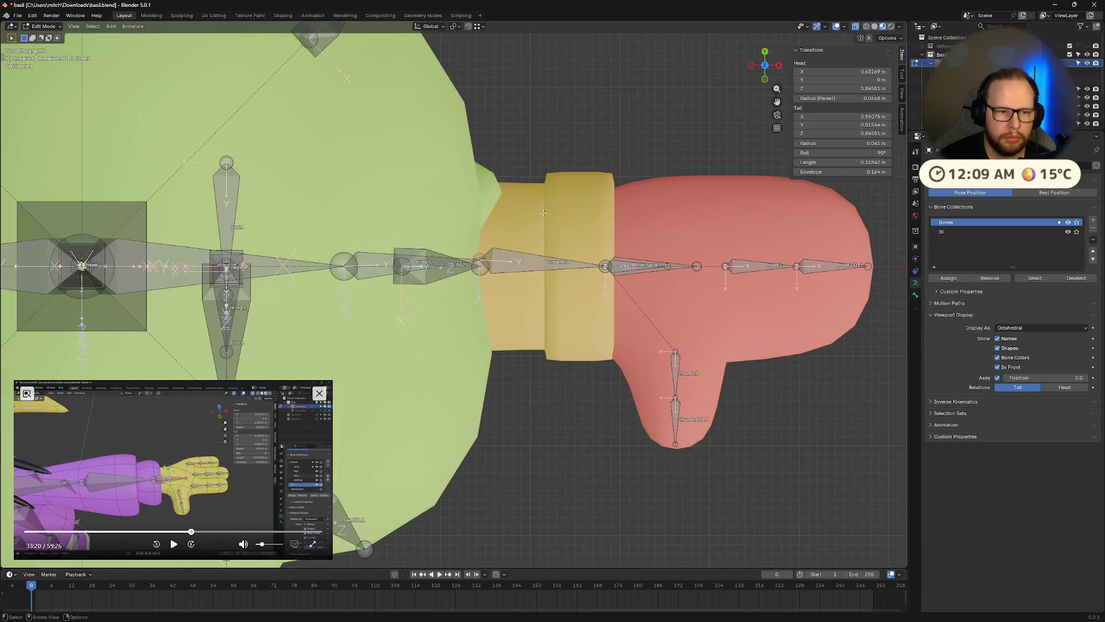
{"action": "scroll", "coordinate": [543, 212], "scroll_direction": "down", "scroll_amount": 1}
{"action": "key", "text": "e"}
{"action": "key", "text": "y"}
{"action": "scroll", "coordinate": [536, 173], "scroll_direction": "down", "scroll_amount": 2}
Disconnect bicep.L.001 from its parent and move it along Y above the elbow
{"action": "middle_click_drag", "start_coordinate": [538, 128], "coordinate": [526, 260], "text": "shift"}
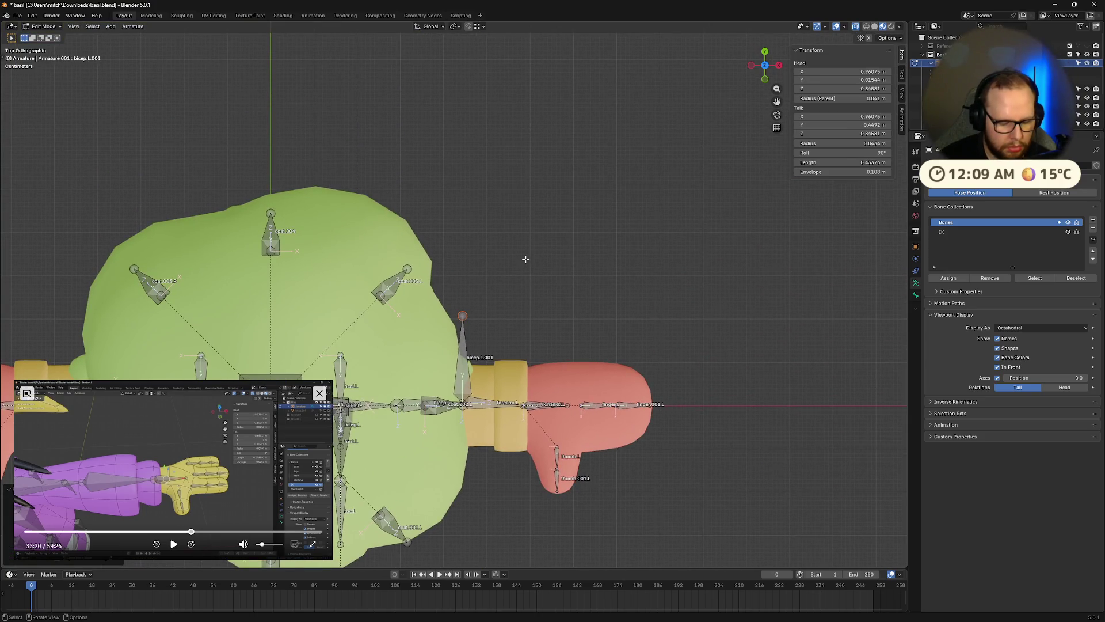
{"action": "left_click", "coordinate": [464, 376]}
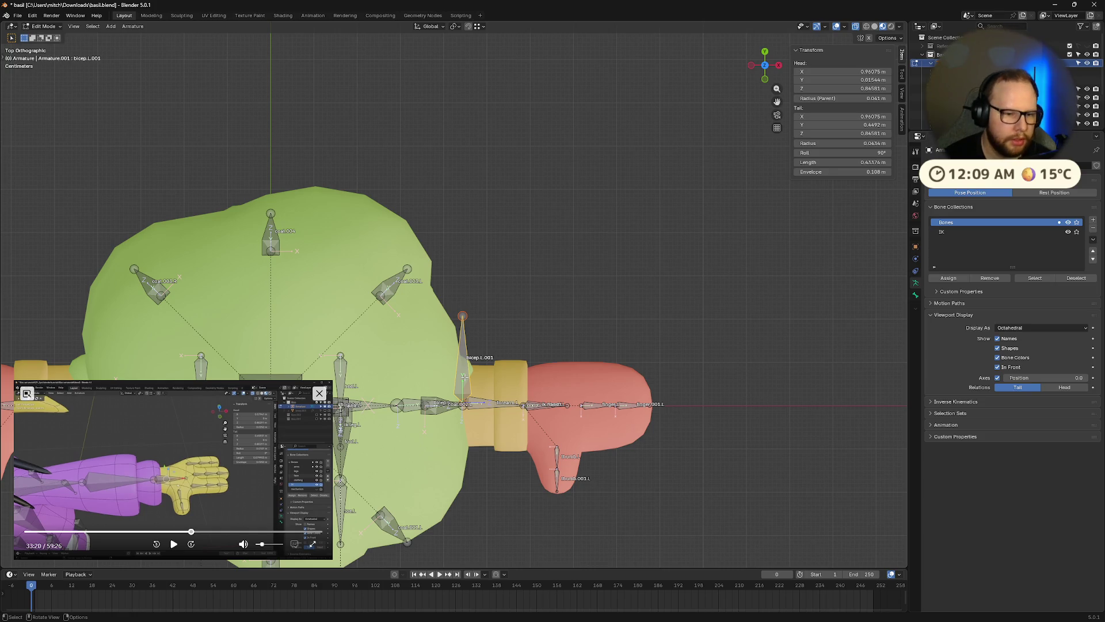
{"action": "key", "text": "alt+p"}
{"action": "left_click", "coordinate": [464, 377]}
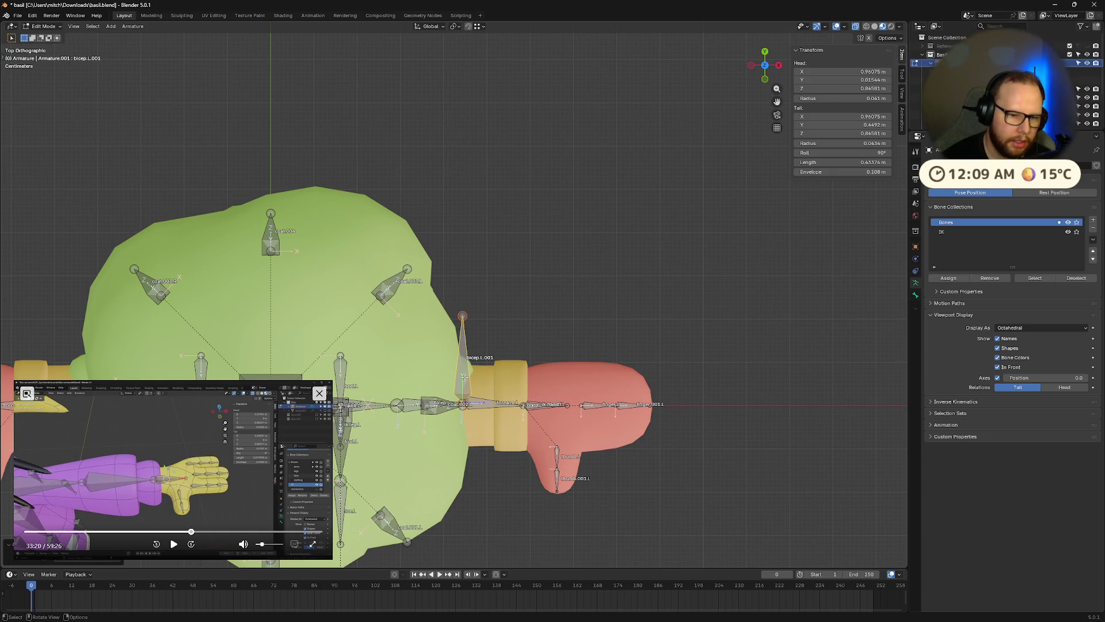
{"action": "key", "text": "g"}
{"action": "key", "text": "y"}
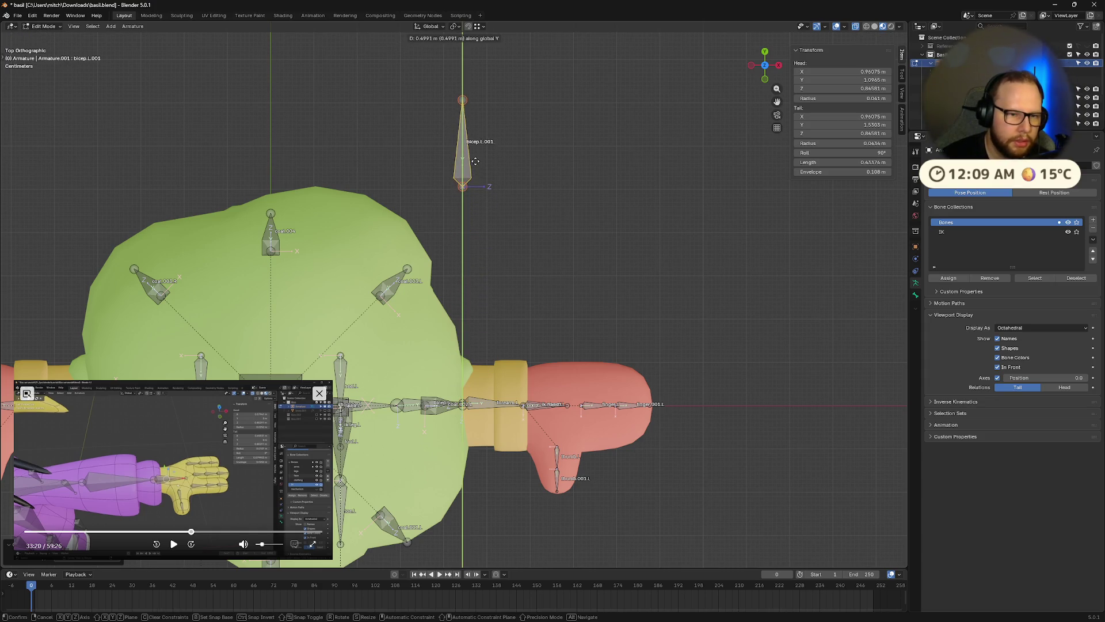
{"action": "left_click", "coordinate": [478, 164]}
{"action": "scroll", "coordinate": [535, 367], "scroll_direction": "down", "scroll_amount": 4}
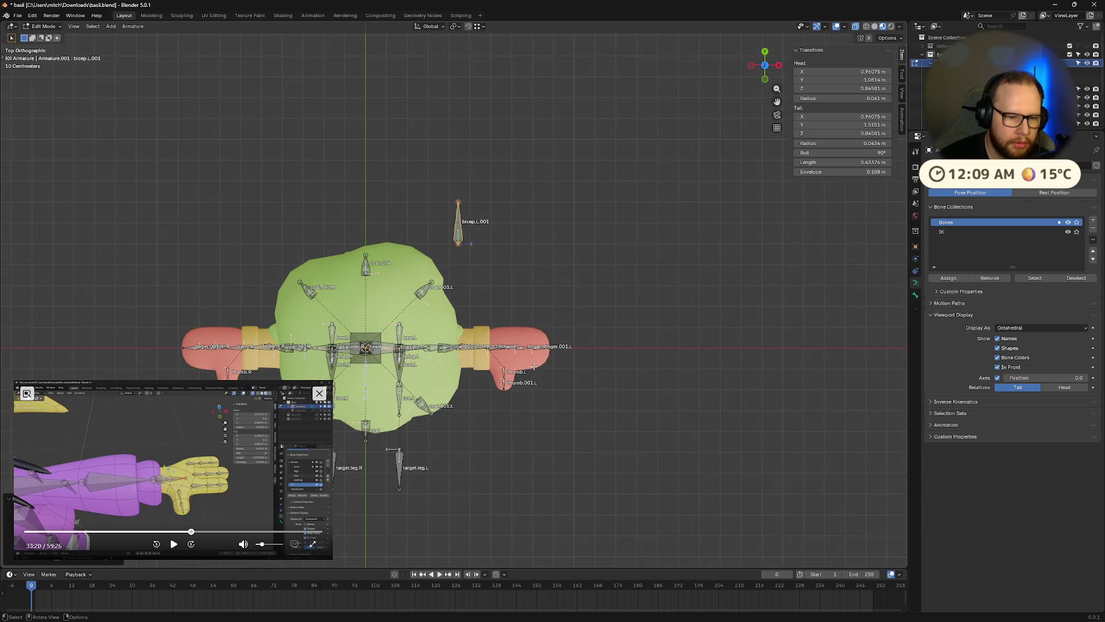
Set the length of target.leg.L and bicep.L.001 to 0.4 m
{"action": "left_click", "coordinate": [401, 464]}
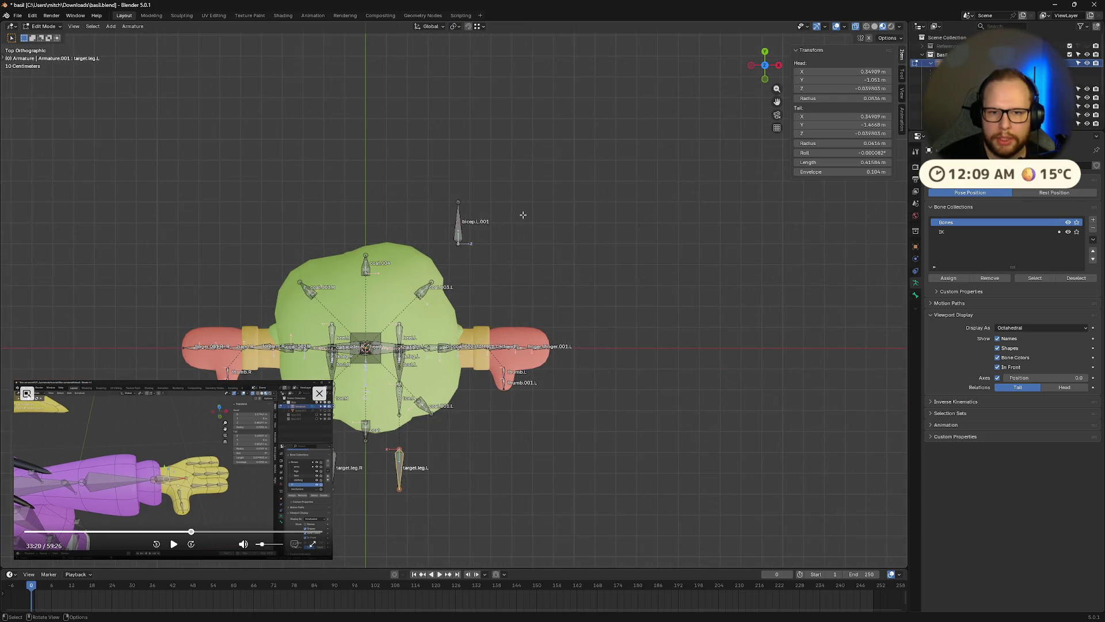
{"action": "scroll", "coordinate": [522, 214], "scroll_direction": "up", "scroll_amount": 2}
{"action": "left_click", "coordinate": [871, 162]}
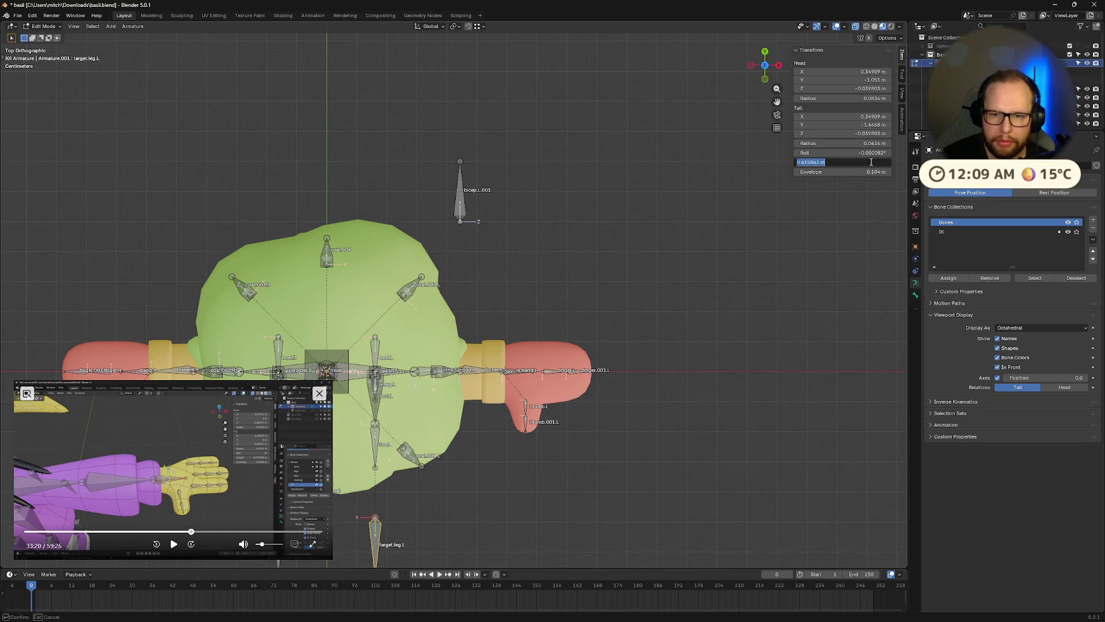
{"action": "type", "text": "0.4"}
{"action": "key", "text": "Return"}
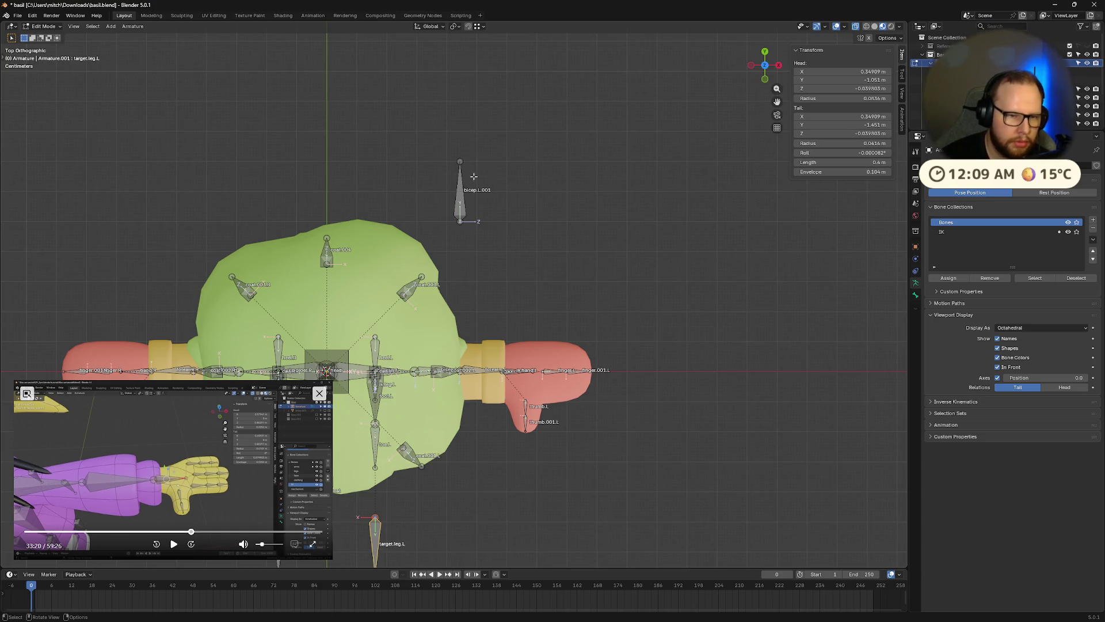
{"action": "left_click", "coordinate": [462, 200]}
{"action": "left_click", "coordinate": [875, 162]}
{"action": "type", "text": "0.4"}
{"action": "key", "text": "Return"}
Rename bicep.L.001 to target.arm.L
{"action": "scroll", "coordinate": [554, 149], "scroll_direction": "up", "scroll_amount": 4}
{"action": "left_click", "coordinate": [469, 110]}
{"action": "scroll", "coordinate": [506, 188], "scroll_direction": "down", "scroll_amount": 2}
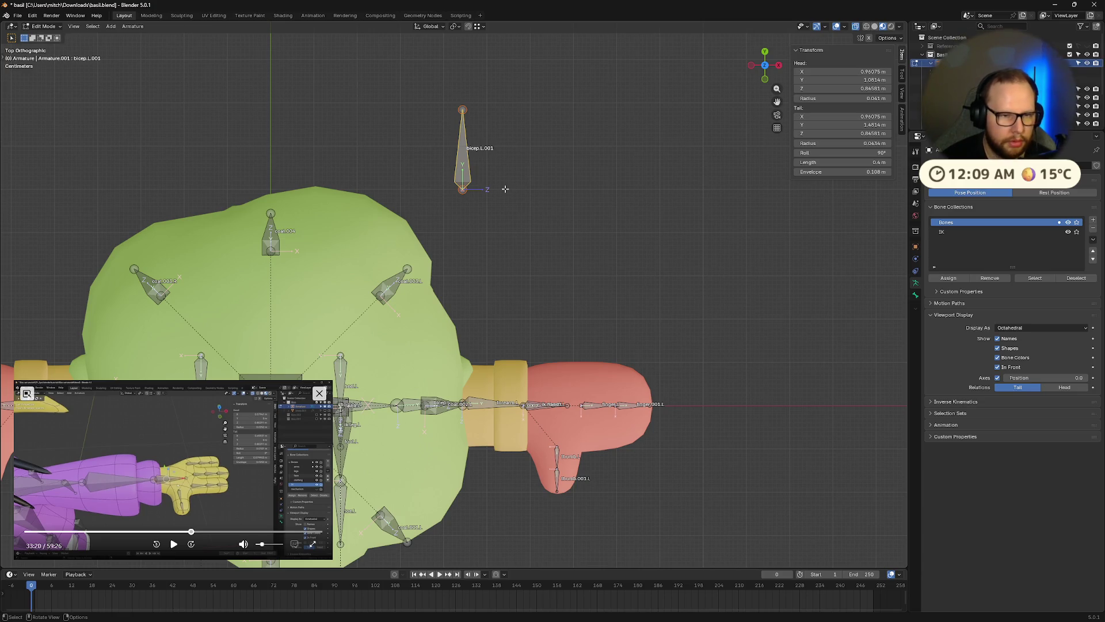
{"action": "key", "text": "F2"}
{"action": "type", "text": "target.arm.L"}
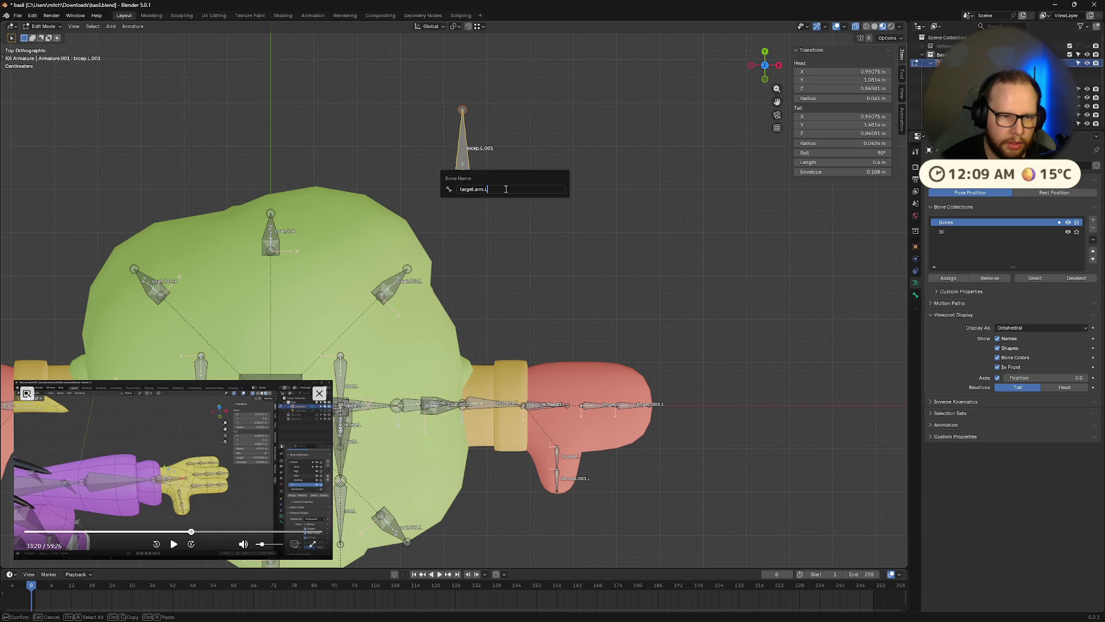
{"action": "key", "text": "Return"}
Inspect the left arm by selecting bicep.L, forearm.L and target.arm.L in turn
{"action": "mouse_move", "coordinate": [570, 345]}
{"action": "middle_mouse_down"}
{"action": "mouse_move", "coordinate": [469, 304]}
{"action": "mouse_move", "coordinate": [474, 265]}
{"action": "mouse_move", "coordinate": [394, 284]}
{"action": "mouse_move", "coordinate": [330, 271]}
{"action": "mouse_move", "coordinate": [353, 282]}
{"action": "mouse_move", "coordinate": [357, 235]}
{"action": "mouse_move", "coordinate": [415, 281]}
{"action": "mouse_move", "coordinate": [463, 288]}
{"action": "mouse_move", "coordinate": [587, 192]}
{"action": "middle_mouse_up"}
{"action": "left_click", "coordinate": [331, 272]}
{"action": "left_click", "coordinate": [351, 306]}
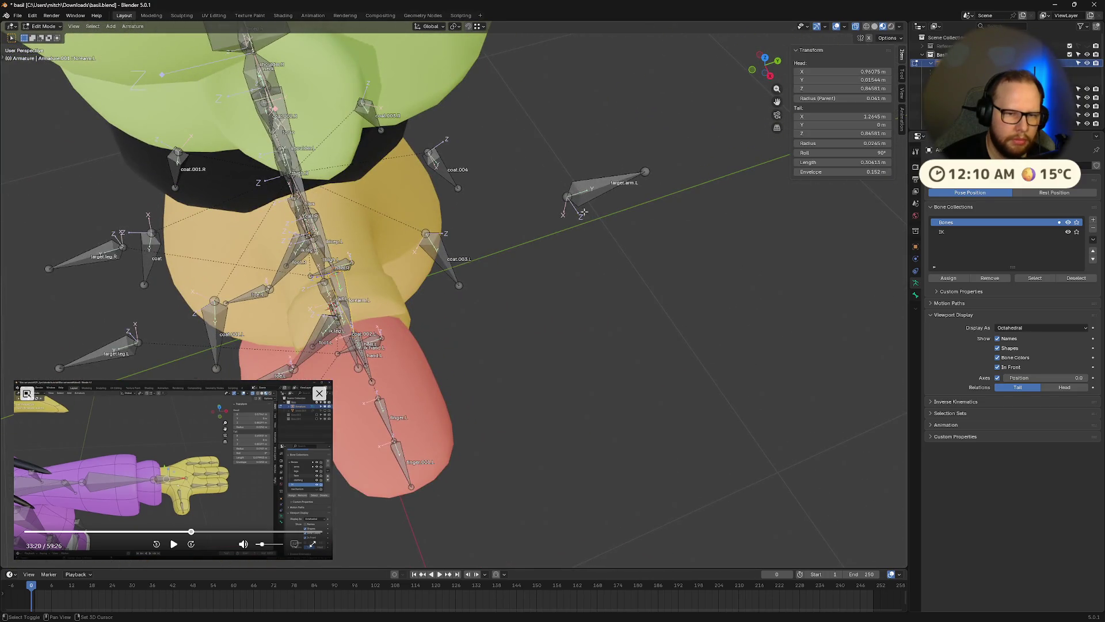
{"action": "left_click", "coordinate": [587, 192]}
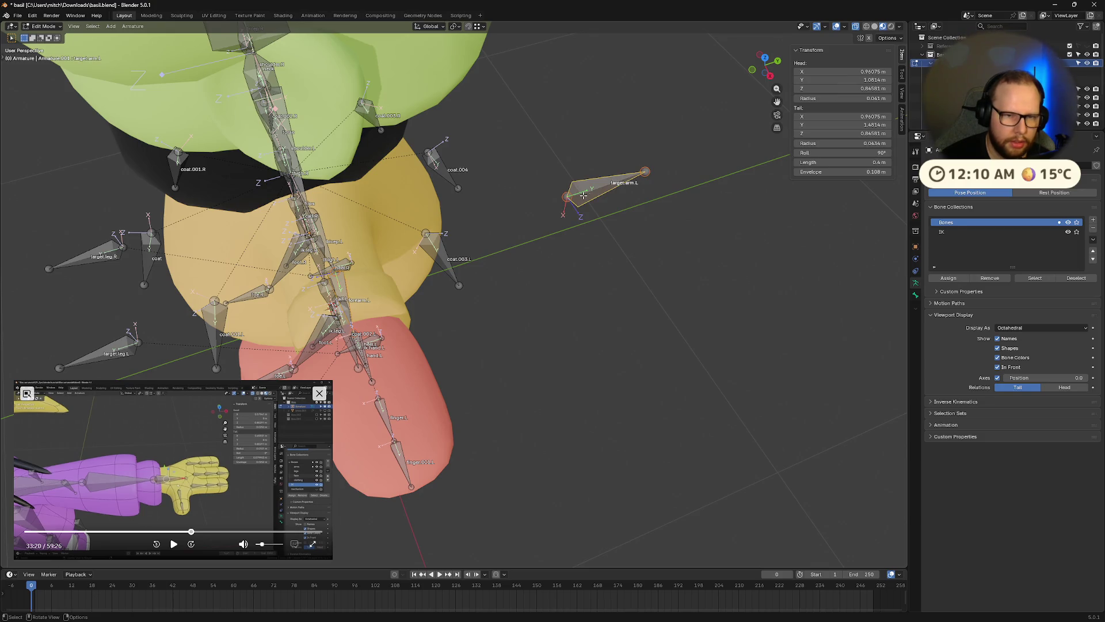
{"action": "middle_click_drag", "start_coordinate": [389, 350], "coordinate": [465, 315]}
{"action": "left_click", "coordinate": [173, 544]}
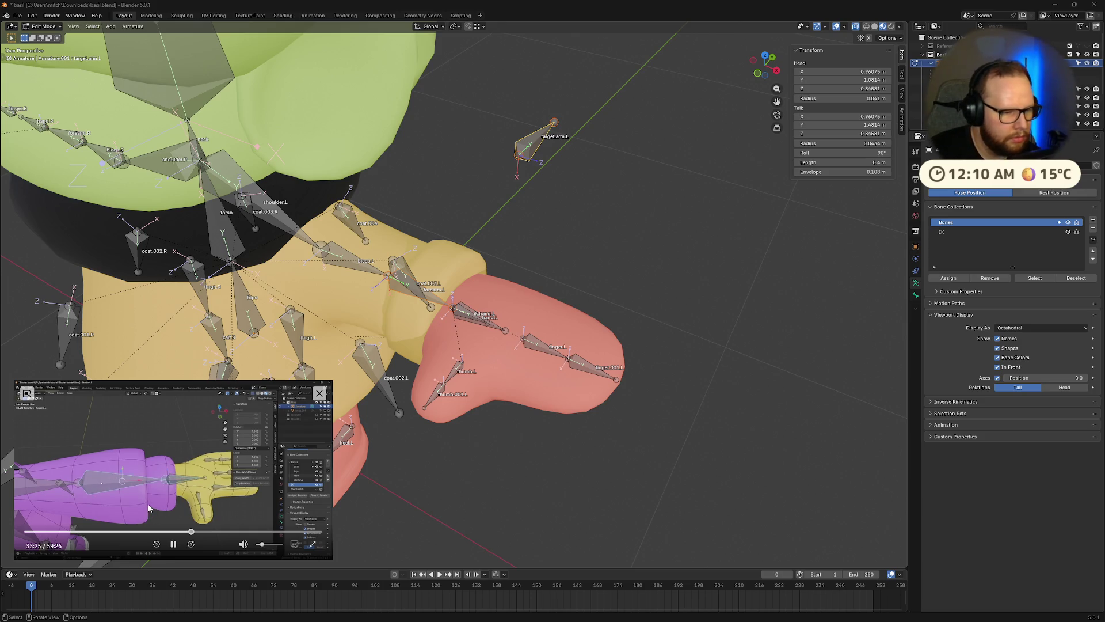
In Pose Mode, add an IK constraint on forearm.L targeting the selected ik.hand.L bone
{"action": "left_click", "coordinate": [174, 547]}
{"action": "scroll", "coordinate": [381, 322], "scroll_direction": "up", "scroll_amount": 8}
{"action": "left_click", "coordinate": [506, 368]}
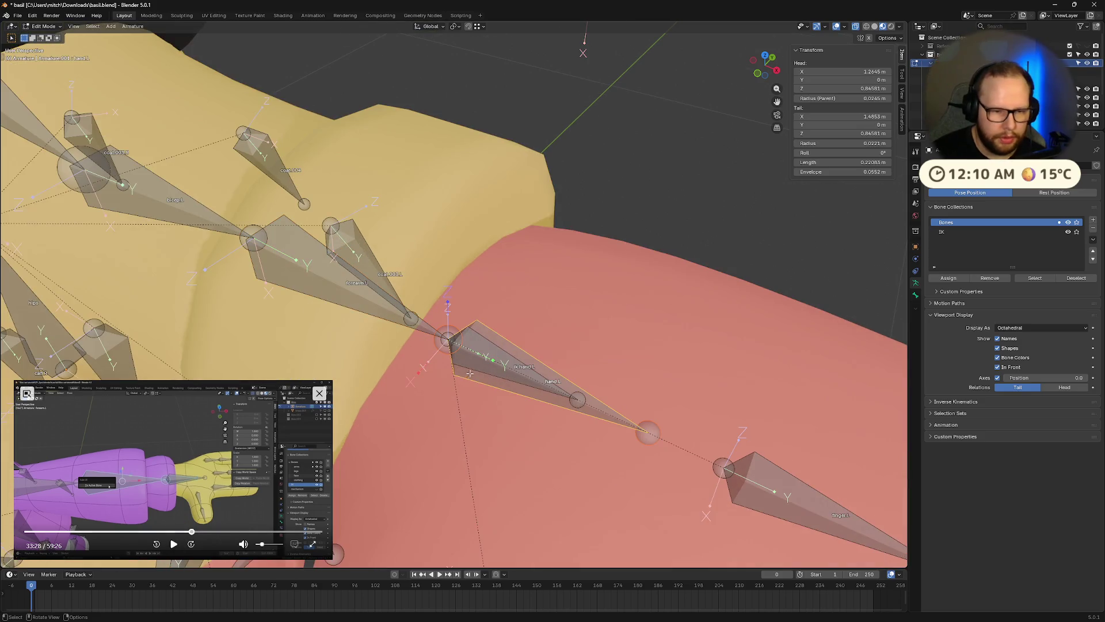
{"action": "left_click", "coordinate": [334, 280], "text": "shift"}
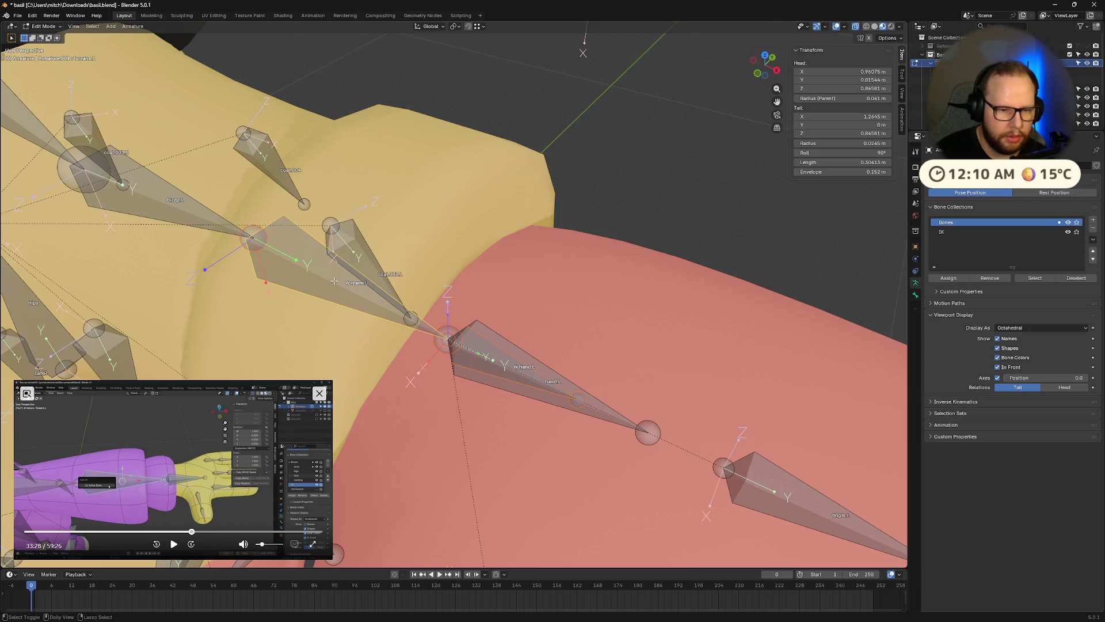
{"action": "key", "text": "ctrl+Tab"}
{"action": "left_click", "coordinate": [335, 283]}
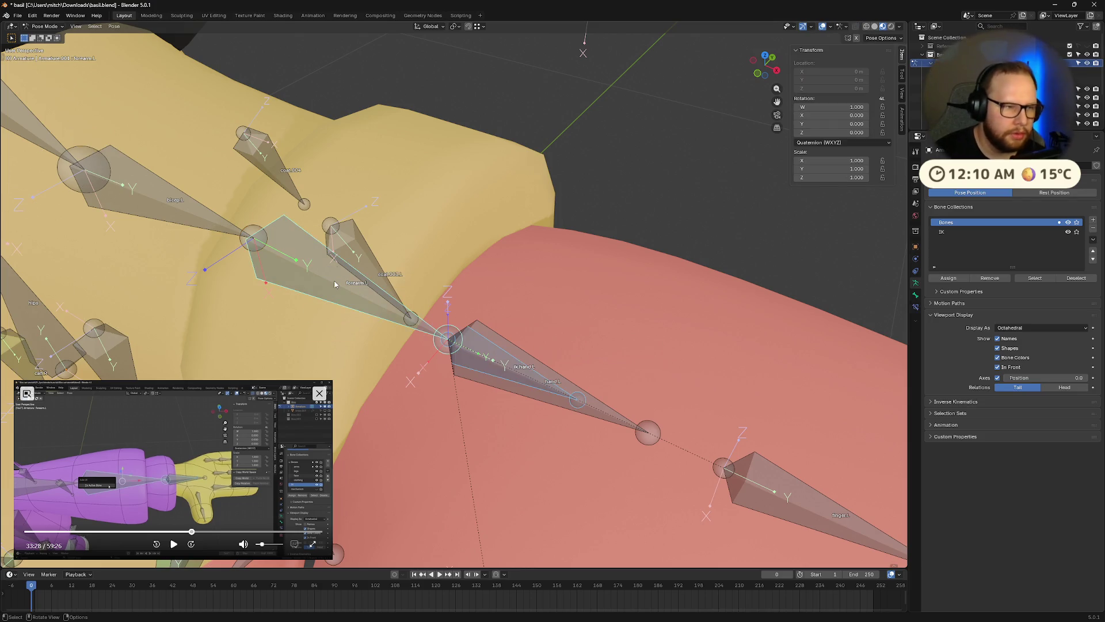
{"action": "key", "text": "shift+i"}
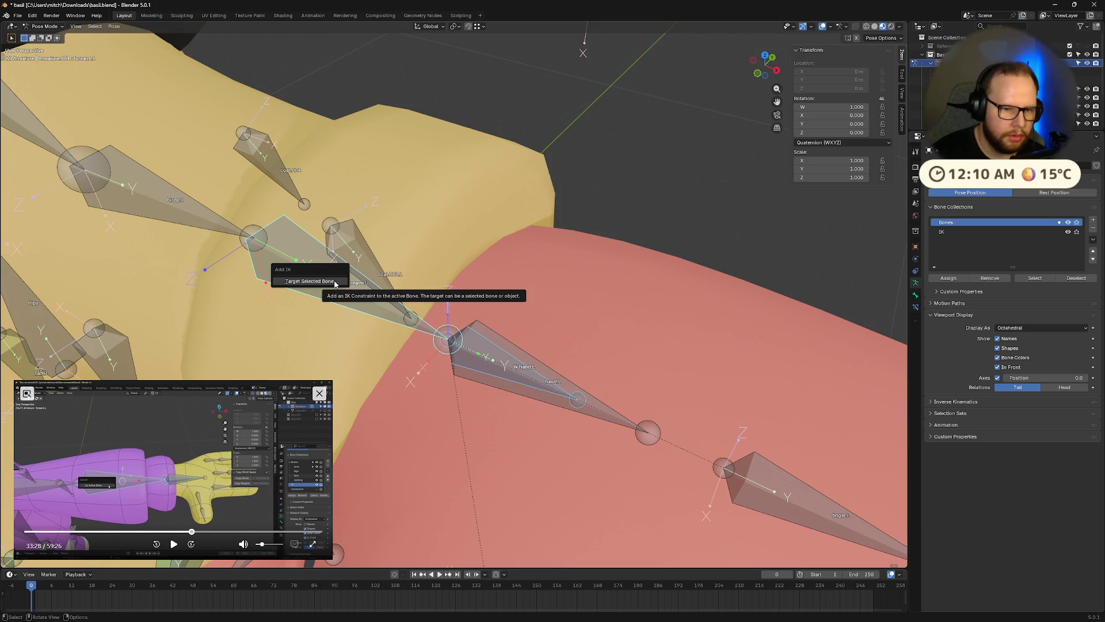
{"action": "left_click", "coordinate": [334, 282]}
Set the forearm.L IK constraint's Chain Length to 2
{"action": "left_click", "coordinate": [173, 543]}
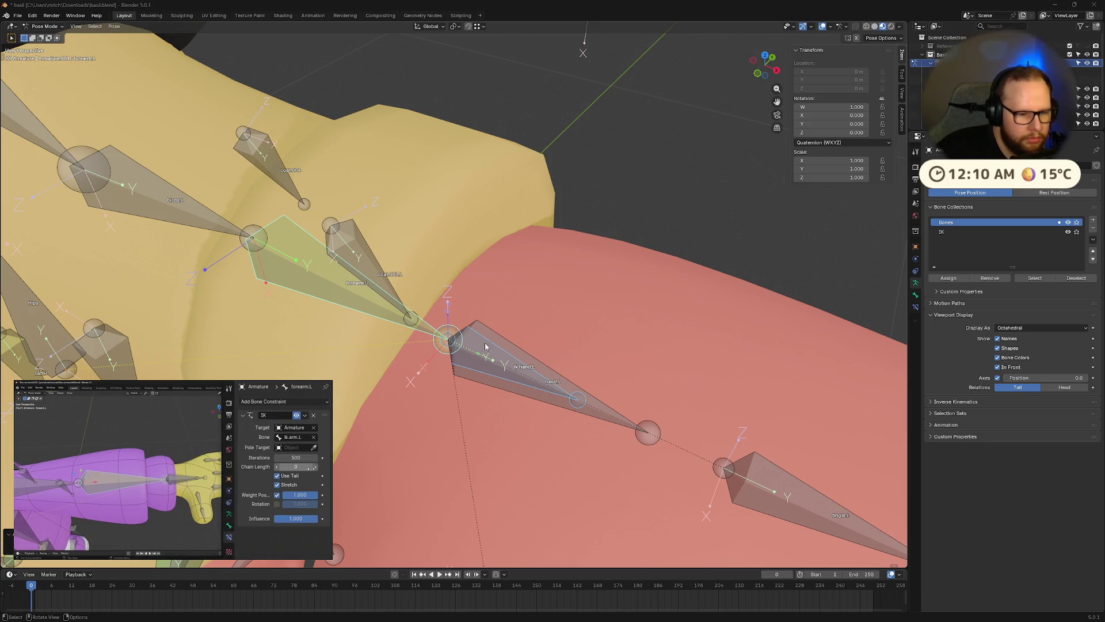
{"action": "left_click", "coordinate": [916, 306]}
{"action": "left_click", "coordinate": [1086, 234]}
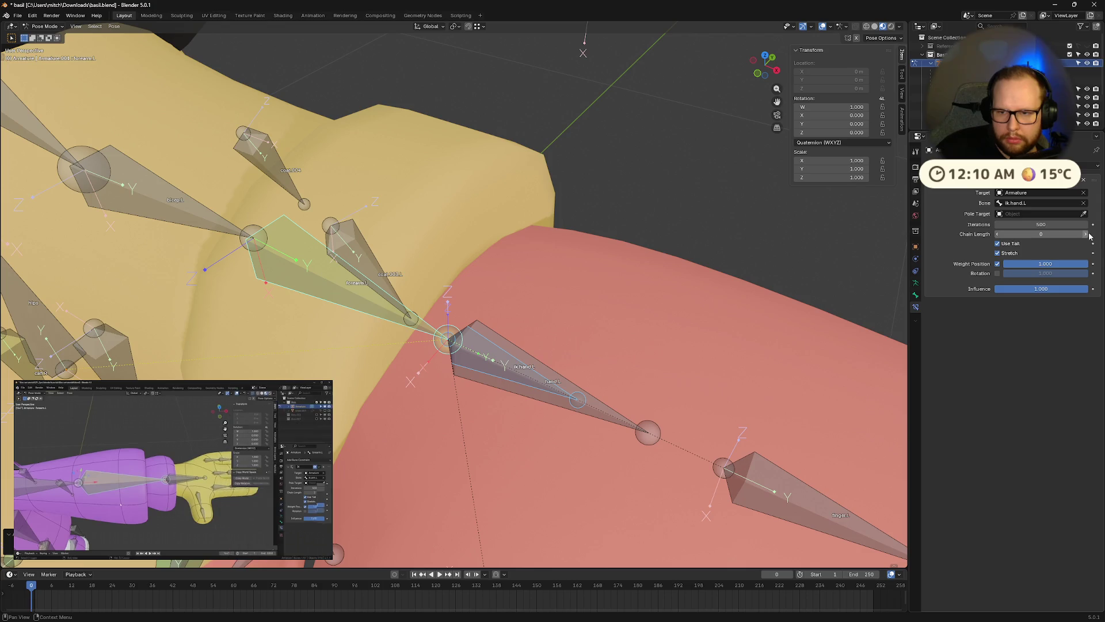
{"action": "left_click", "coordinate": [1087, 234]}
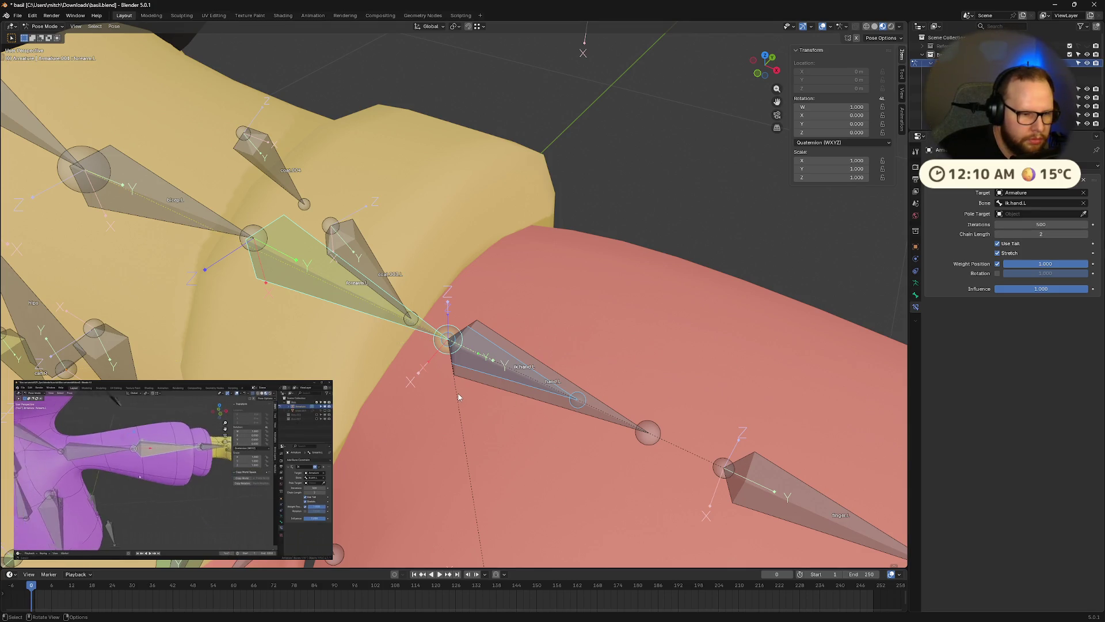
{"action": "scroll", "coordinate": [467, 378], "scroll_direction": "down", "scroll_amount": 5}
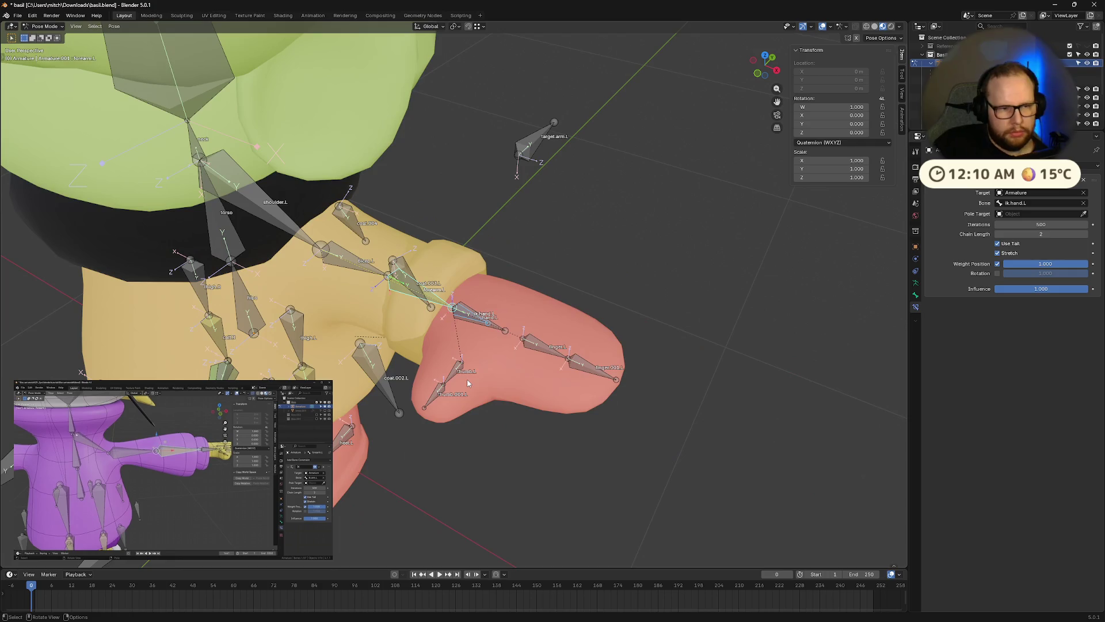
{"action": "mouse_move", "coordinate": [468, 383]}
{"action": "middle_mouse_down"}
{"action": "mouse_move", "coordinate": [401, 323]}
{"action": "mouse_move", "coordinate": [437, 315]}
{"action": "middle_mouse_up"}
{"action": "left_click", "coordinate": [402, 323]}
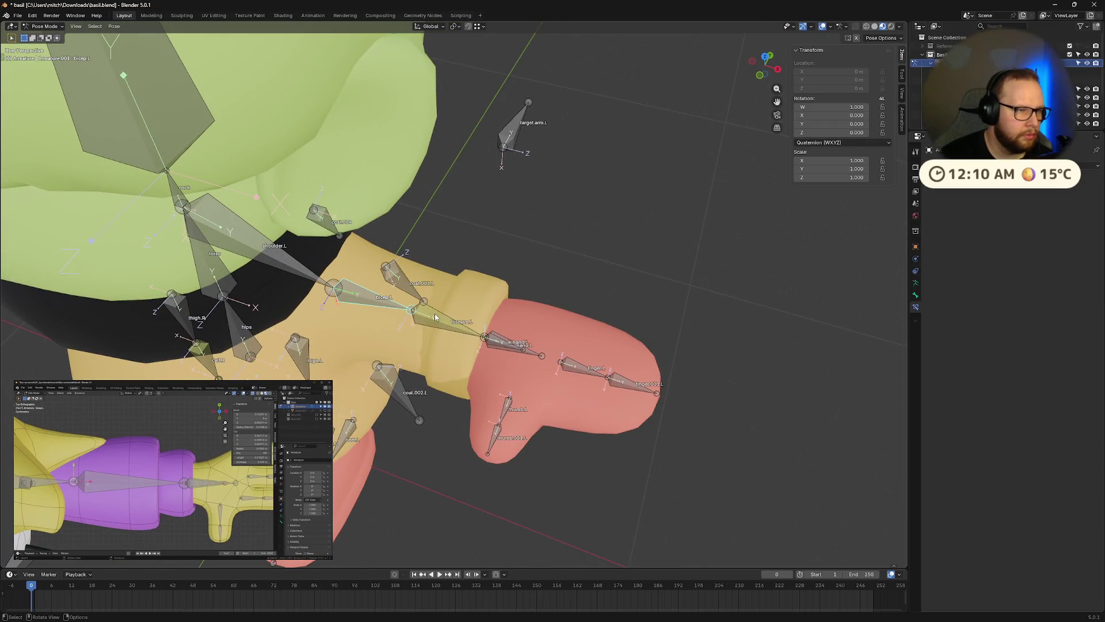
{"action": "key", "text": "ctrl+Tab"}
{"action": "key", "text": "Tab"}
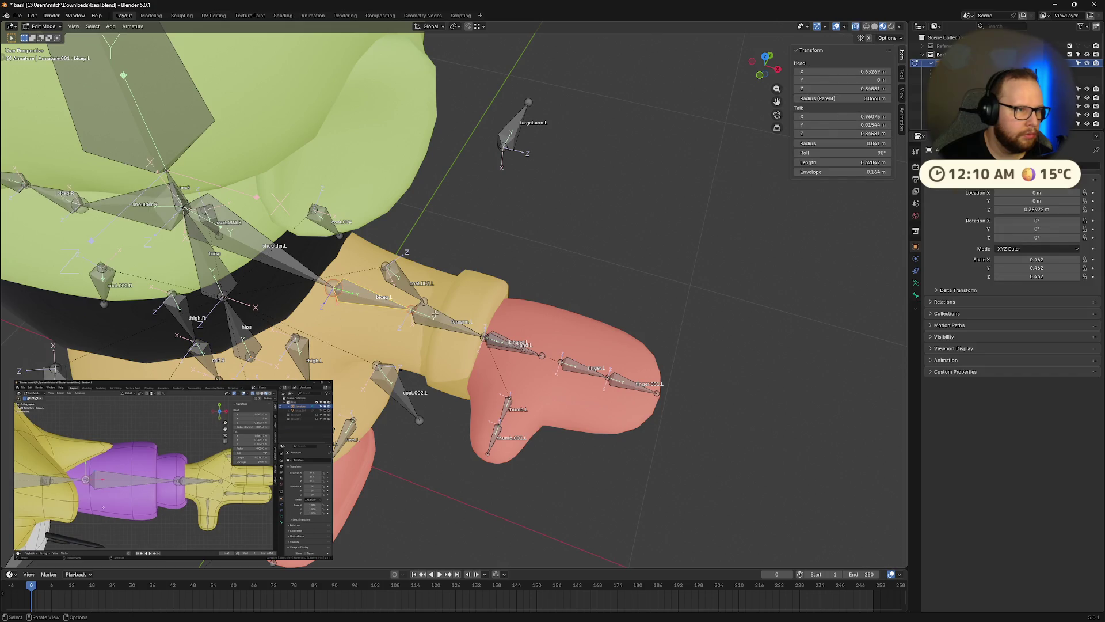
{"action": "mouse_move", "coordinate": [435, 314]}
{"action": "middle_mouse_down"}
{"action": "mouse_move", "coordinate": [420, 288]}
{"action": "mouse_move", "coordinate": [431, 309]}
{"action": "middle_mouse_up"}
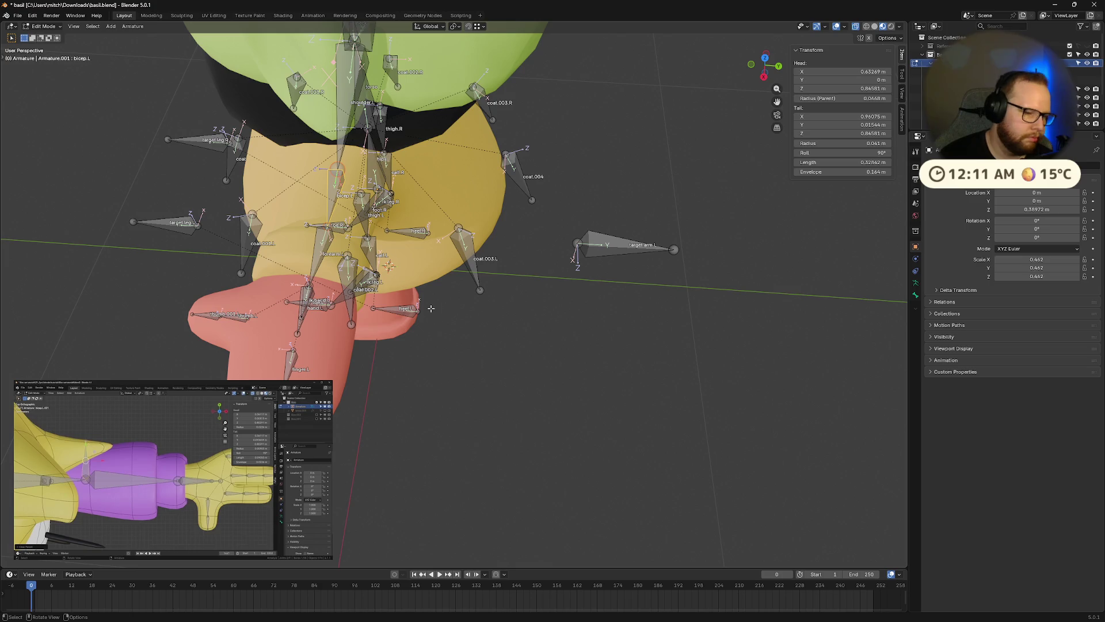
{"action": "mouse_move", "coordinate": [167, 520]}
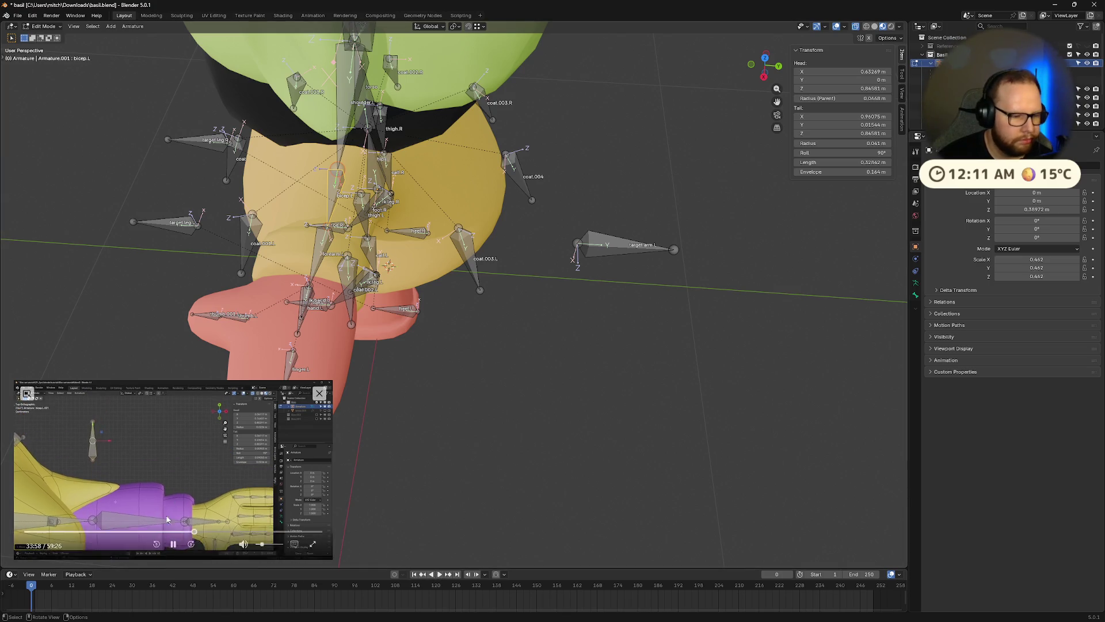
{"action": "left_click", "coordinate": [173, 546]}
{"action": "mouse_move", "coordinate": [402, 322]}
{"action": "middle_mouse_down"}
{"action": "mouse_move", "coordinate": [495, 282]}
{"action": "mouse_move", "coordinate": [493, 311]}
{"action": "middle_mouse_up"}
{"action": "left_click", "coordinate": [173, 545]}
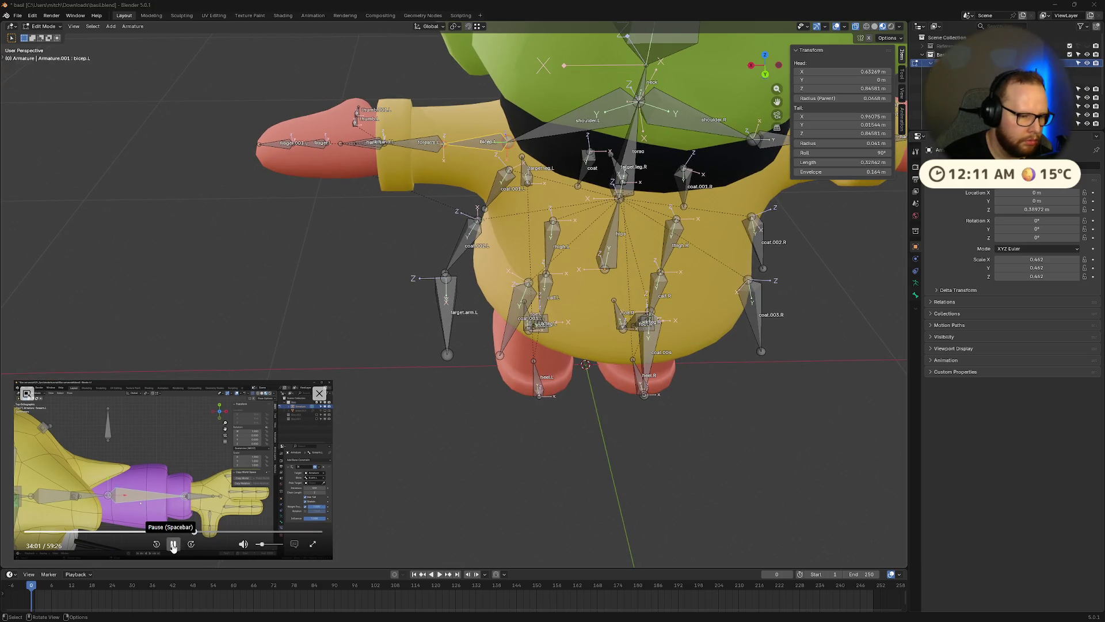
{"action": "left_click", "coordinate": [429, 145]}
{"action": "key", "text": "ctrl+Tab"}
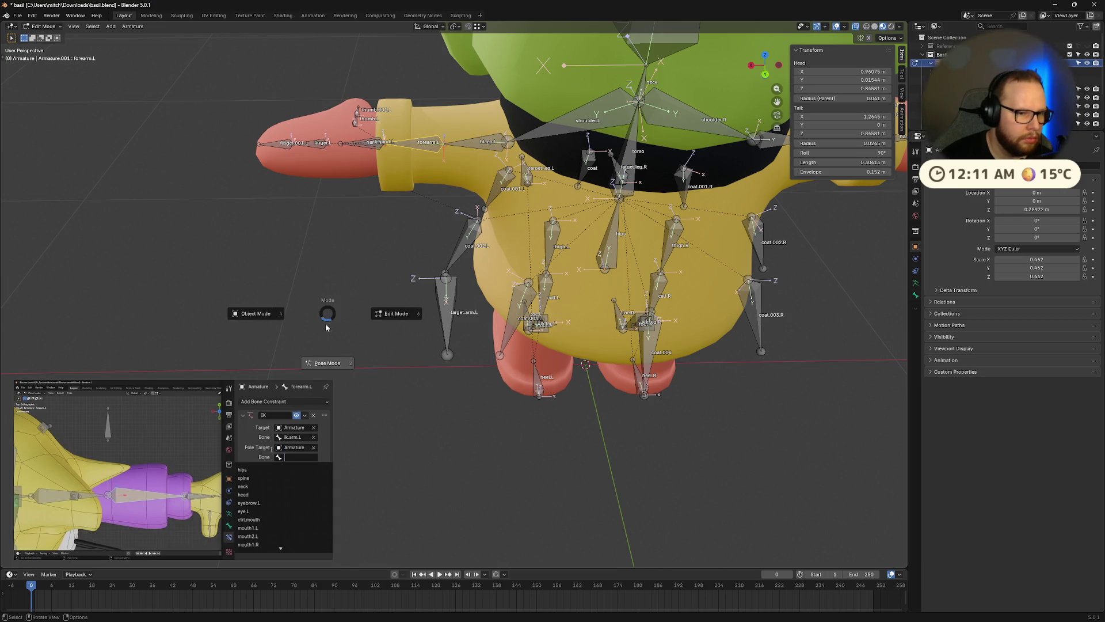
{"action": "left_click", "coordinate": [330, 328]}
{"action": "middle_click_drag", "start_coordinate": [330, 328], "coordinate": [455, 322]}
{"action": "left_click", "coordinate": [598, 305]}
{"action": "mouse_move", "coordinate": [598, 305]}
{"action": "middle_mouse_down"}
{"action": "mouse_move", "coordinate": [506, 335]}
{"action": "mouse_move", "coordinate": [569, 305]}
{"action": "mouse_move", "coordinate": [537, 318]}
{"action": "middle_mouse_up"}
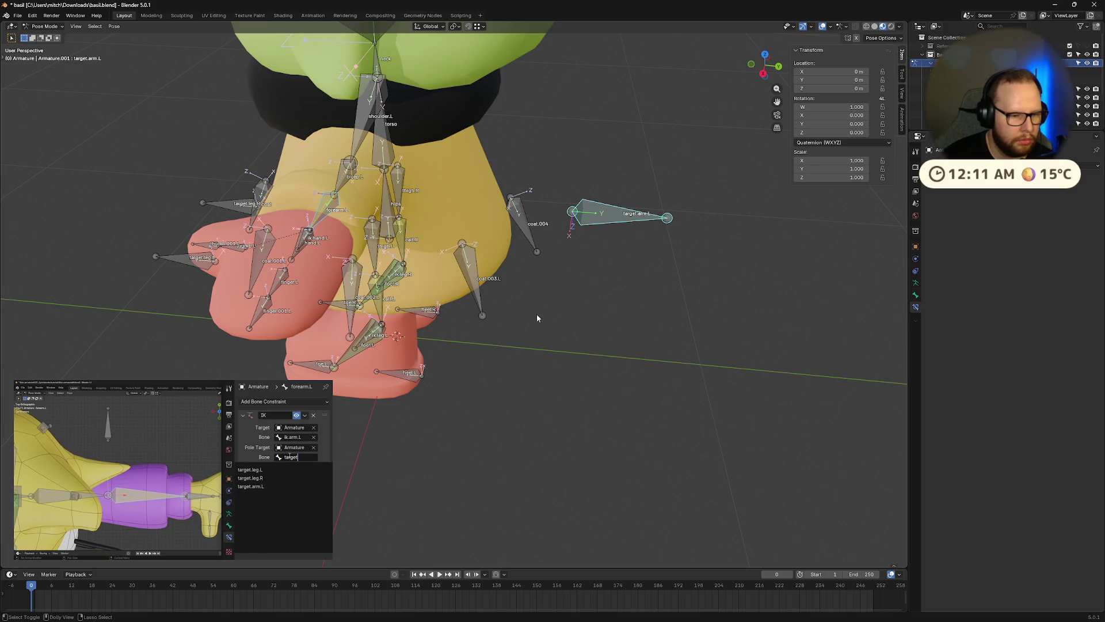
{"action": "left_click", "coordinate": [331, 209]}
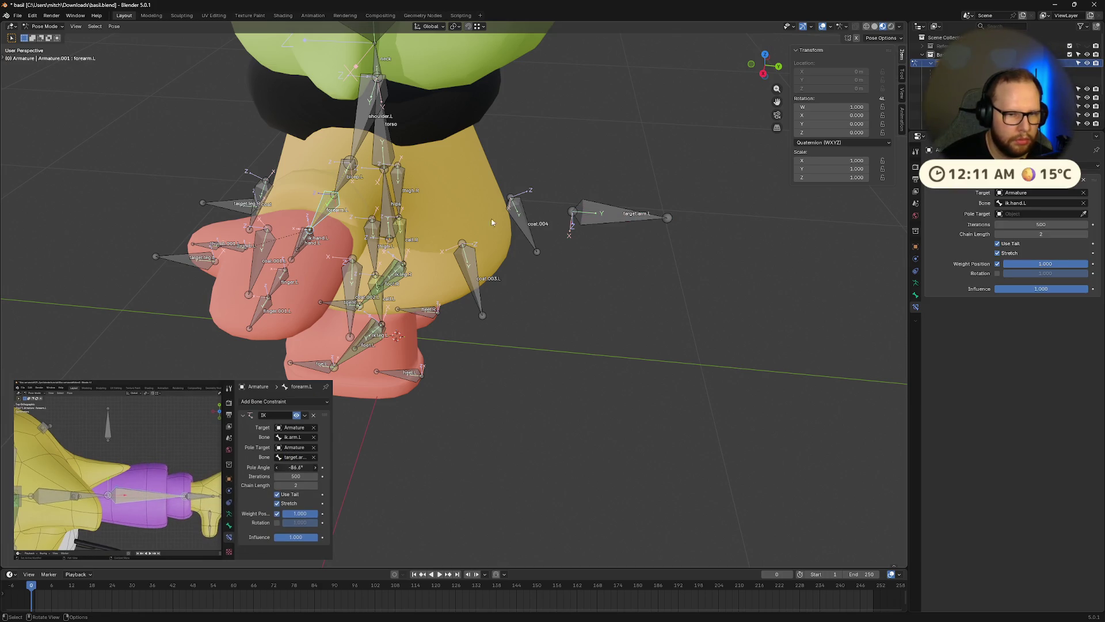
{"action": "left_click", "coordinate": [1084, 213]}
{"action": "left_click", "coordinate": [651, 216]}
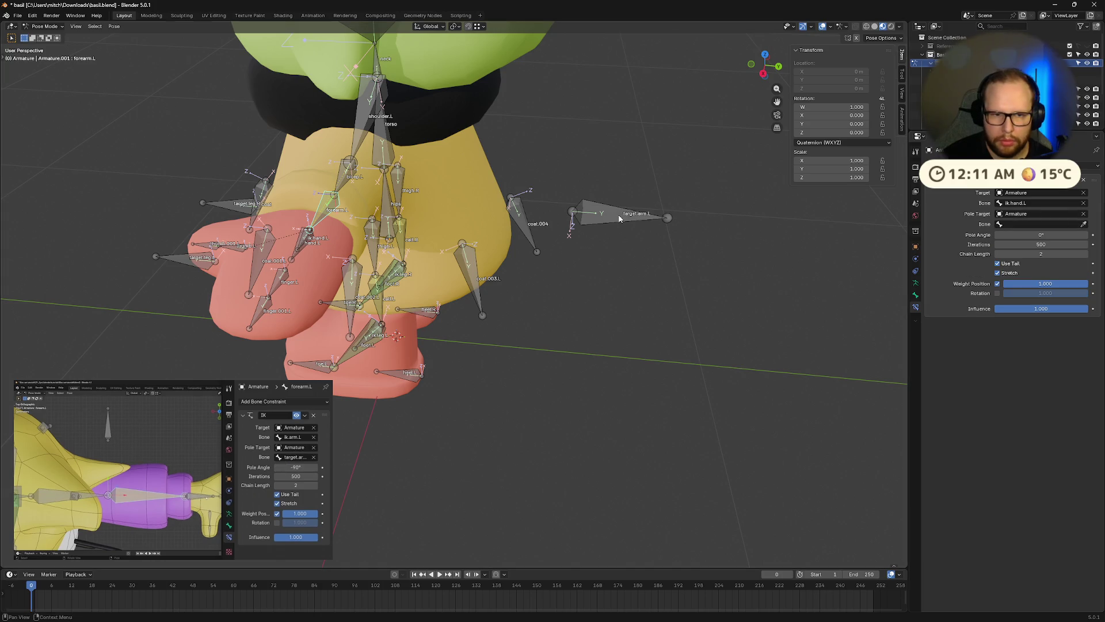
{"action": "left_click", "coordinate": [1083, 224]}
{"action": "left_click", "coordinate": [610, 211]}
{"action": "middle_click_drag", "start_coordinate": [610, 212], "coordinate": [552, 301]}
{"action": "left_click_drag", "start_coordinate": [1040, 235], "coordinate": [995, 235]}
{"action": "left_click", "coordinate": [1042, 234]}
{"action": "type", "text": "90"}
{"action": "key", "text": "Return"}
{"action": "mouse_move", "coordinate": [610, 259]}
{"action": "middle_mouse_down"}
{"action": "mouse_move", "coordinate": [659, 181]}
{"action": "mouse_move", "coordinate": [567, 225]}
{"action": "mouse_move", "coordinate": [643, 289]}
{"action": "mouse_move", "coordinate": [693, 271]}
{"action": "mouse_move", "coordinate": [644, 252]}
{"action": "mouse_move", "coordinate": [664, 236]}
{"action": "middle_mouse_up"}
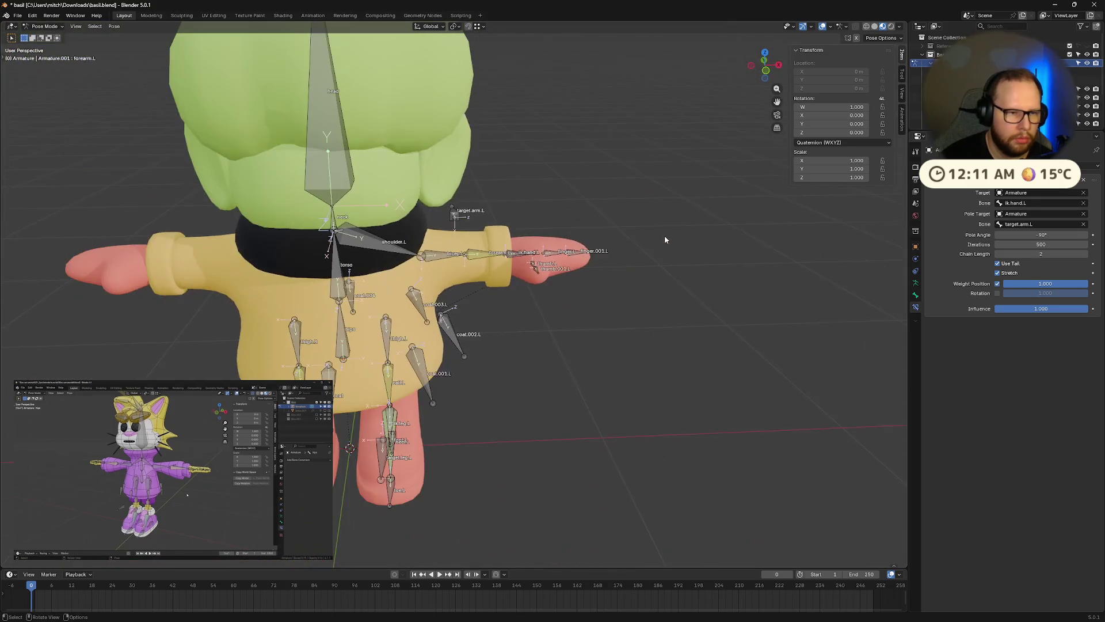
{"action": "left_click", "coordinate": [764, 61]}
{"action": "mouse_move", "coordinate": [165, 520]}
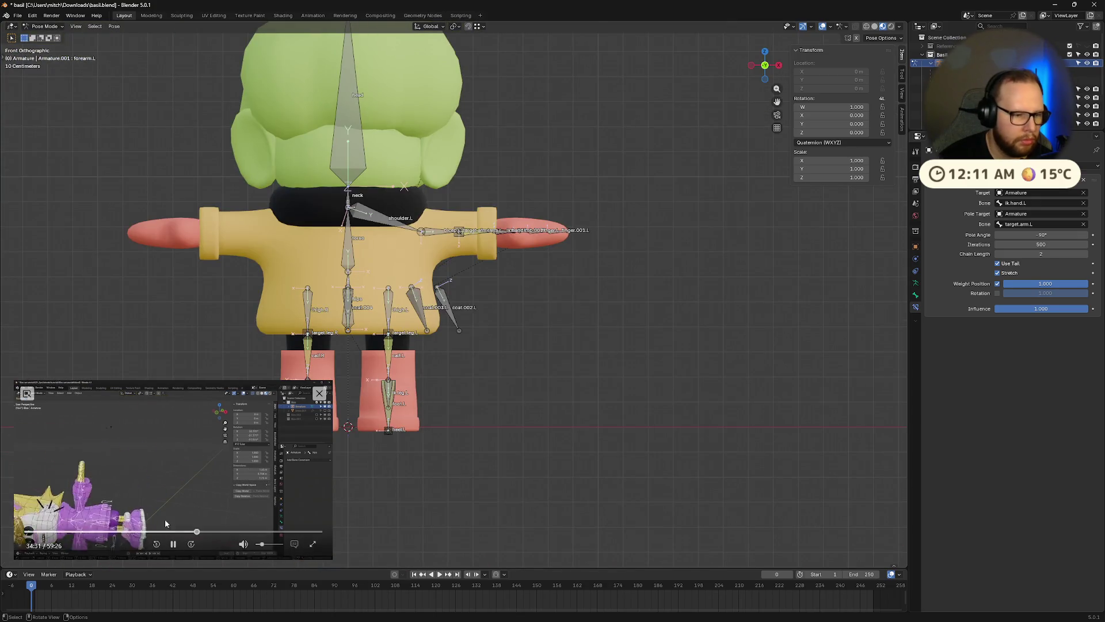
{"action": "left_click", "coordinate": [173, 544]}
{"action": "mouse_move", "coordinate": [217, 509]}
{"action": "middle_mouse_down"}
{"action": "mouse_move", "coordinate": [517, 385]}
{"action": "mouse_move", "coordinate": [346, 344]}
{"action": "middle_mouse_up"}
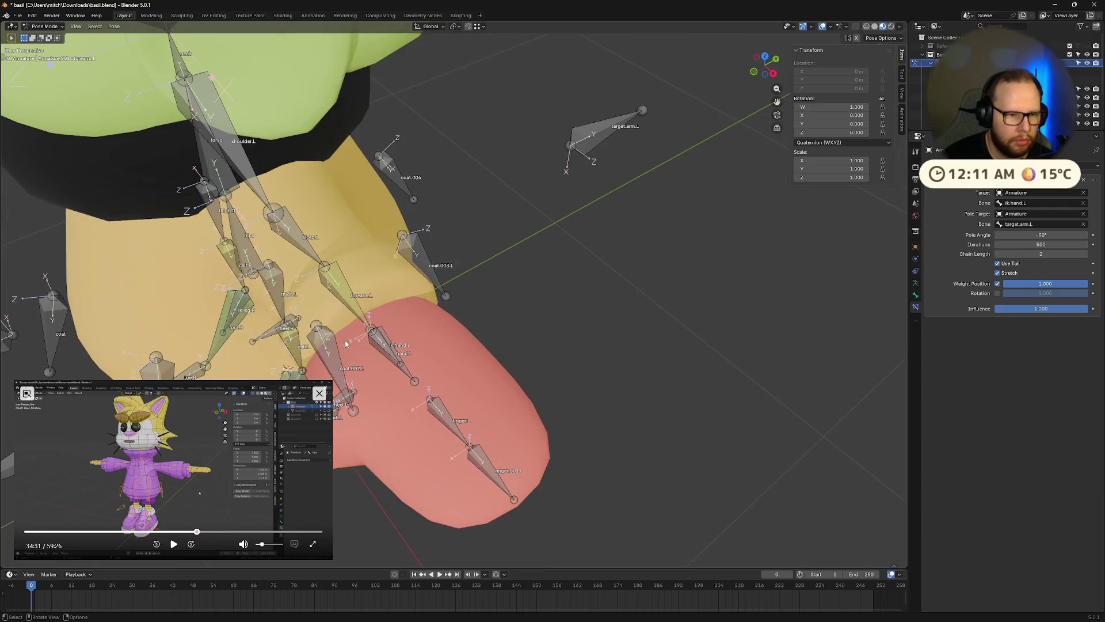
{"action": "key", "text": "r"}
{"action": "key", "text": "x"}
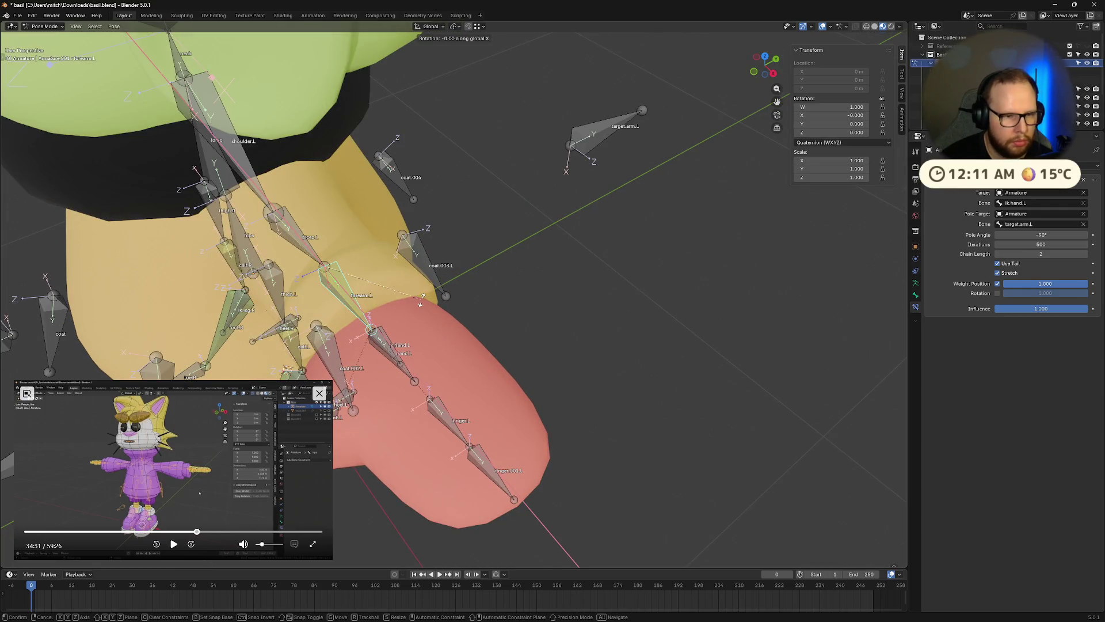
{"action": "key", "text": "Escape"}
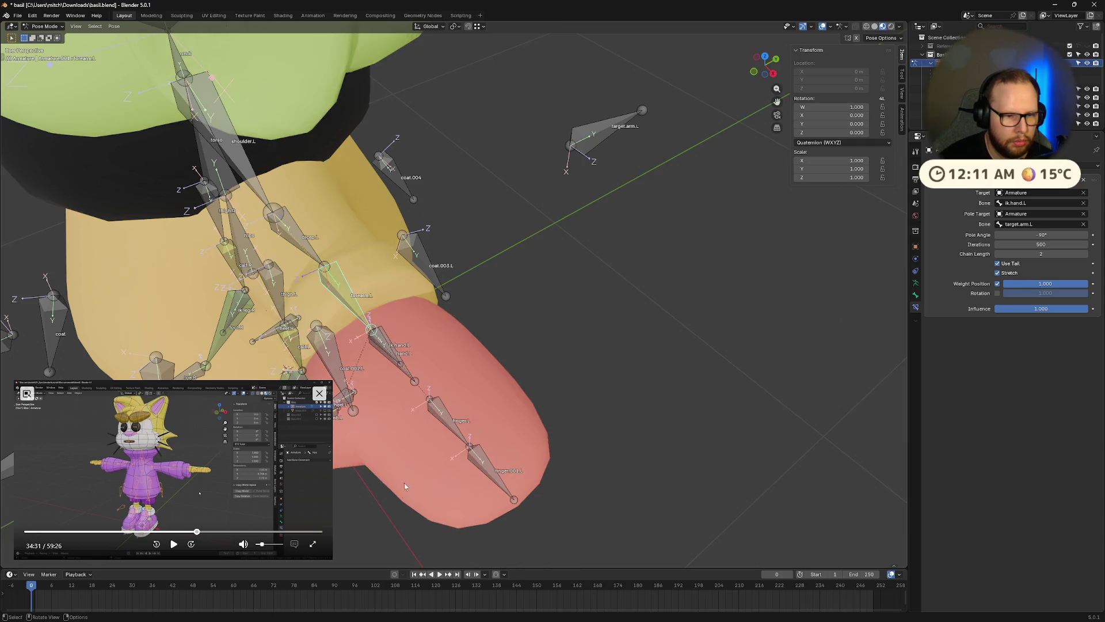
{"action": "left_click", "coordinate": [603, 158]}
{"action": "mouse_move", "coordinate": [604, 158]}
{"action": "middle_mouse_down"}
{"action": "mouse_move", "coordinate": [574, 335]}
{"action": "mouse_move", "coordinate": [567, 316]}
{"action": "middle_mouse_up"}
{"action": "key", "text": "g"}
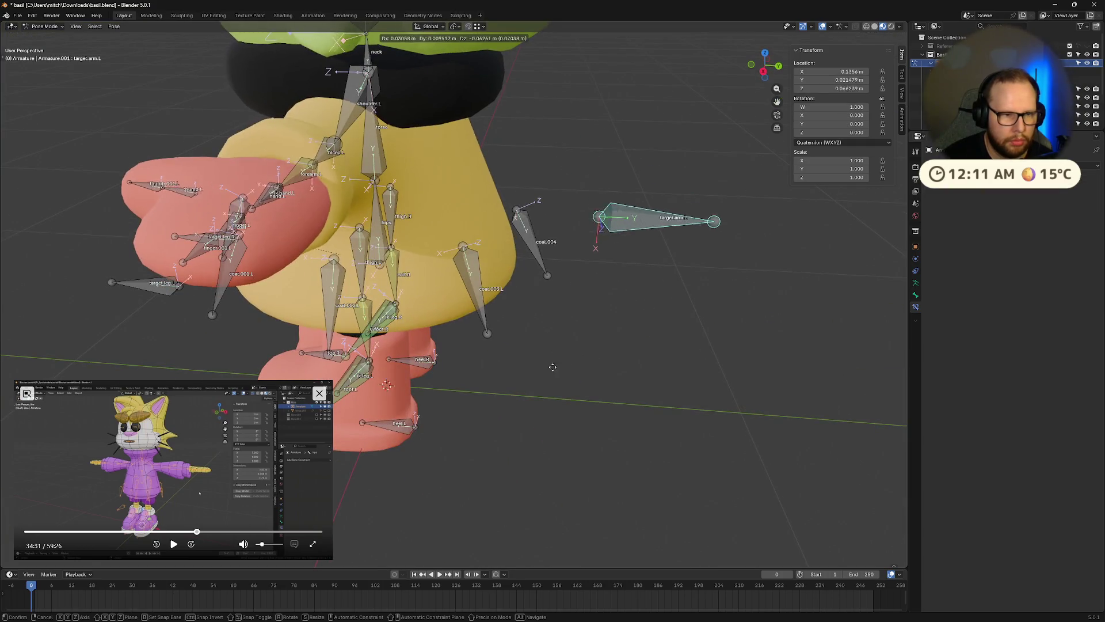
{"action": "key", "text": "Escape"}
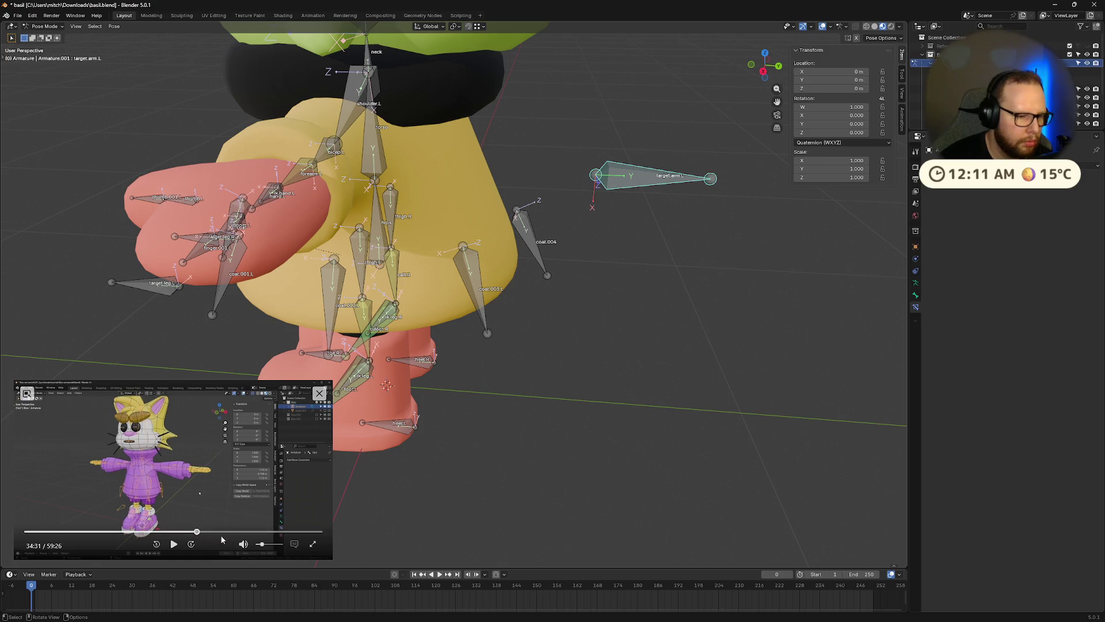
{"action": "left_click_drag", "start_coordinate": [195, 534], "coordinate": [194, 531]}
{"action": "left_click", "coordinate": [173, 544]}
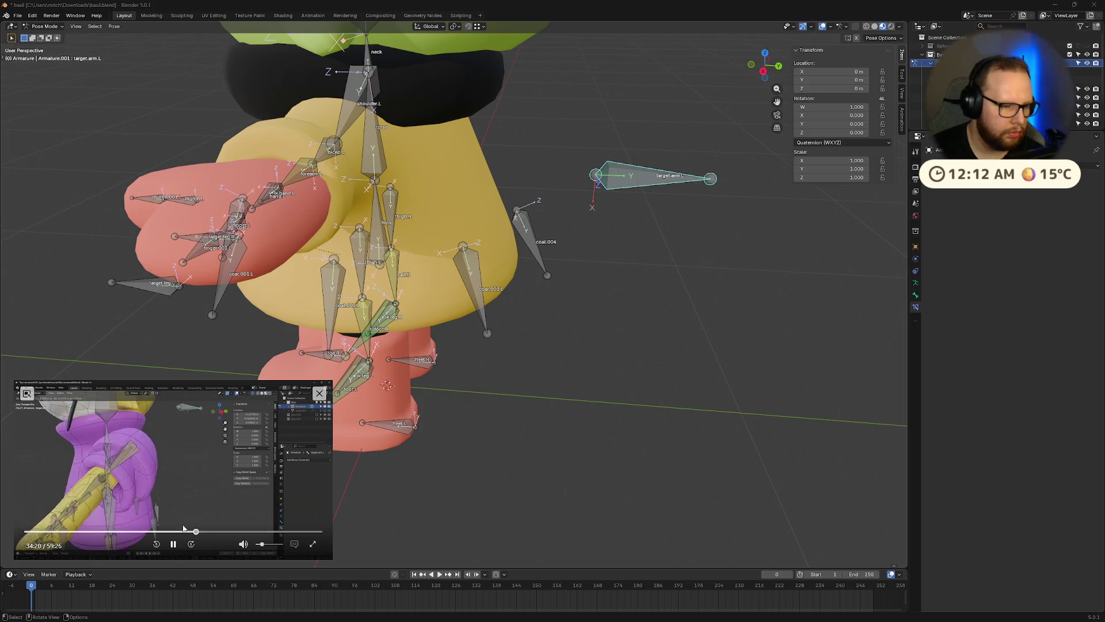
{"action": "left_click", "coordinate": [173, 543]}
Select the left hand IK bone and try a test move, cancelling it
{"action": "middle_click_drag", "start_coordinate": [403, 432], "coordinate": [602, 407]}
{"action": "left_click", "coordinate": [528, 346]}
{"action": "key", "text": "g"}
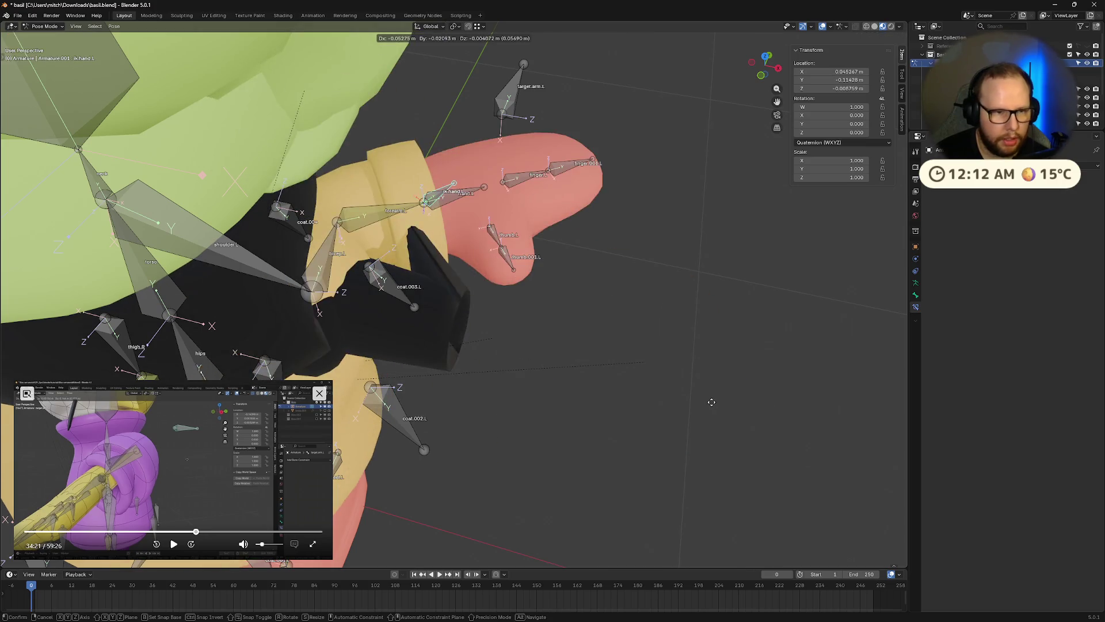
{"action": "right_click", "coordinate": [711, 401]}
{"action": "scroll", "coordinate": [703, 396], "scroll_direction": "down", "scroll_amount": 5}
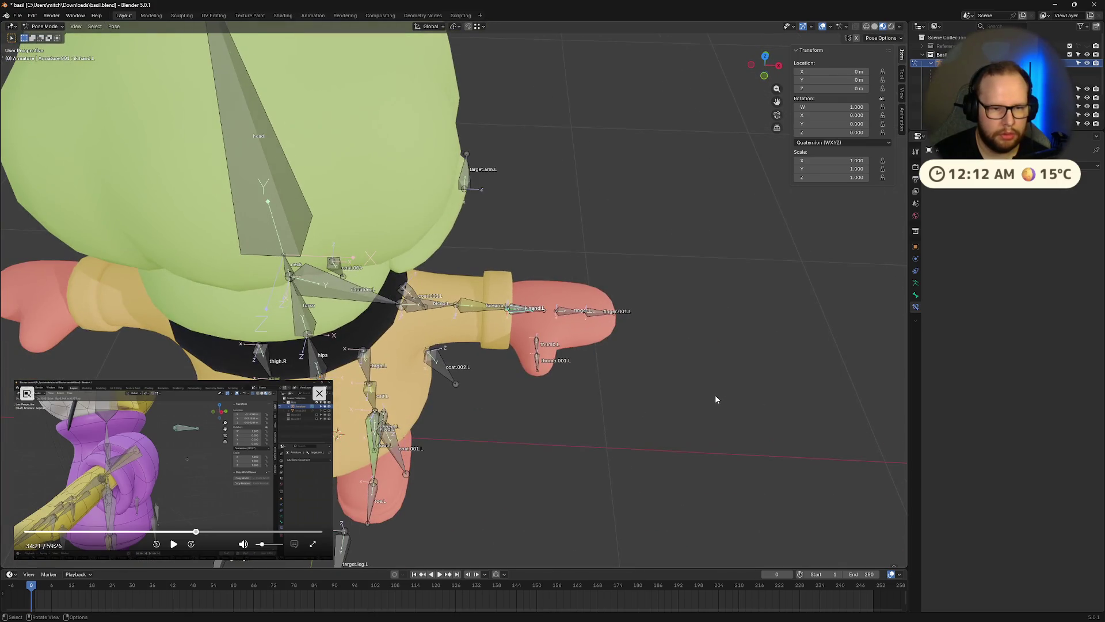
{"action": "middle_click_drag", "start_coordinate": [710, 396], "coordinate": [700, 386]}
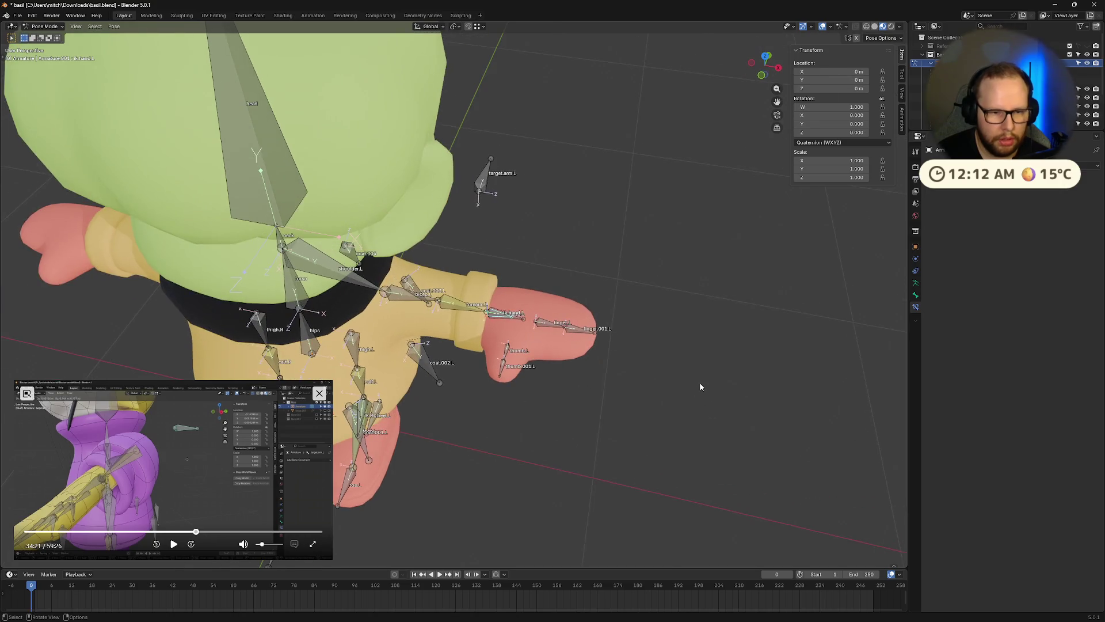
{"action": "key", "text": "shift+i"}
{"action": "key", "text": "Escape"}
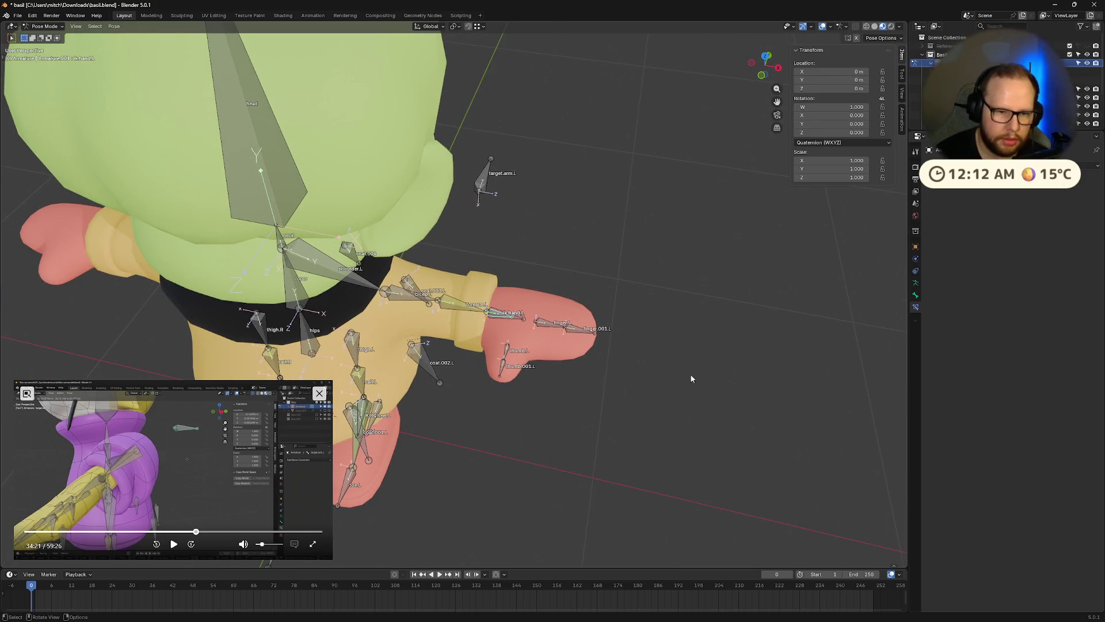
Toggle into Edit Mode and return the armature to Pose Mode
{"action": "key", "text": "Tab"}
{"action": "key", "text": "Tab"}
{"action": "key", "text": "Tab"}
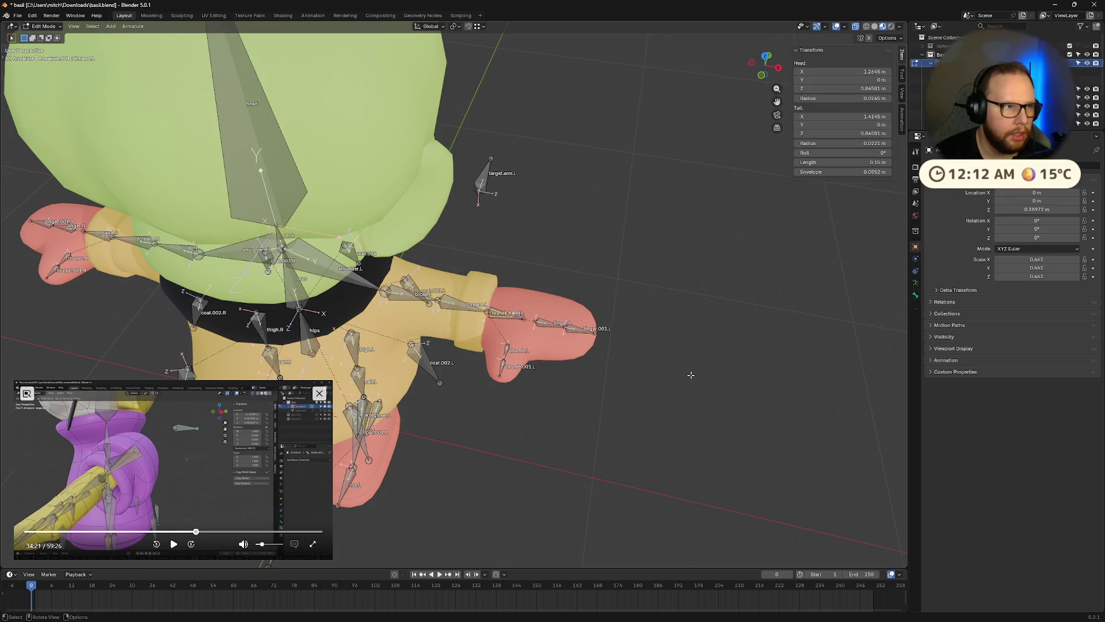
{"action": "key", "text": "shift+i"}
{"action": "key", "text": "Escape"}
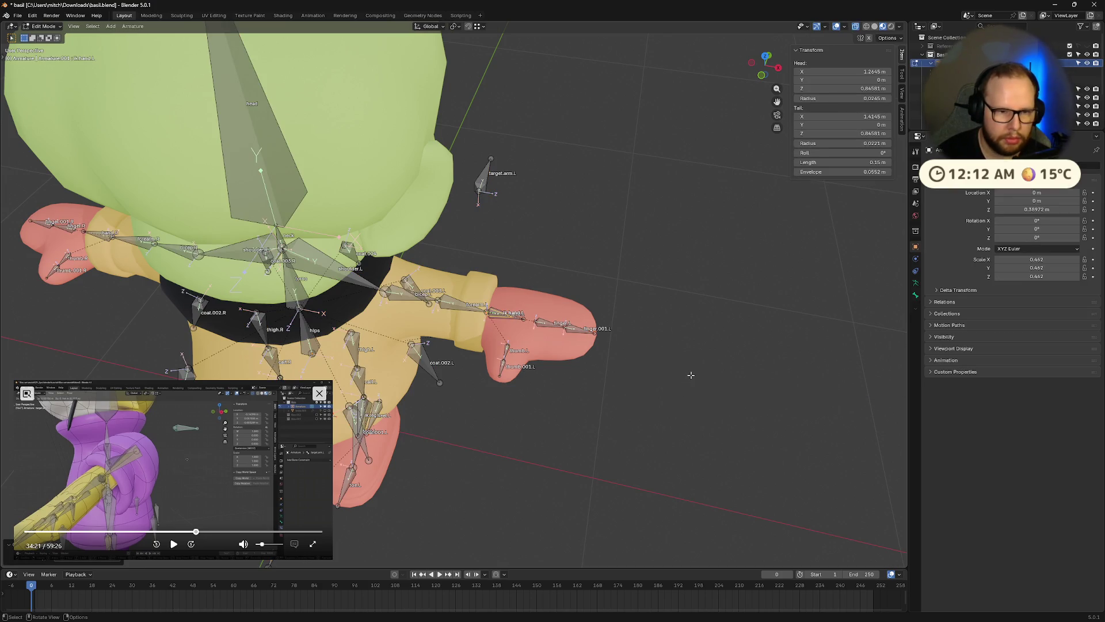
{"action": "key", "text": "ctrl+Tab"}
{"action": "left_click", "coordinate": [707, 437]}
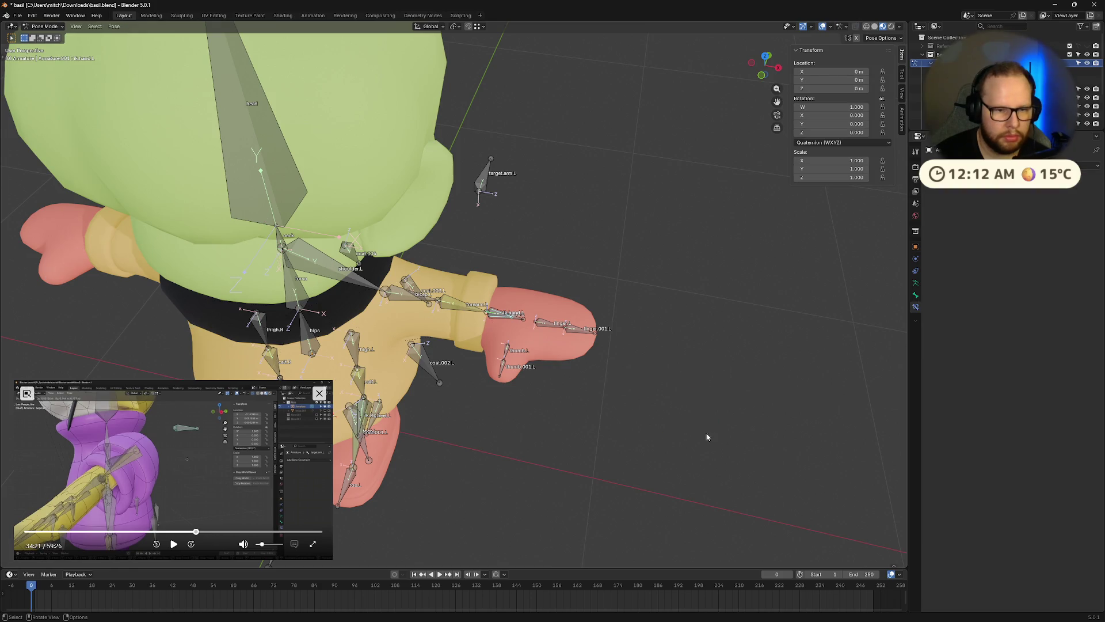
Move ik.hand.L and target.arm.L to test the arm bend, then Alt+G reset the pole target
{"action": "key", "text": "g"}
{"action": "left_click", "coordinate": [703, 477]}
{"action": "mouse_move", "coordinate": [703, 476]}
{"action": "middle_mouse_down"}
{"action": "mouse_move", "coordinate": [614, 460]}
{"action": "mouse_move", "coordinate": [592, 286]}
{"action": "mouse_move", "coordinate": [570, 291]}
{"action": "middle_mouse_up"}
{"action": "left_click", "coordinate": [555, 288]}
{"action": "key", "text": "g"}
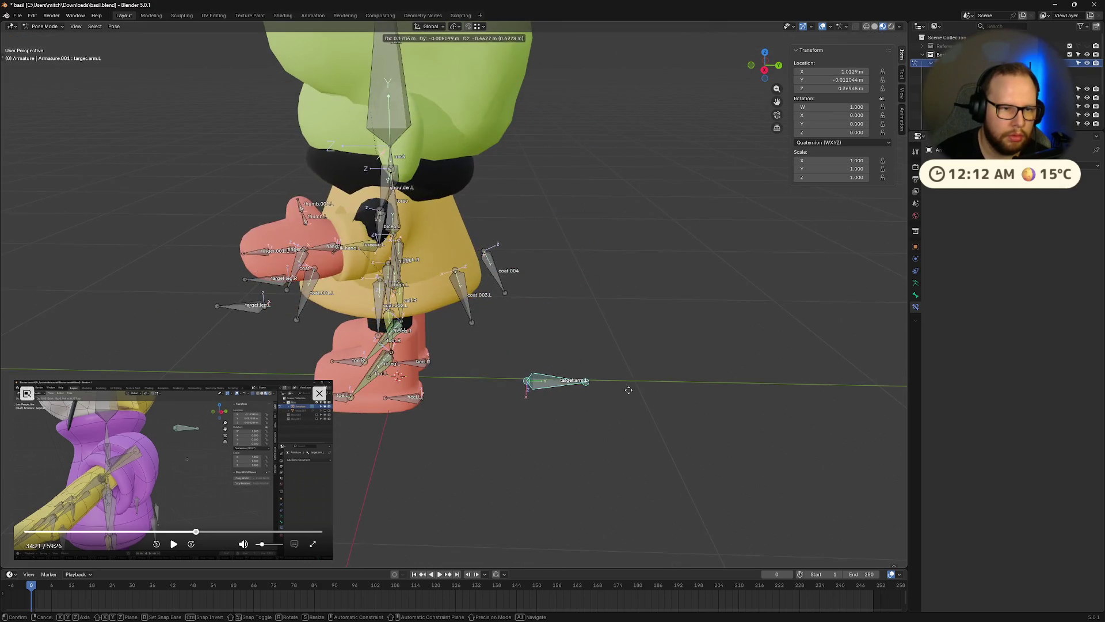
{"action": "left_click", "coordinate": [639, 368]}
{"action": "middle_click_drag", "start_coordinate": [639, 368], "coordinate": [646, 351]}
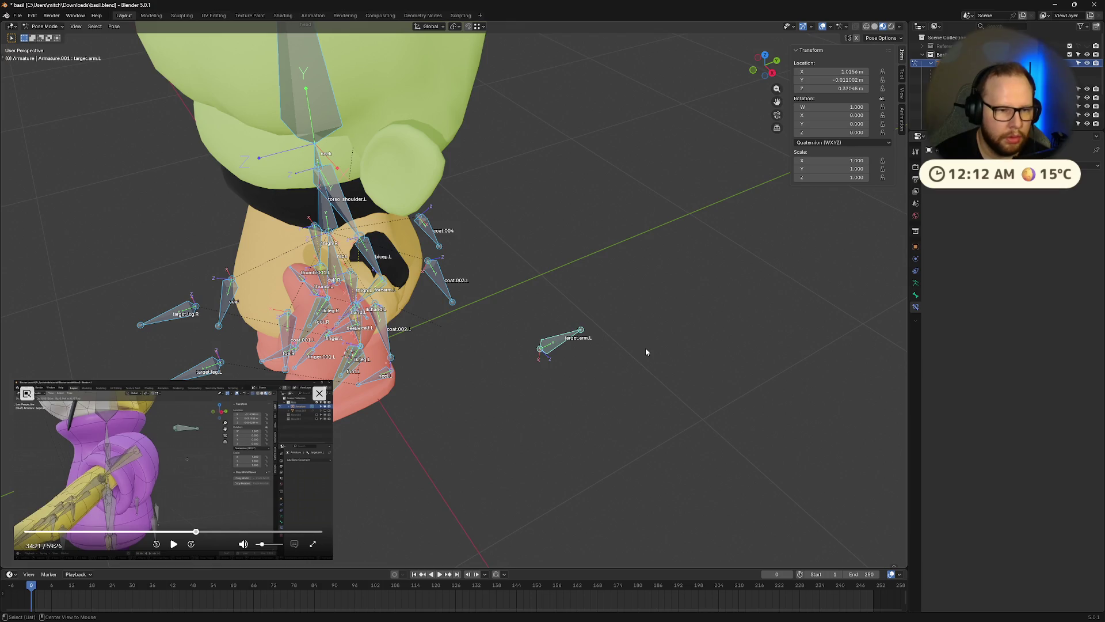
{"action": "key", "text": "alt+g"}
View the whole character in Front Ortho, box-select the right arm bones, and enter Edit Mode
{"action": "mouse_move", "coordinate": [568, 371]}
{"action": "middle_mouse_down"}
{"action": "mouse_move", "coordinate": [622, 365]}
{"action": "mouse_move", "coordinate": [611, 340]}
{"action": "middle_mouse_up"}
{"action": "scroll", "coordinate": [611, 340], "scroll_direction": "down", "scroll_amount": 4}
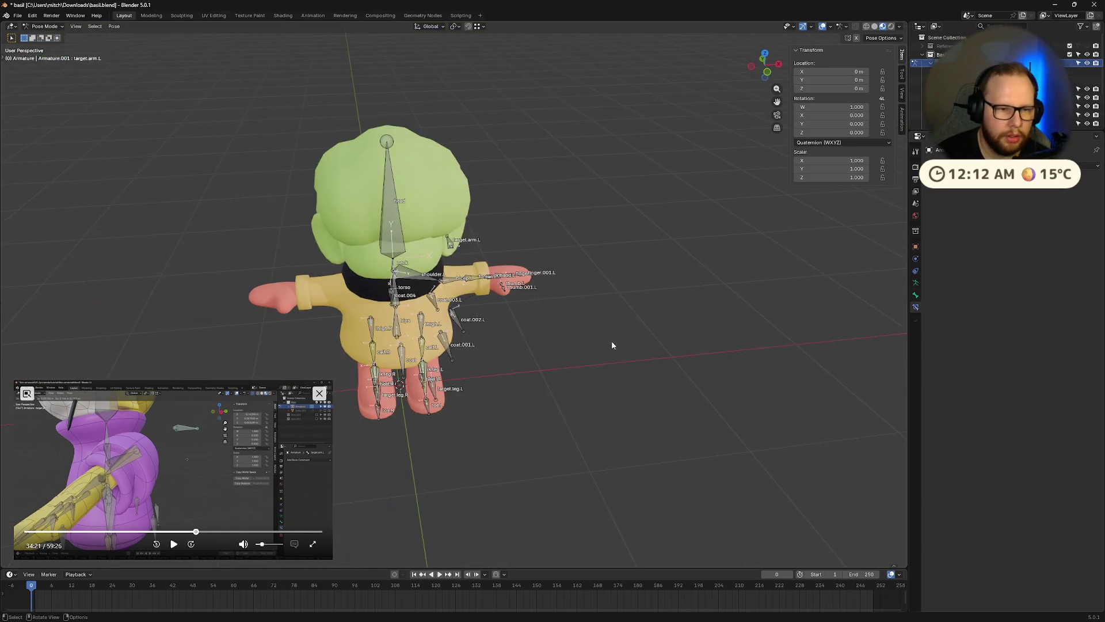
{"action": "left_click", "coordinate": [769, 73]}
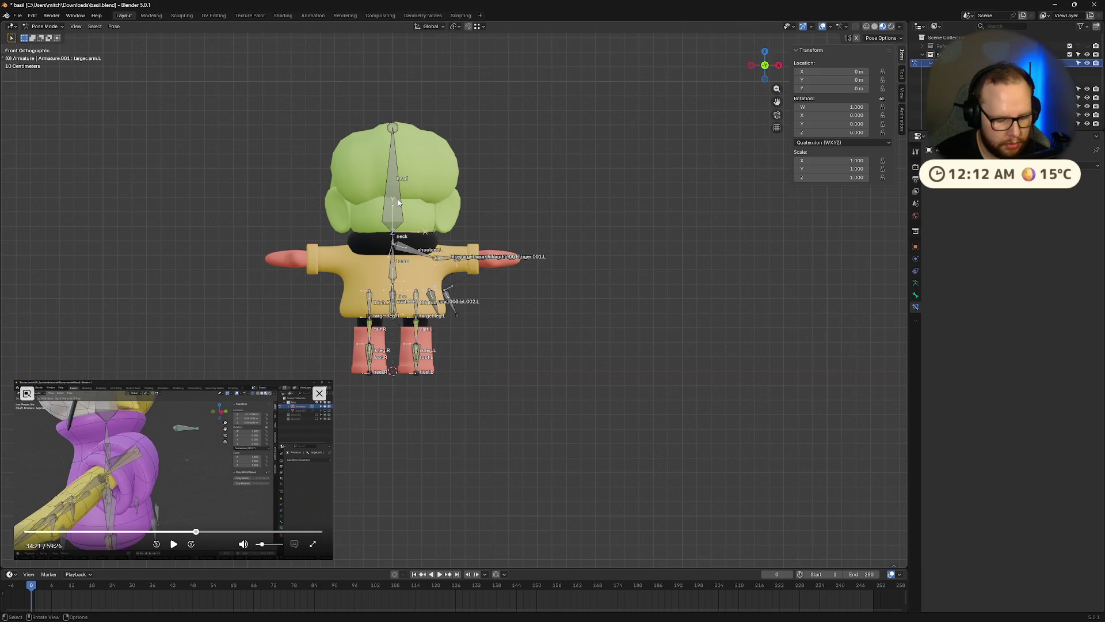
{"action": "scroll", "coordinate": [347, 233], "scroll_direction": "up", "scroll_amount": 4}
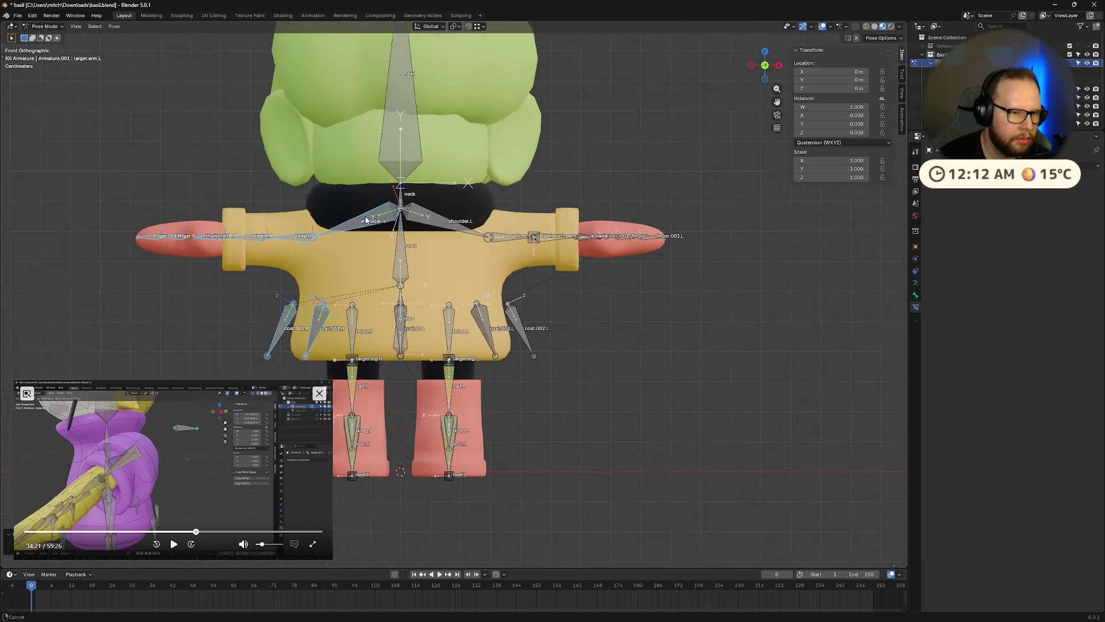
{"action": "left_click_drag", "start_coordinate": [119, 209], "coordinate": [431, 269]}
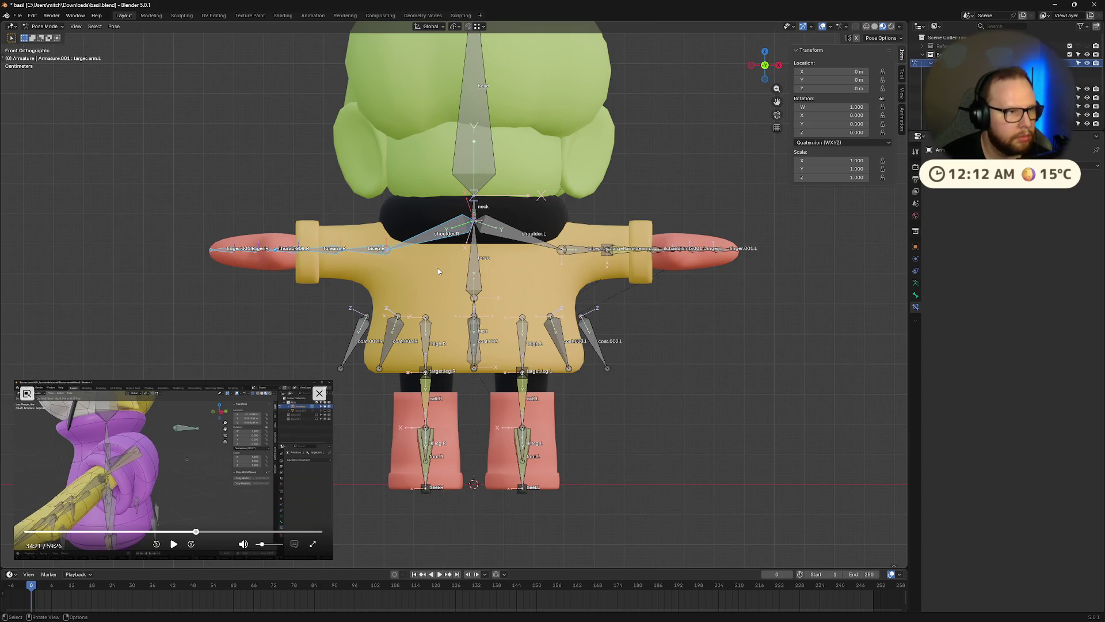
{"action": "key", "text": "Tab"}
Delete the old right arm bones and box-select the left arm bone chain
{"action": "key", "text": "x"}
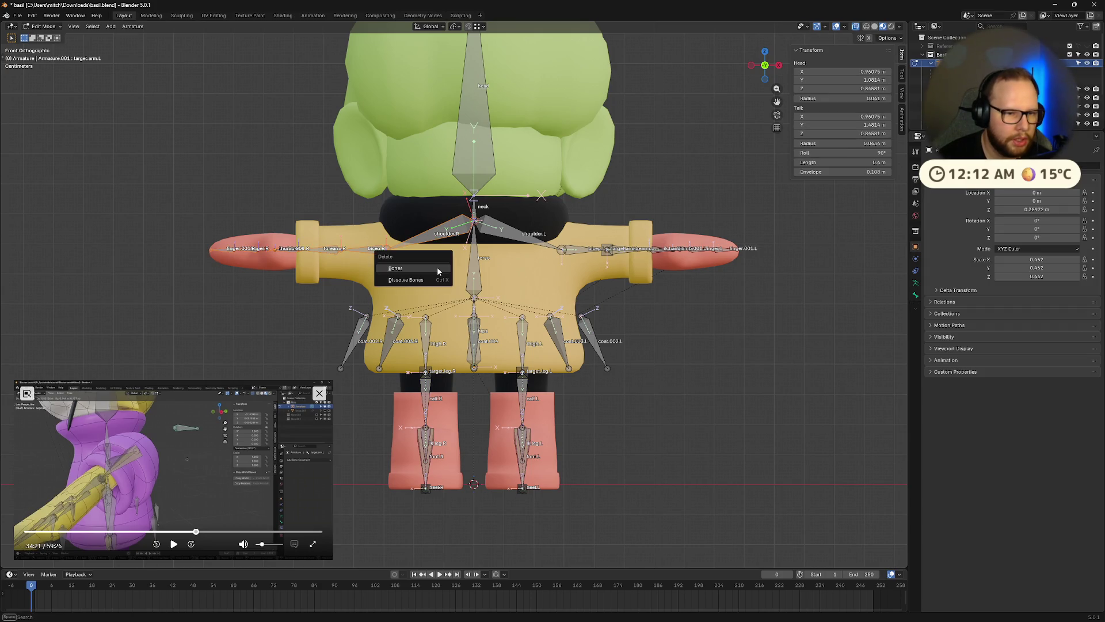
{"action": "left_click", "coordinate": [437, 267]}
{"action": "left_click_drag", "start_coordinate": [517, 215], "coordinate": [576, 252]}
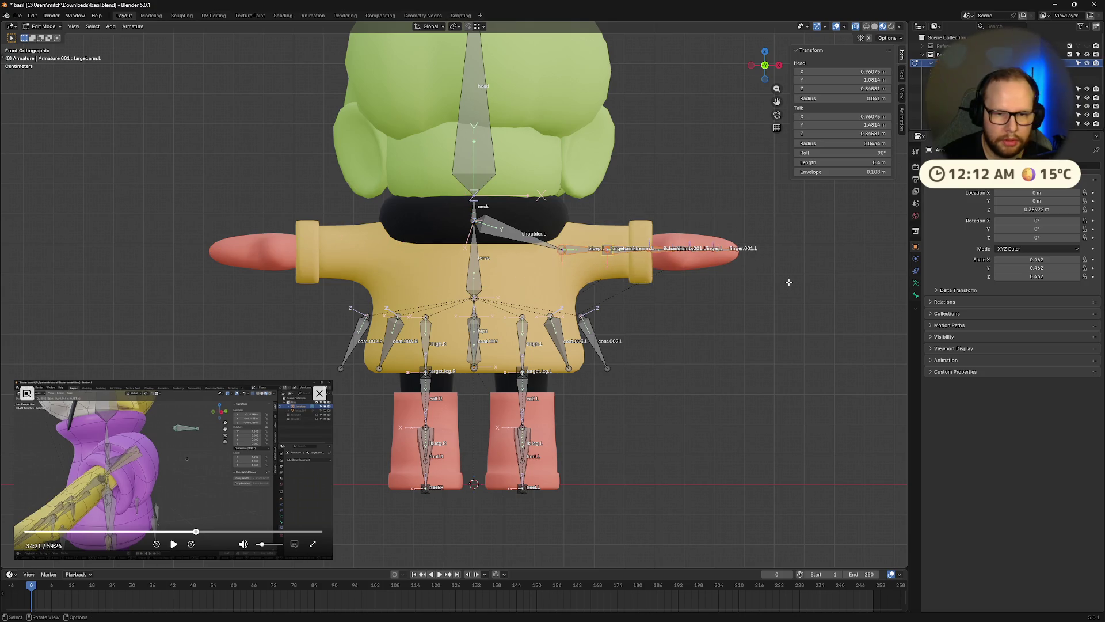
{"action": "left_click_drag", "start_coordinate": [504, 217], "coordinate": [800, 303]}
Add shoulder.L and the left arm targets to the selection and Symmetrize them onto the right
{"action": "left_click", "coordinate": [563, 248]}
{"action": "mouse_move", "coordinate": [484, 204]}
{"action": "left_mouse_down"}
{"action": "mouse_move", "coordinate": [724, 242]}
{"action": "mouse_move", "coordinate": [801, 279]}
{"action": "left_mouse_up"}
{"action": "mouse_move", "coordinate": [800, 279]}
{"action": "middle_mouse_down"}
{"action": "mouse_move", "coordinate": [788, 306]}
{"action": "mouse_move", "coordinate": [754, 93]}
{"action": "middle_mouse_up"}
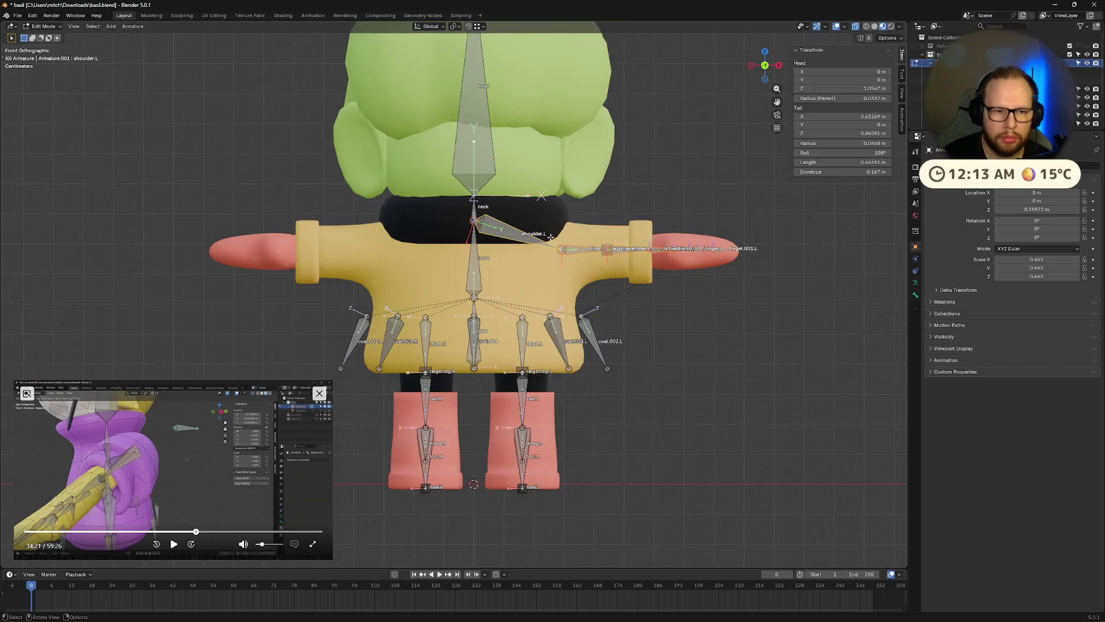
{"action": "right_click", "coordinate": [525, 236]}
{"action": "left_click", "coordinate": [521, 234]}
{"action": "mouse_move", "coordinate": [703, 238]}
{"action": "middle_mouse_down"}
{"action": "mouse_move", "coordinate": [719, 196]}
{"action": "mouse_move", "coordinate": [709, 166]}
{"action": "middle_mouse_up"}
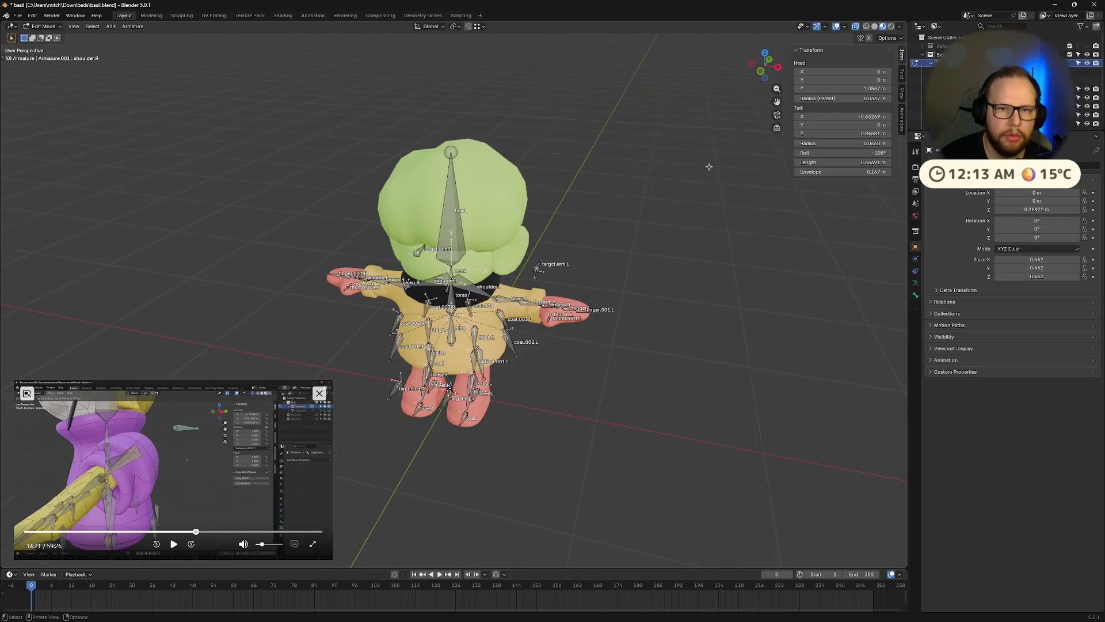
Back in Pose Mode, move ik.hand.R to test the mirrored arm, then cancel the move
{"action": "key", "text": "ctrl+Tab"}
{"action": "mouse_move", "coordinate": [481, 293]}
{"action": "middle_mouse_down"}
{"action": "mouse_move", "coordinate": [358, 334]}
{"action": "mouse_move", "coordinate": [379, 405]}
{"action": "middle_mouse_up"}
{"action": "scroll", "coordinate": [378, 406], "scroll_direction": "up", "scroll_amount": 5}
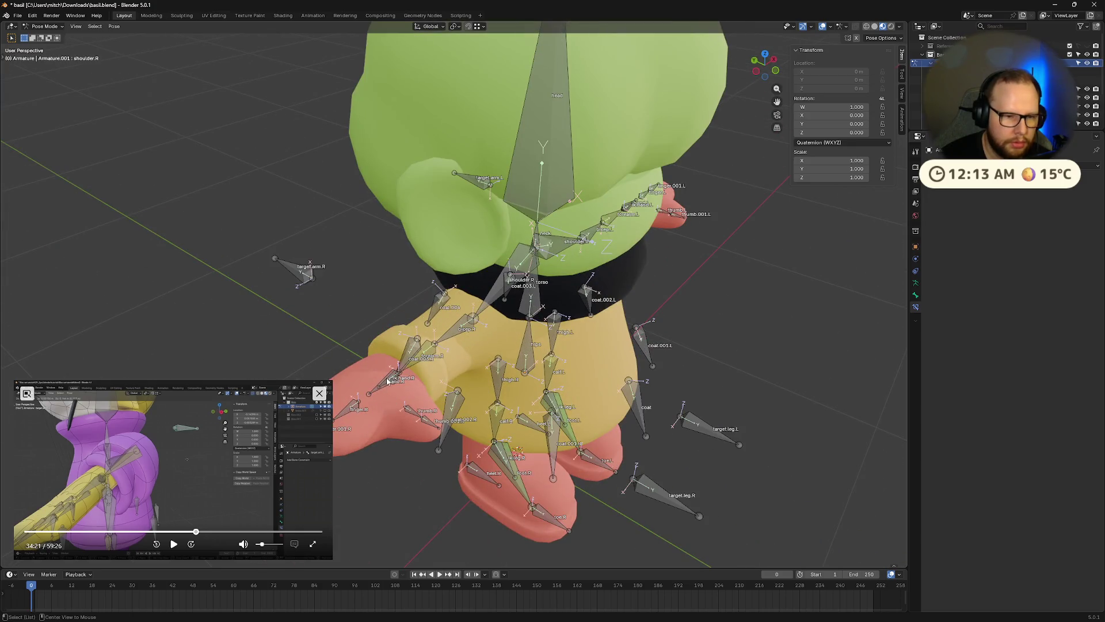
{"action": "left_click", "coordinate": [388, 380], "text": "alt"}
{"action": "left_click", "coordinate": [374, 384]}
{"action": "key", "text": "g"}
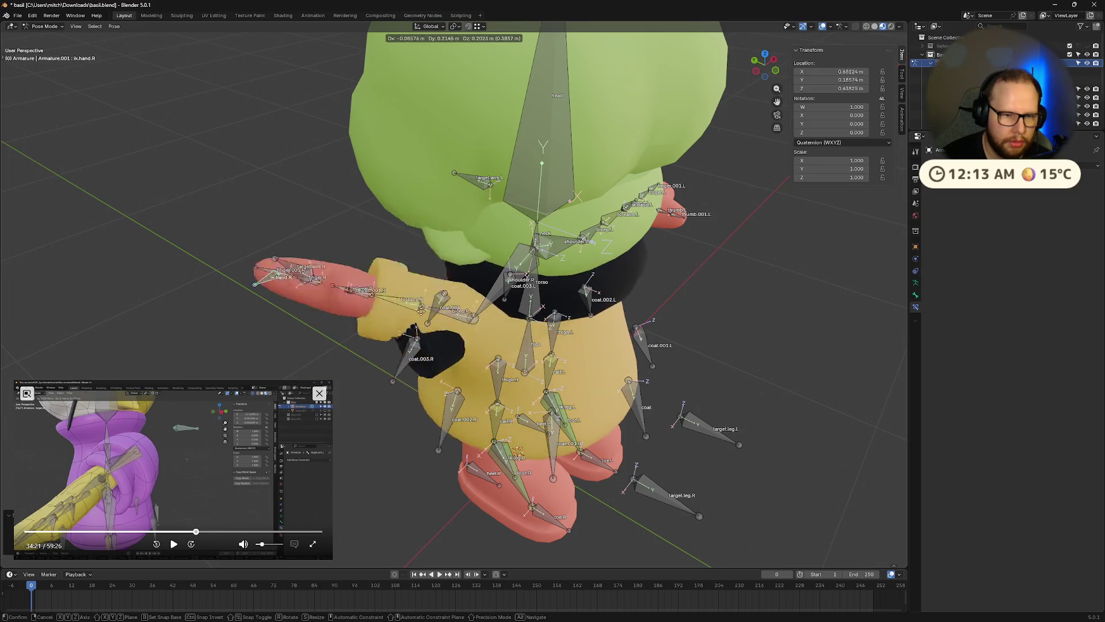
{"action": "right_click", "coordinate": [505, 411]}
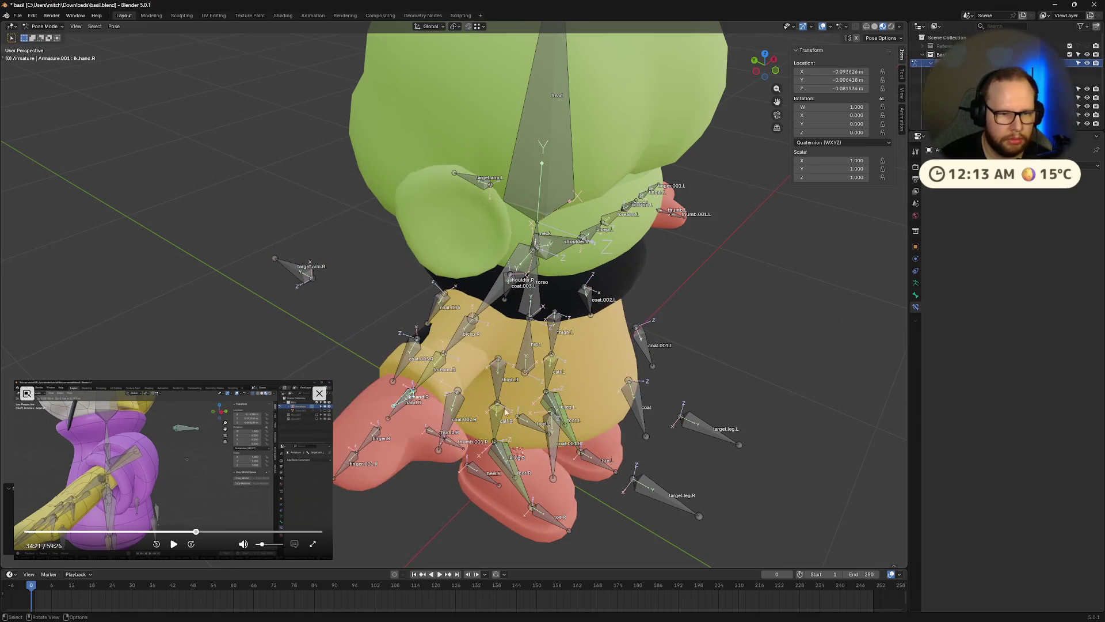
Test-move target.arm.R, return it to rest, and zoom out to the whole character
{"action": "left_click", "coordinate": [292, 268]}
{"action": "key", "text": "g"}
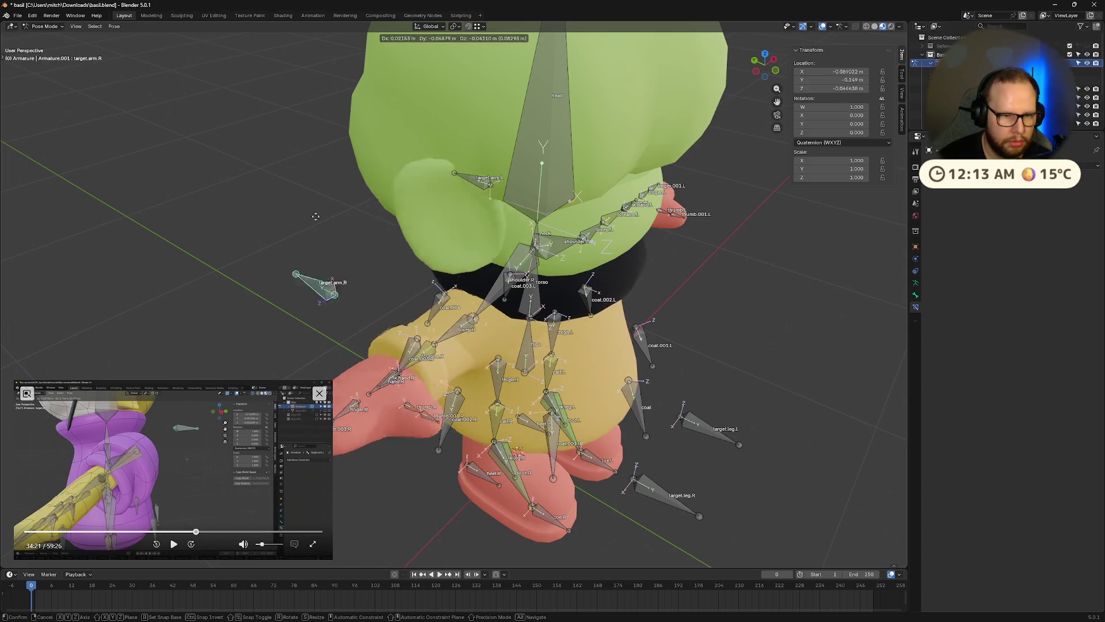
{"action": "key", "text": "Escape"}
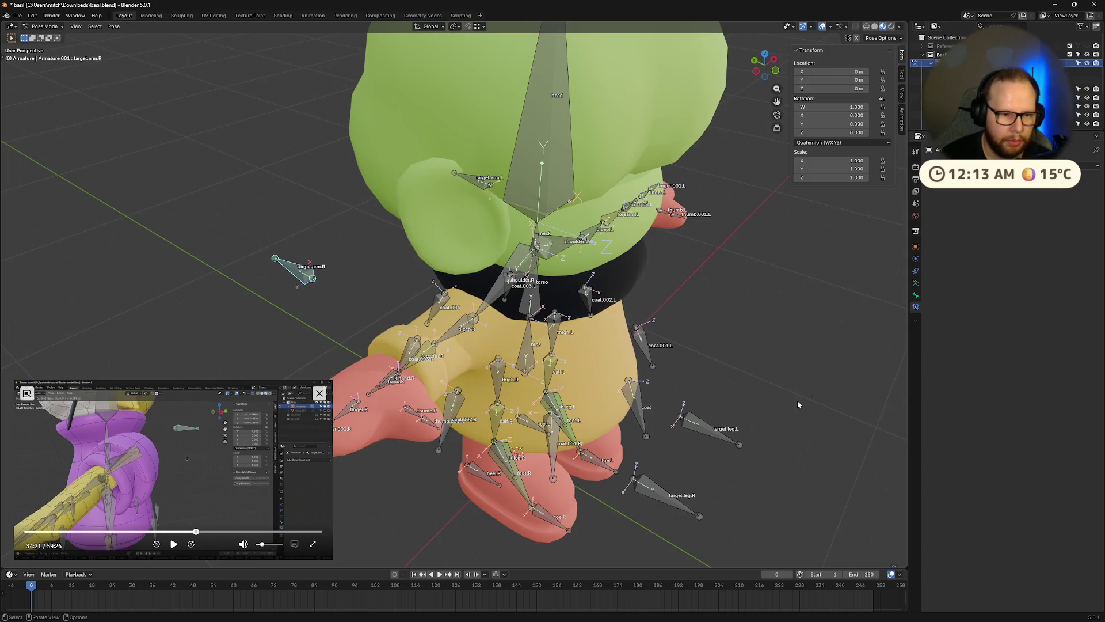
{"action": "scroll", "coordinate": [783, 382], "scroll_direction": "down", "scroll_amount": 5}
{"action": "mouse_move", "coordinate": [716, 349]}
{"action": "middle_mouse_down"}
{"action": "mouse_move", "coordinate": [623, 258]}
{"action": "mouse_move", "coordinate": [601, 402]}
{"action": "middle_mouse_up"}
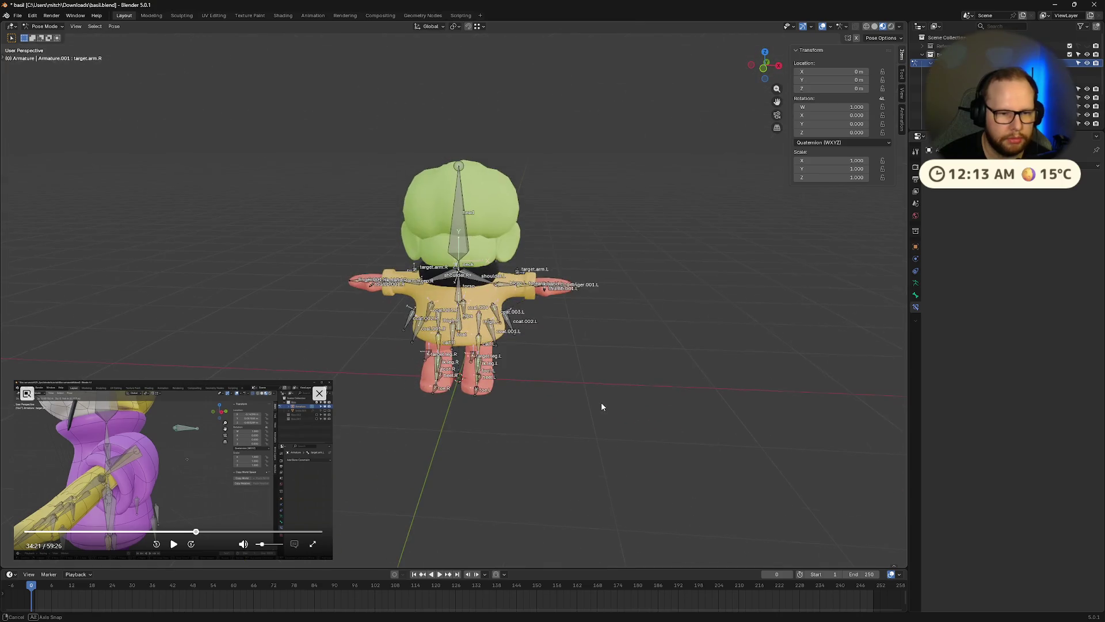
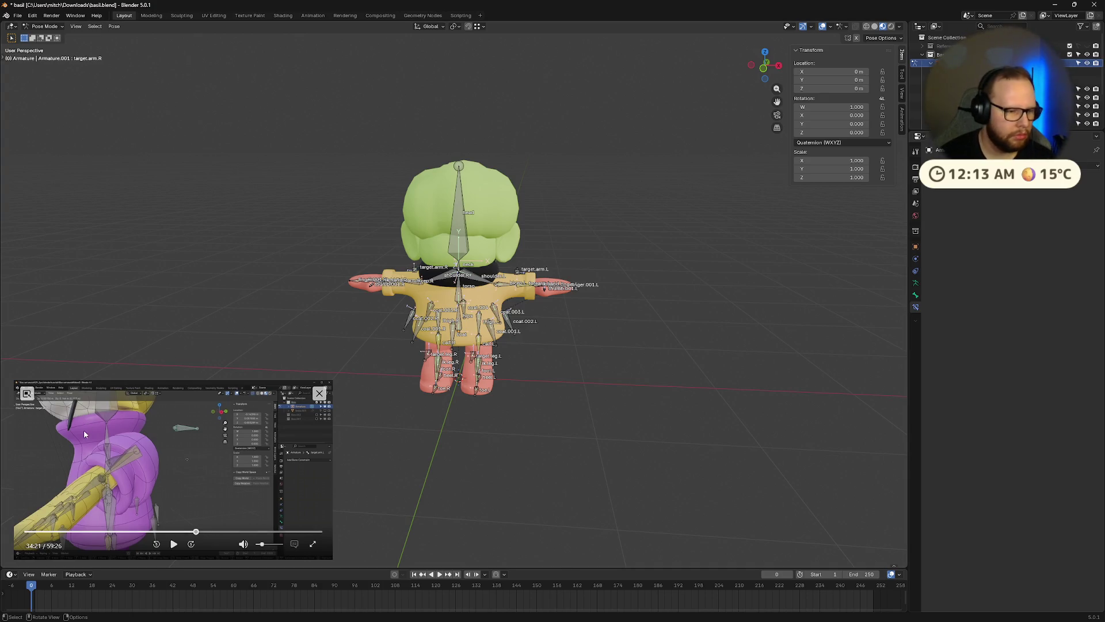
Save basil.blend after orbiting to a high view of the character
{"action": "scroll", "coordinate": [460, 276], "scroll_direction": "up", "scroll_amount": 5}
{"action": "mouse_move", "coordinate": [461, 276]}
{"action": "middle_mouse_down"}
{"action": "mouse_move", "coordinate": [545, 364]}
{"action": "mouse_move", "coordinate": [577, 318]}
{"action": "middle_mouse_up"}
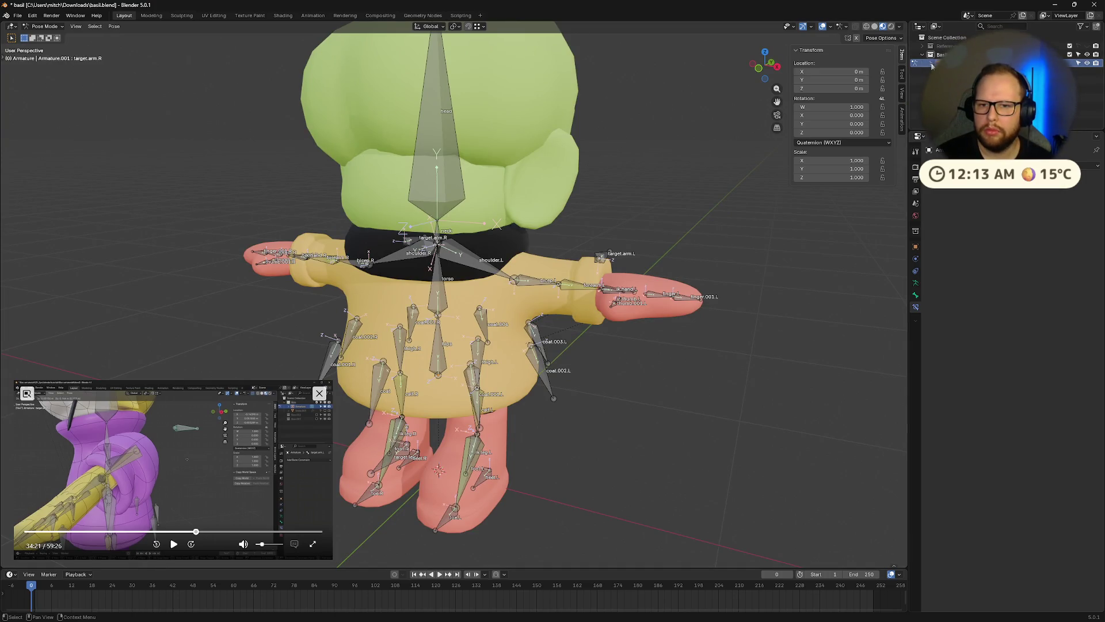
{"action": "scroll", "coordinate": [932, 66], "scroll_direction": "down", "scroll_amount": 3}
{"action": "key", "text": "ctrl+s"}
{"action": "mouse_move", "coordinate": [678, 412]}
{"action": "middle_mouse_down"}
{"action": "mouse_move", "coordinate": [464, 377]}
{"action": "mouse_move", "coordinate": [676, 378]}
{"action": "mouse_move", "coordinate": [509, 401]}
{"action": "mouse_move", "coordinate": [542, 406]}
{"action": "mouse_move", "coordinate": [558, 384]}
{"action": "middle_mouse_up"}
Play the reference tutorial, study the leg and foot bones from several angles, then leave Pose Mode
{"action": "left_click", "coordinate": [181, 548]}
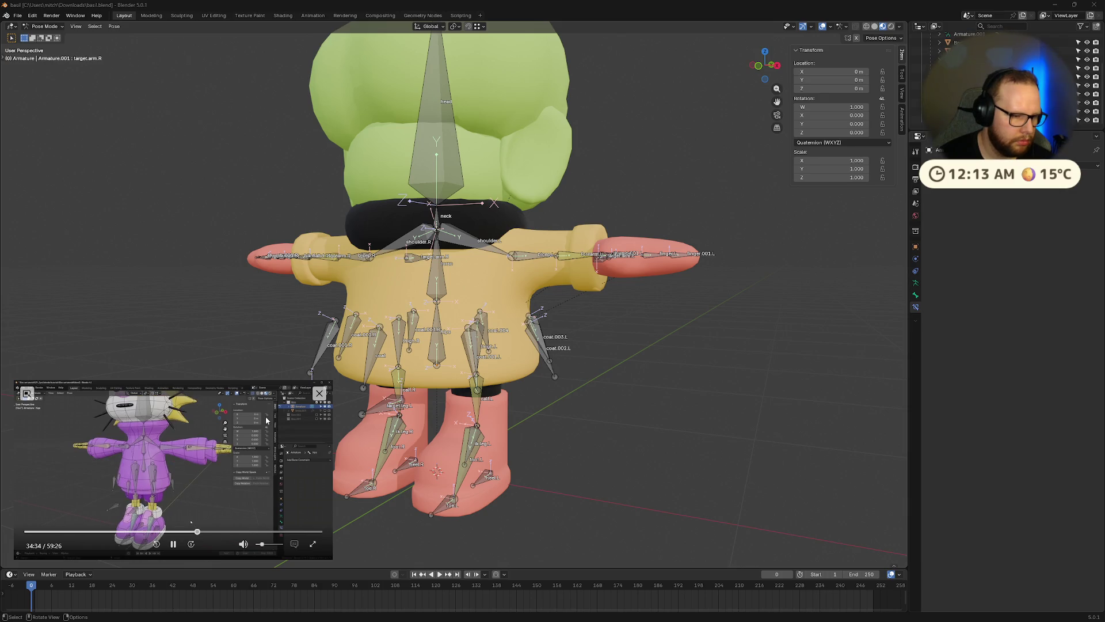
{"action": "middle_click_drag", "start_coordinate": [495, 441], "coordinate": [521, 442]}
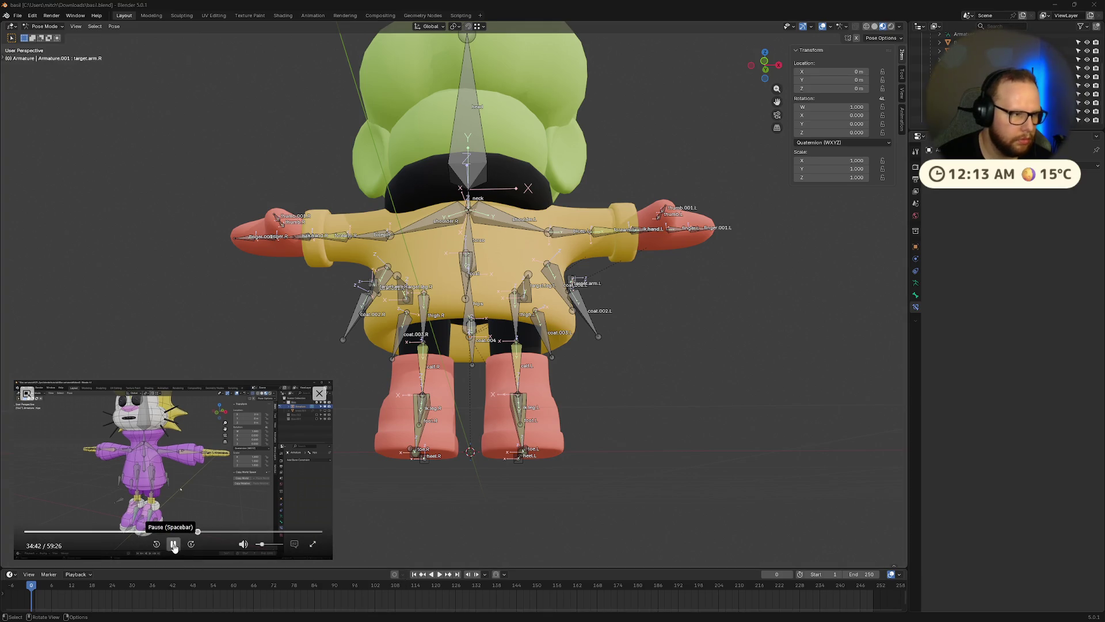
{"action": "scroll", "coordinate": [634, 249], "scroll_direction": "down", "scroll_amount": 3}
{"action": "mouse_move", "coordinate": [678, 193]}
{"action": "middle_mouse_down"}
{"action": "mouse_move", "coordinate": [631, 293]}
{"action": "mouse_move", "coordinate": [556, 371]}
{"action": "mouse_move", "coordinate": [588, 268]}
{"action": "mouse_move", "coordinate": [615, 319]}
{"action": "mouse_move", "coordinate": [673, 320]}
{"action": "mouse_move", "coordinate": [634, 298]}
{"action": "middle_mouse_up"}
{"action": "scroll", "coordinate": [616, 298], "scroll_direction": "up", "scroll_amount": 8}
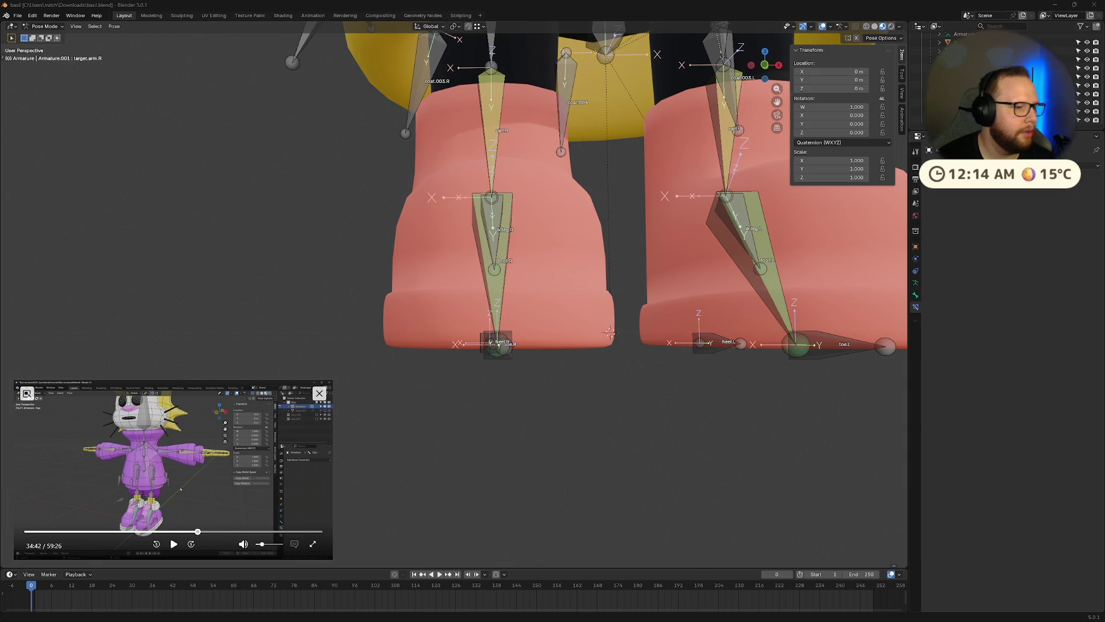
{"action": "scroll", "coordinate": [596, 311], "scroll_direction": "down", "scroll_amount": 5}
{"action": "mouse_move", "coordinate": [610, 311]}
{"action": "middle_mouse_down"}
{"action": "mouse_move", "coordinate": [572, 310]}
{"action": "mouse_move", "coordinate": [576, 280]}
{"action": "middle_mouse_up"}
{"action": "scroll", "coordinate": [576, 305], "scroll_direction": "down", "scroll_amount": 5}
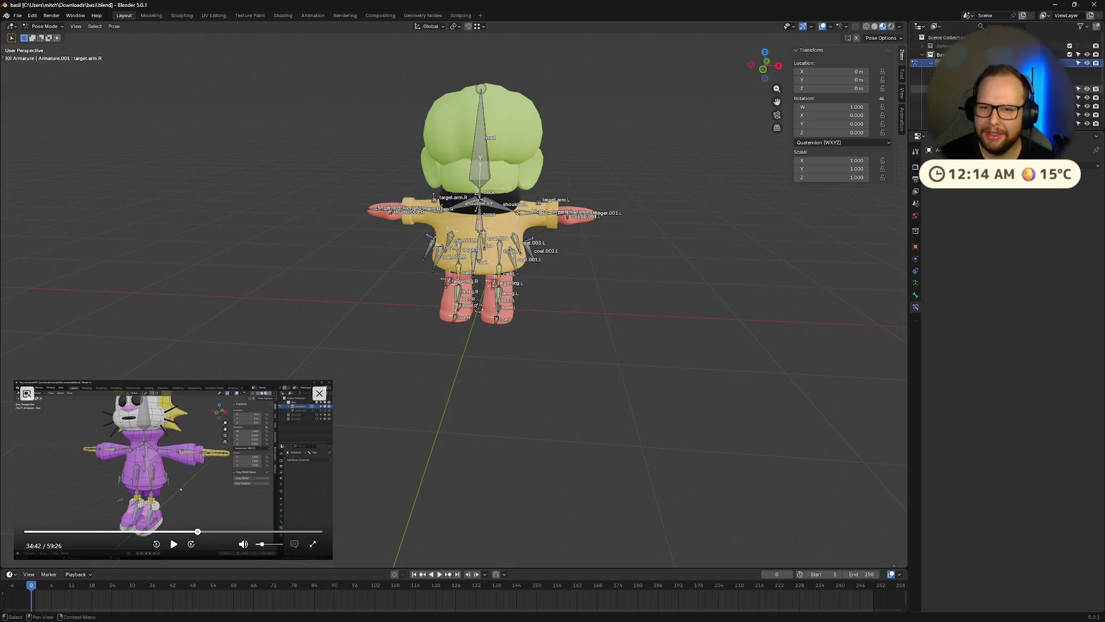
{"action": "scroll", "coordinate": [630, 311], "scroll_direction": "up", "scroll_amount": 5}
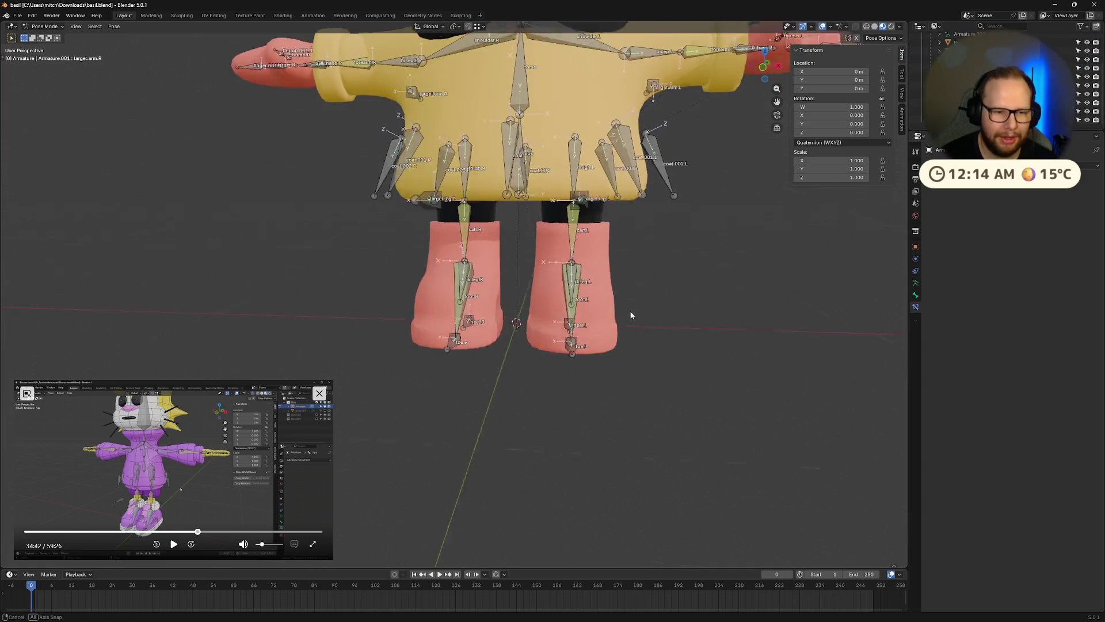
{"action": "middle_click_drag", "start_coordinate": [631, 315], "coordinate": [630, 307]}
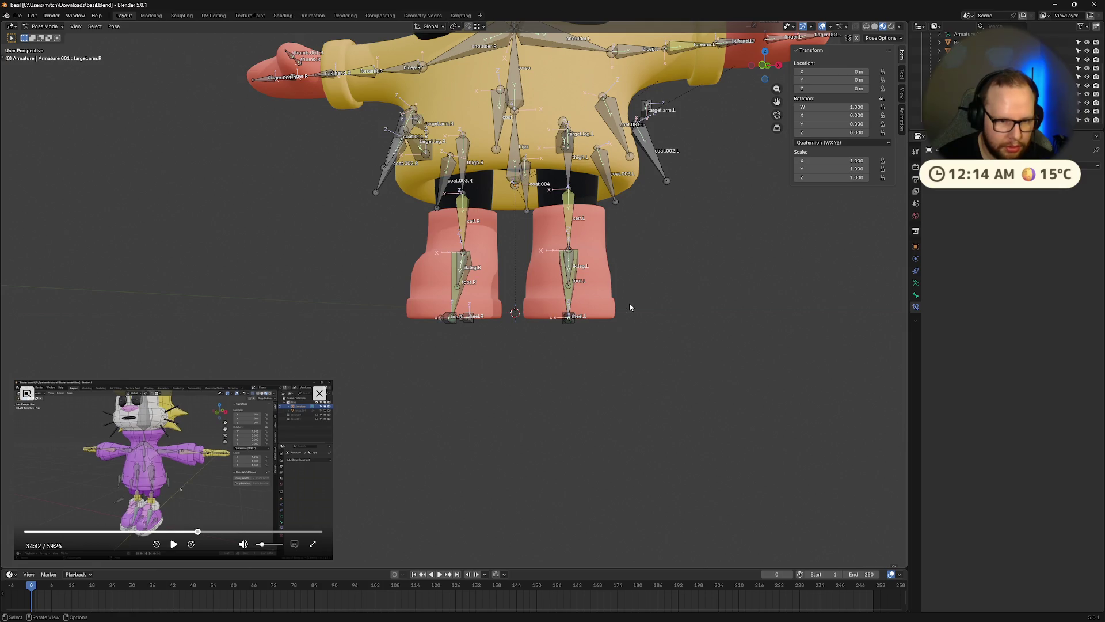
{"action": "key", "text": "Tab"}
{"action": "key", "text": "Tab"}
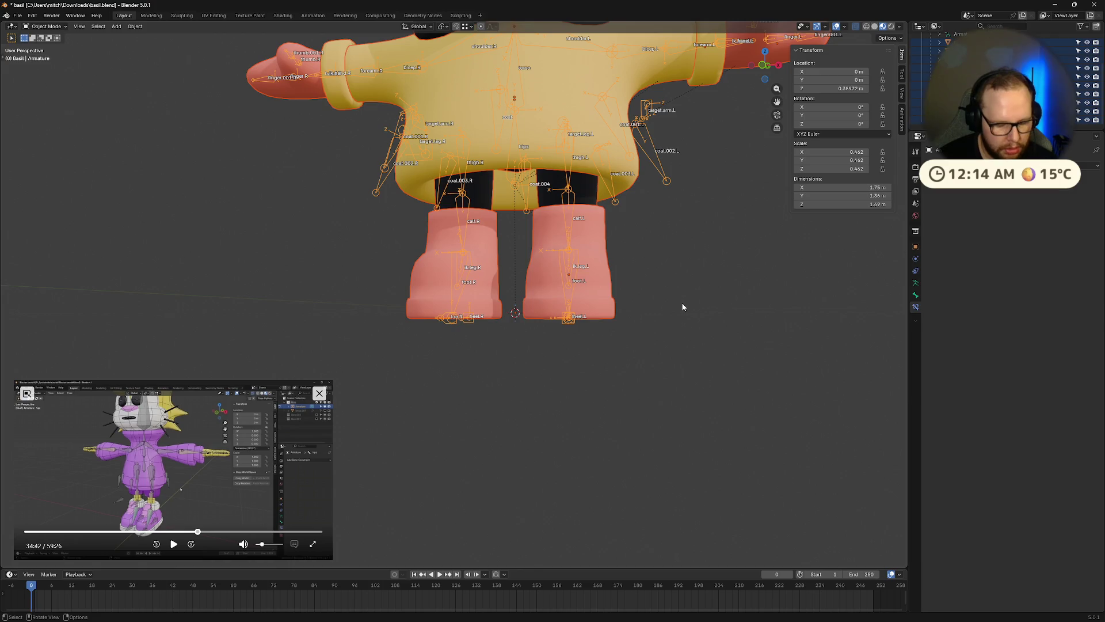
Move the armature vertically along Z from about 0.39 m to about 0.41 m
{"action": "key", "text": "g"}
{"action": "key", "text": "z"}
{"action": "scroll", "coordinate": [603, 316], "scroll_direction": "up", "scroll_amount": 5, "text": "alt"}
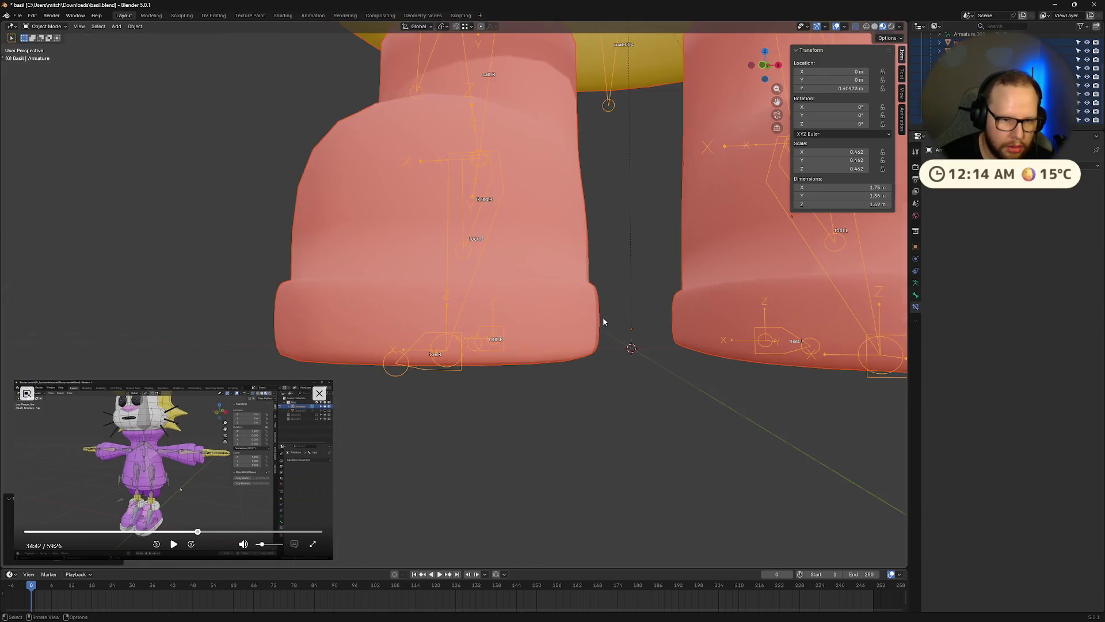
{"action": "mouse_move", "coordinate": [607, 321]}
{"action": "middle_mouse_down"}
{"action": "mouse_move", "coordinate": [693, 320]}
{"action": "mouse_move", "coordinate": [685, 306]}
{"action": "middle_mouse_up"}
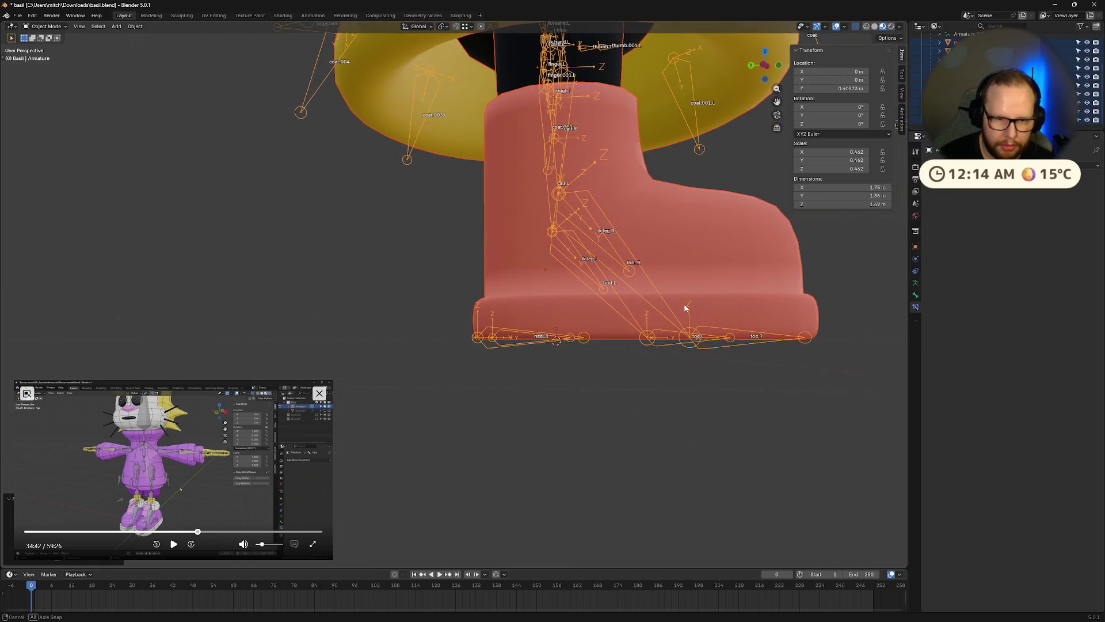
Start a second vertical armature move, cancel it, and view the boot from the side
{"action": "key", "text": "g"}
{"action": "key", "text": "z"}
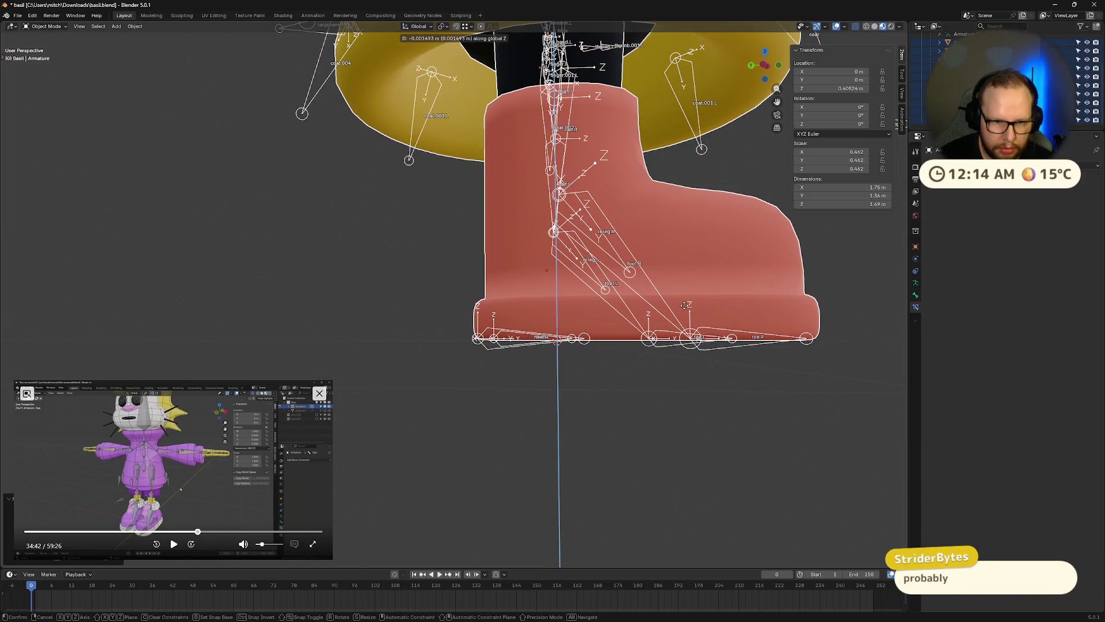
{"action": "right_click", "coordinate": [684, 306]}
{"action": "mouse_move", "coordinate": [685, 311]}
{"action": "middle_mouse_down"}
{"action": "mouse_move", "coordinate": [716, 321]}
{"action": "mouse_move", "coordinate": [679, 346]}
{"action": "mouse_move", "coordinate": [718, 308]}
{"action": "mouse_move", "coordinate": [647, 291]}
{"action": "mouse_move", "coordinate": [659, 292]}
{"action": "middle_mouse_up"}
{"action": "scroll", "coordinate": [662, 305], "scroll_direction": "down", "scroll_amount": 5}
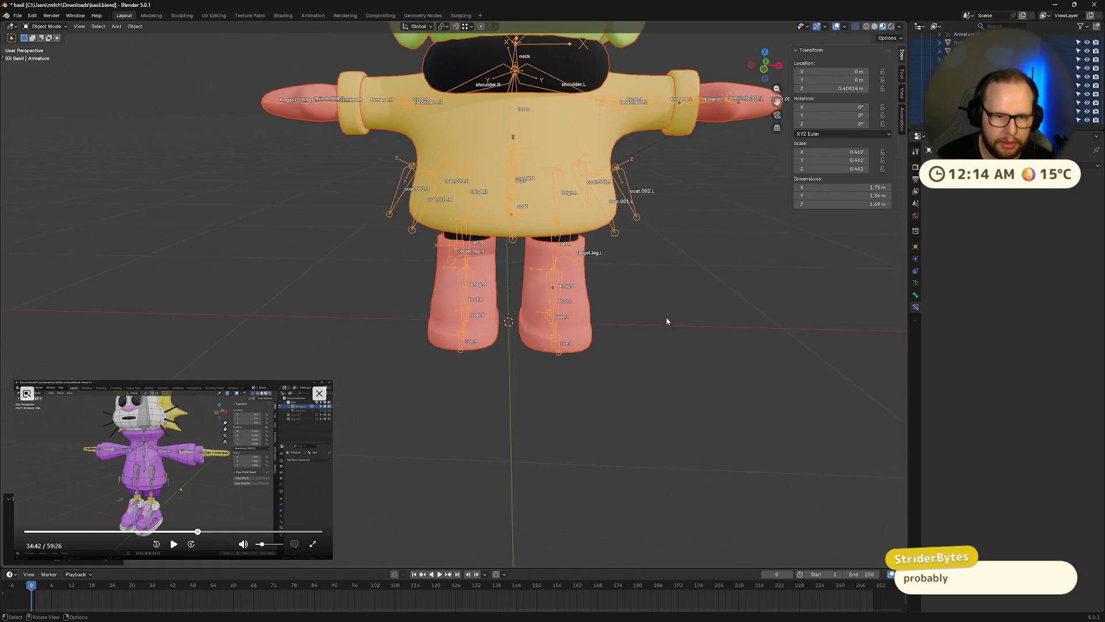
{"action": "key", "text": "shift+a"}
{"action": "mouse_move", "coordinate": [678, 357]}
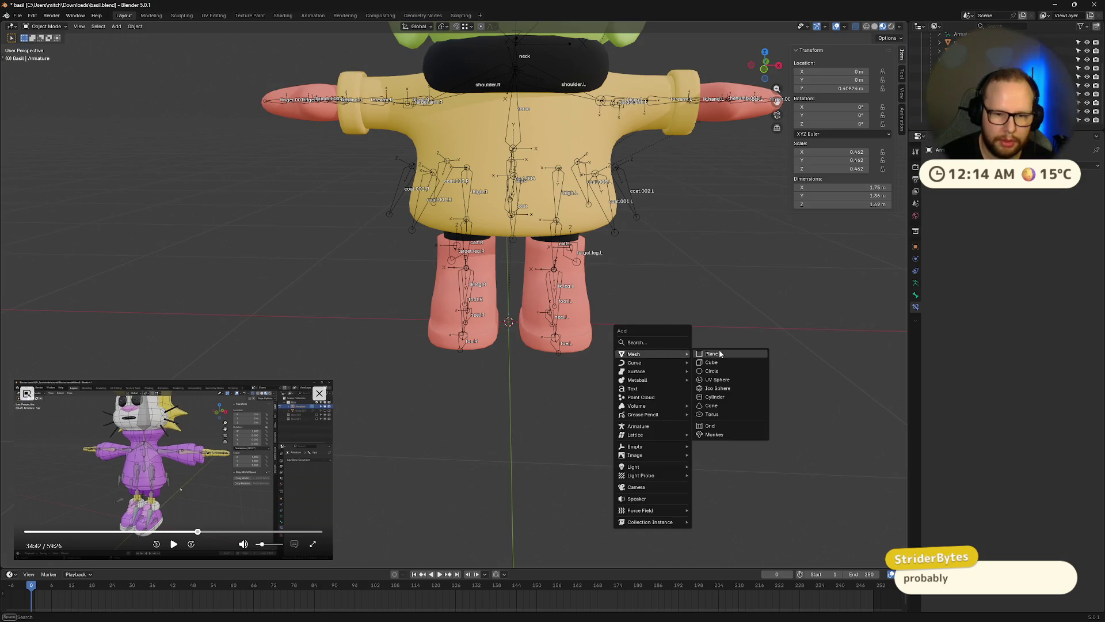
{"action": "left_click", "coordinate": [720, 351]}
{"action": "mouse_move", "coordinate": [707, 334]}
{"action": "middle_mouse_down"}
{"action": "mouse_move", "coordinate": [678, 313]}
{"action": "mouse_move", "coordinate": [639, 328]}
{"action": "middle_mouse_up"}
{"action": "scroll", "coordinate": [650, 319], "scroll_direction": "up", "scroll_amount": 5}
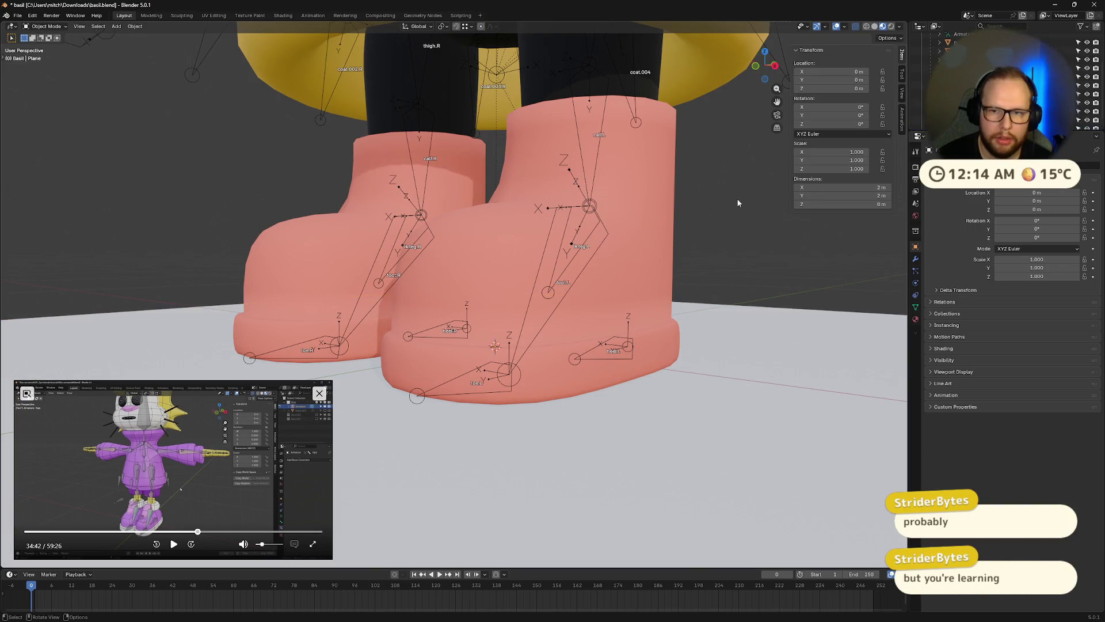
{"action": "key", "text": "a"}
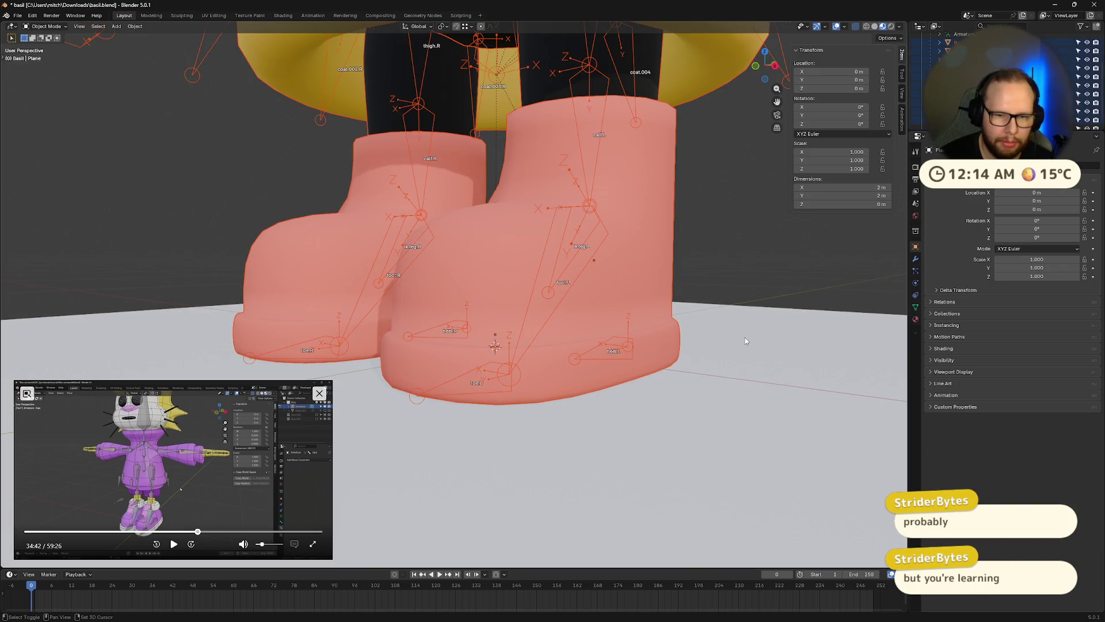
{"action": "left_click", "coordinate": [623, 309], "text": "shift"}
{"action": "key", "text": "g"}
{"action": "key", "text": "z"}
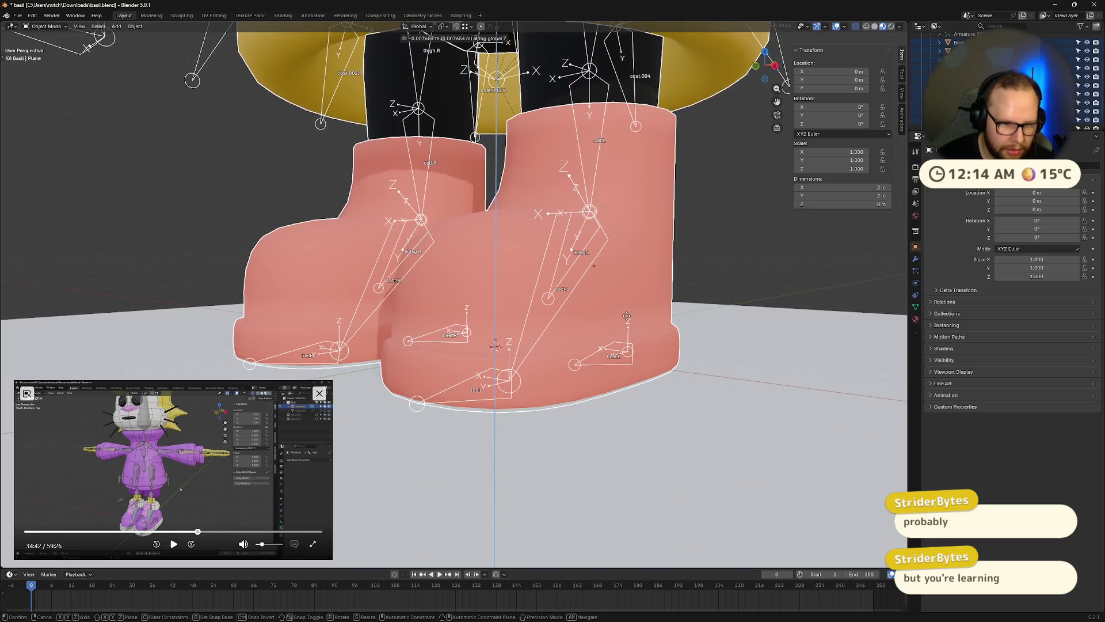
{"action": "left_click", "coordinate": [626, 314]}
{"action": "middle_click_drag", "start_coordinate": [627, 313], "coordinate": [643, 309]}
{"action": "key", "text": "g"}
{"action": "key", "text": "z"}
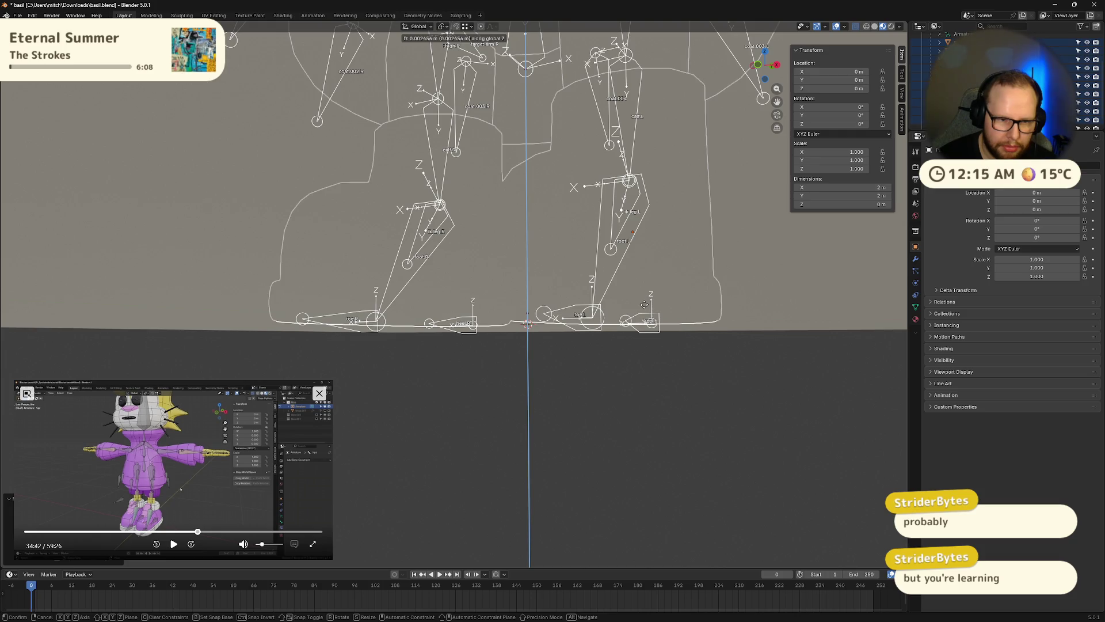
{"action": "right_click", "coordinate": [644, 304]}
{"action": "scroll", "coordinate": [677, 316], "scroll_direction": "down", "scroll_amount": 10}
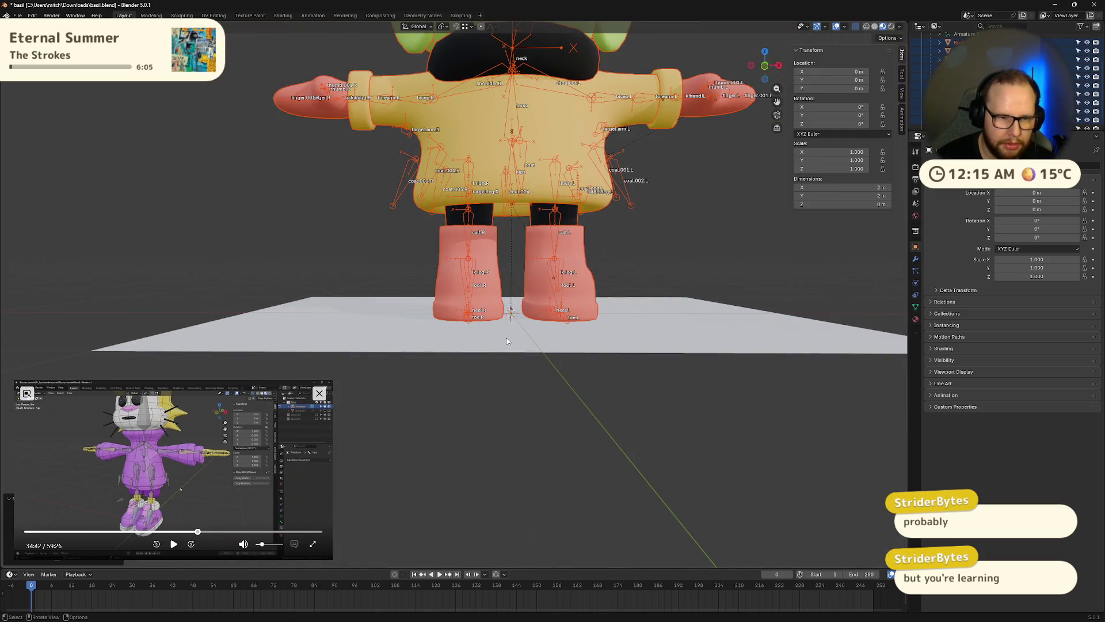
{"action": "left_click", "coordinate": [507, 341]}
{"action": "key", "text": "Delete"}
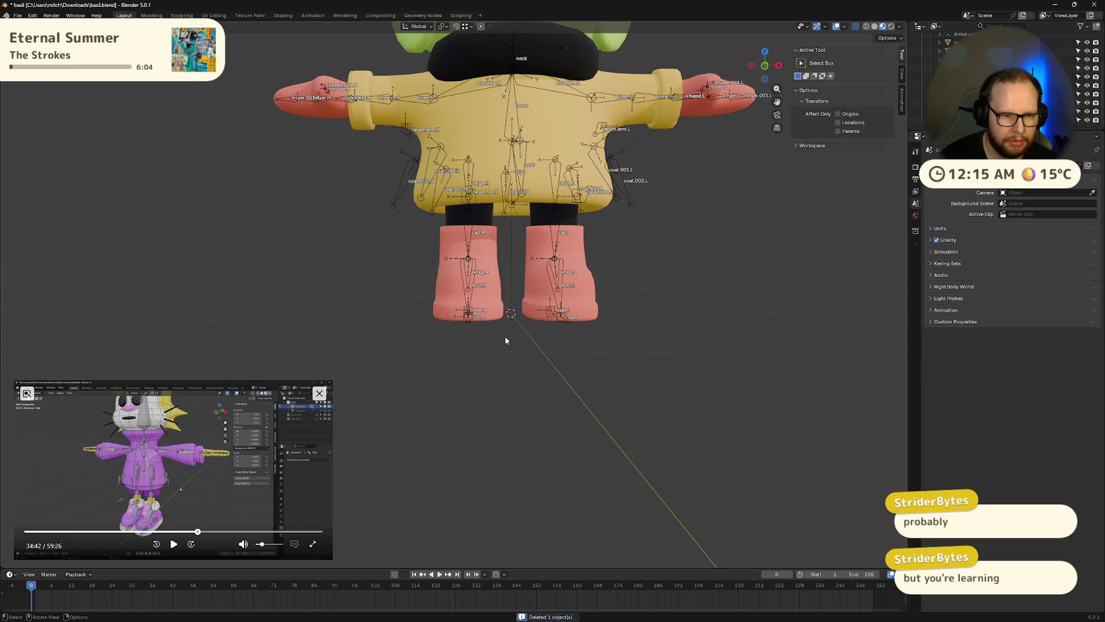
Select every object, apply an operation from the Object context menu, then deselect all
{"action": "scroll", "coordinate": [506, 336], "scroll_direction": "up", "scroll_amount": 5}
{"action": "mouse_move", "coordinate": [600, 314]}
{"action": "middle_mouse_down"}
{"action": "mouse_move", "coordinate": [596, 303]}
{"action": "mouse_move", "coordinate": [602, 325]}
{"action": "middle_mouse_up"}
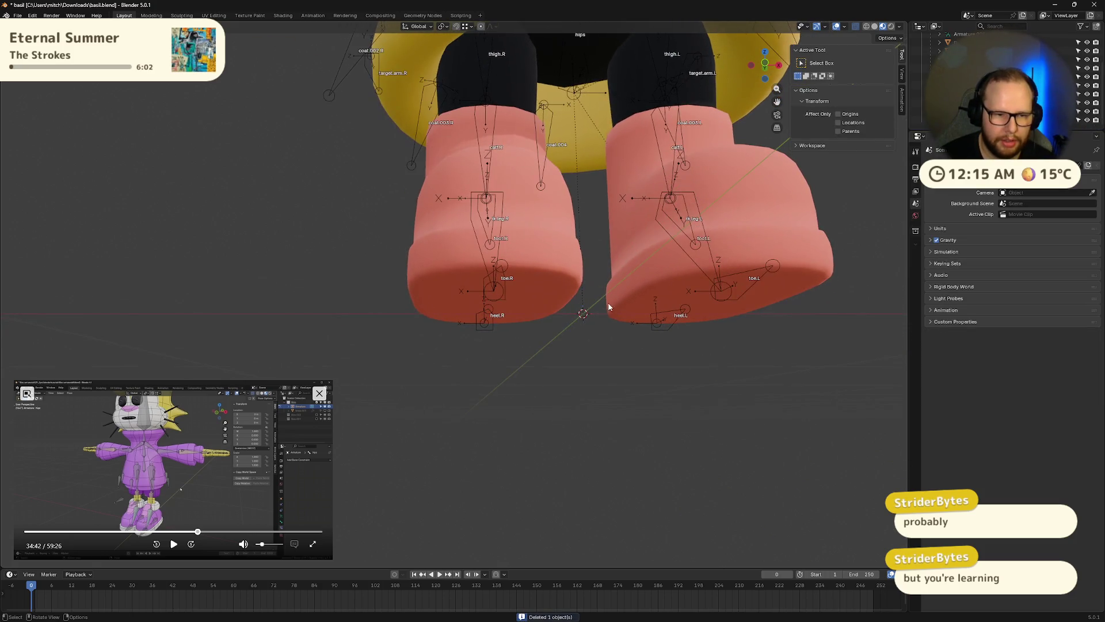
{"action": "key", "text": "a"}
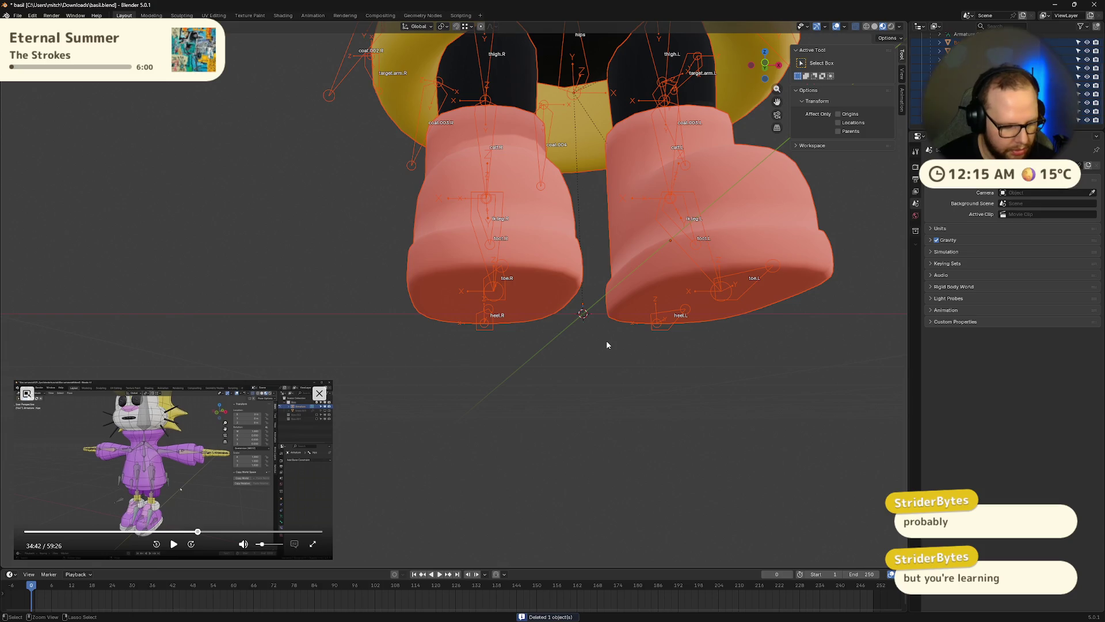
{"action": "right_click", "coordinate": [606, 340]}
{"action": "left_click", "coordinate": [597, 331]}
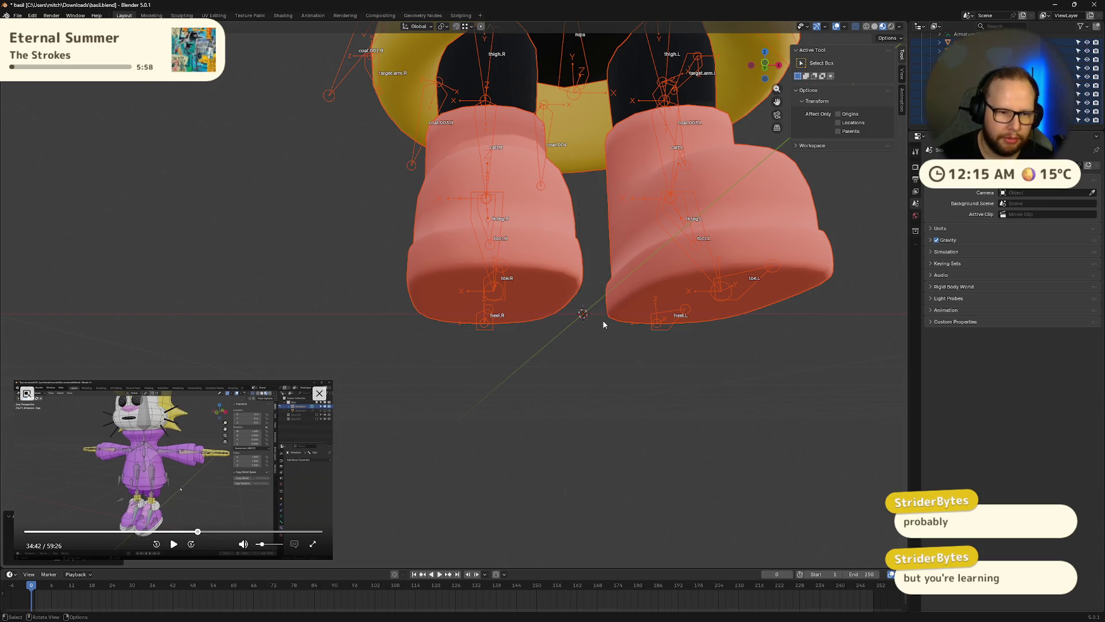
{"action": "scroll", "coordinate": [603, 325], "scroll_direction": "down", "scroll_amount": 6}
{"action": "key", "text": "alt+a"}
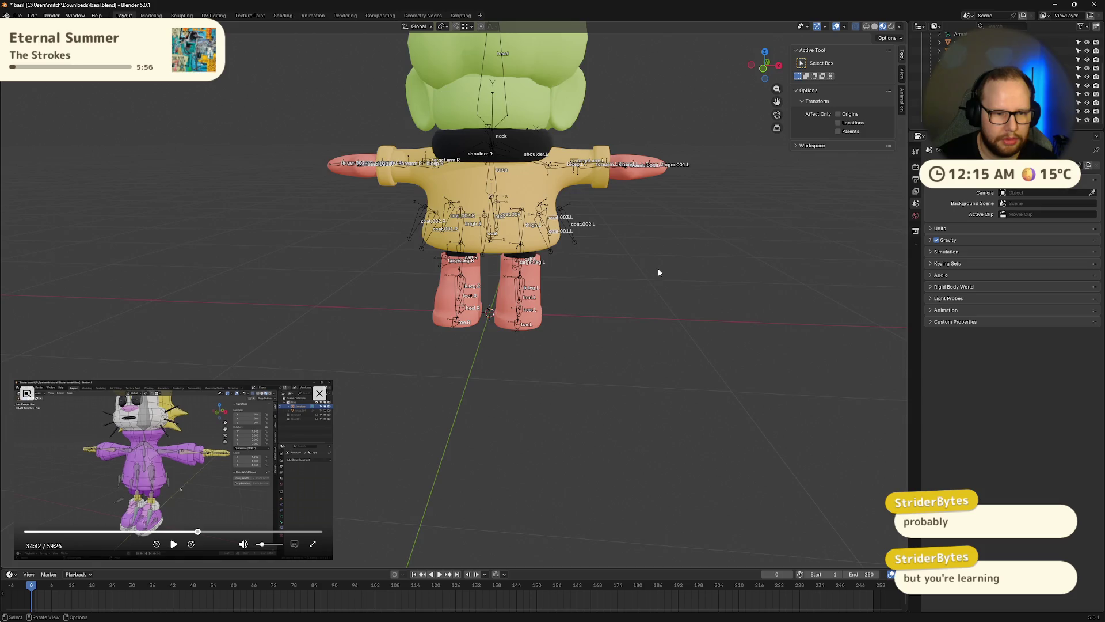
Orbit and zoom around the rig to inspect the boots and heel bones from several angles
{"action": "middle_click_drag", "start_coordinate": [658, 272], "coordinate": [633, 247]}
{"action": "scroll", "coordinate": [612, 294], "scroll_direction": "up", "scroll_amount": 8}
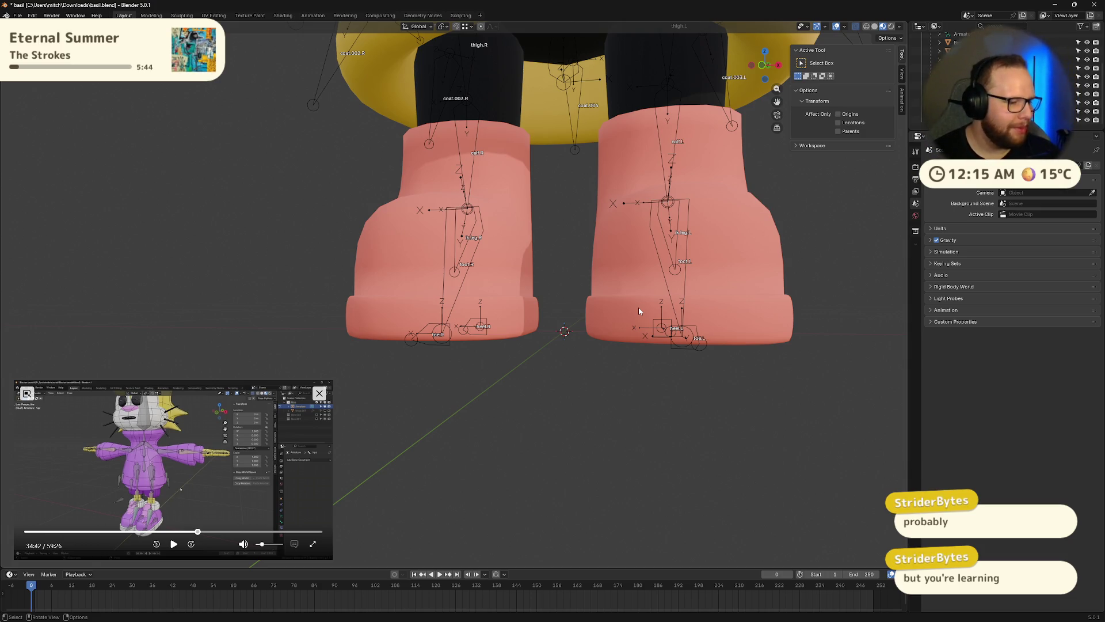
{"action": "scroll", "coordinate": [529, 256], "scroll_direction": "down", "scroll_amount": 5}
{"action": "mouse_move", "coordinate": [558, 309]}
{"action": "middle_mouse_down"}
{"action": "mouse_move", "coordinate": [511, 315]}
{"action": "mouse_move", "coordinate": [526, 343]}
{"action": "middle_mouse_up"}
{"action": "mouse_move", "coordinate": [558, 435]}
{"action": "middle_mouse_down"}
{"action": "mouse_move", "coordinate": [572, 360]}
{"action": "mouse_move", "coordinate": [555, 363]}
{"action": "mouse_move", "coordinate": [607, 353]}
{"action": "mouse_move", "coordinate": [672, 373]}
{"action": "mouse_move", "coordinate": [610, 360]}
{"action": "mouse_move", "coordinate": [423, 382]}
{"action": "middle_mouse_up"}
{"action": "scroll", "coordinate": [670, 373], "scroll_direction": "up", "scroll_amount": 6}
{"action": "scroll", "coordinate": [423, 382], "scroll_direction": "down", "scroll_amount": 5}
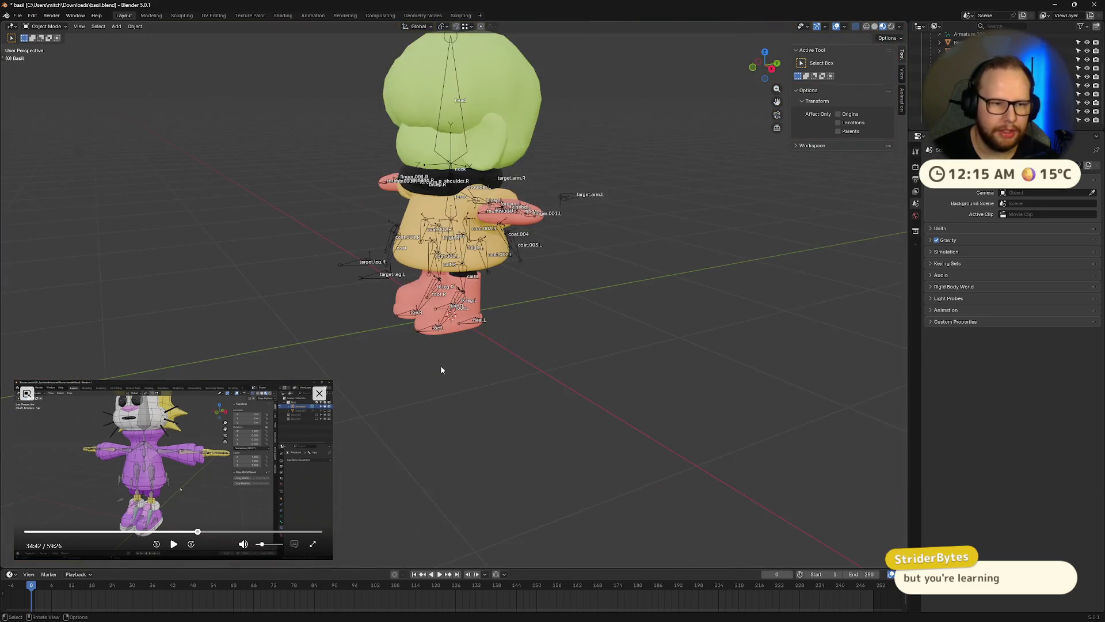
{"action": "scroll", "coordinate": [522, 330], "scroll_direction": "up", "scroll_amount": 5}
{"action": "middle_click_drag", "start_coordinate": [522, 329], "coordinate": [548, 351]}
{"action": "middle_click_drag", "start_coordinate": [705, 398], "coordinate": [518, 386]}
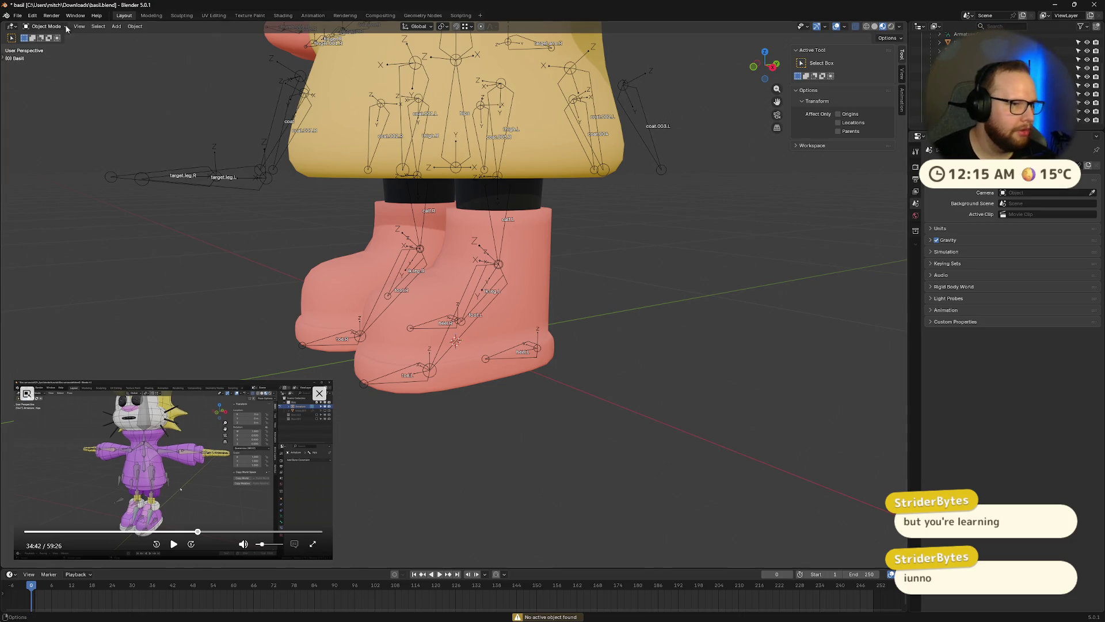
{"action": "middle_click_drag", "start_coordinate": [259, 190], "coordinate": [322, 221]}
{"action": "scroll", "coordinate": [540, 286], "scroll_direction": "up", "scroll_amount": 6}
{"action": "mouse_move", "coordinate": [540, 286]}
{"action": "middle_mouse_down"}
{"action": "mouse_move", "coordinate": [609, 350]}
{"action": "mouse_move", "coordinate": [717, 361]}
{"action": "mouse_move", "coordinate": [674, 338]}
{"action": "mouse_move", "coordinate": [708, 295]}
{"action": "middle_mouse_up"}
{"action": "scroll", "coordinate": [704, 352], "scroll_direction": "down", "scroll_amount": 5}
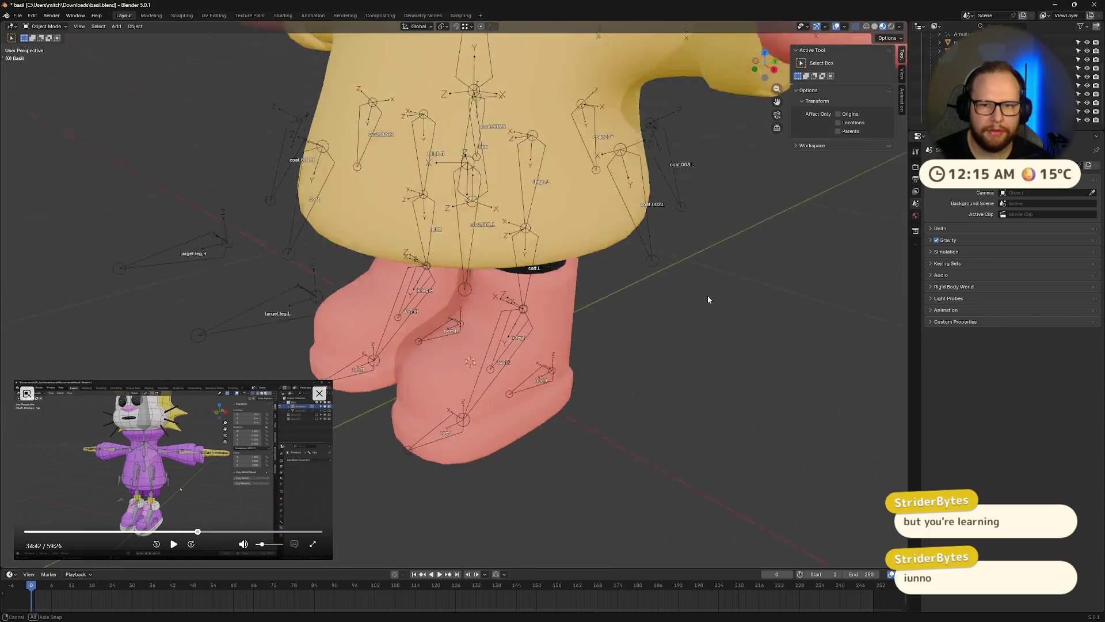
Select the armature, then the Raincoat object from a front view
{"action": "scroll", "coordinate": [708, 296], "scroll_direction": "up", "scroll_amount": 2}
{"action": "left_click", "coordinate": [947, 43]}
{"action": "scroll", "coordinate": [647, 305], "scroll_direction": "down", "scroll_amount": 5}
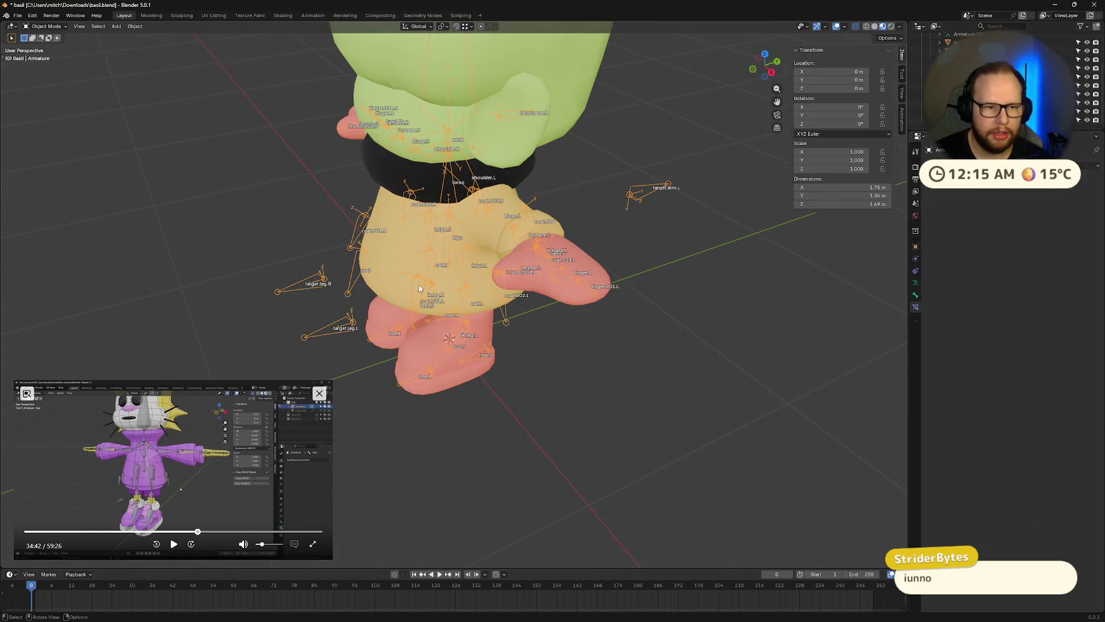
{"action": "middle_click_drag", "start_coordinate": [401, 289], "coordinate": [401, 147]}
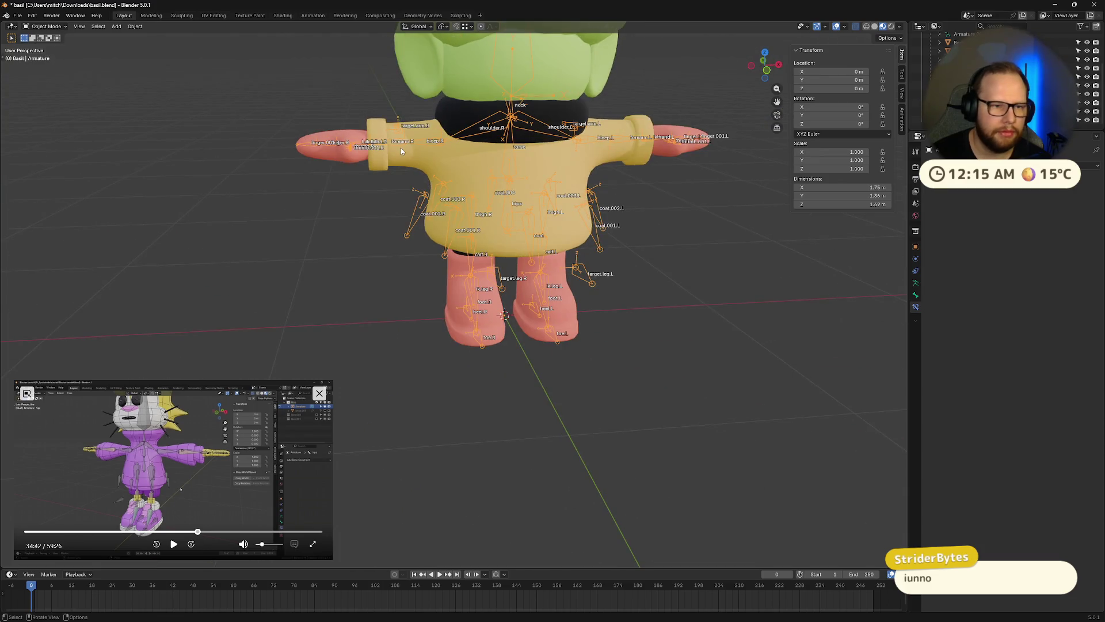
{"action": "left_click", "coordinate": [416, 165]}
Inspect the character from below and above, save basil.blend, and briefly play the tutorial
{"action": "middle_click_drag", "start_coordinate": [353, 284], "coordinate": [437, 259]}
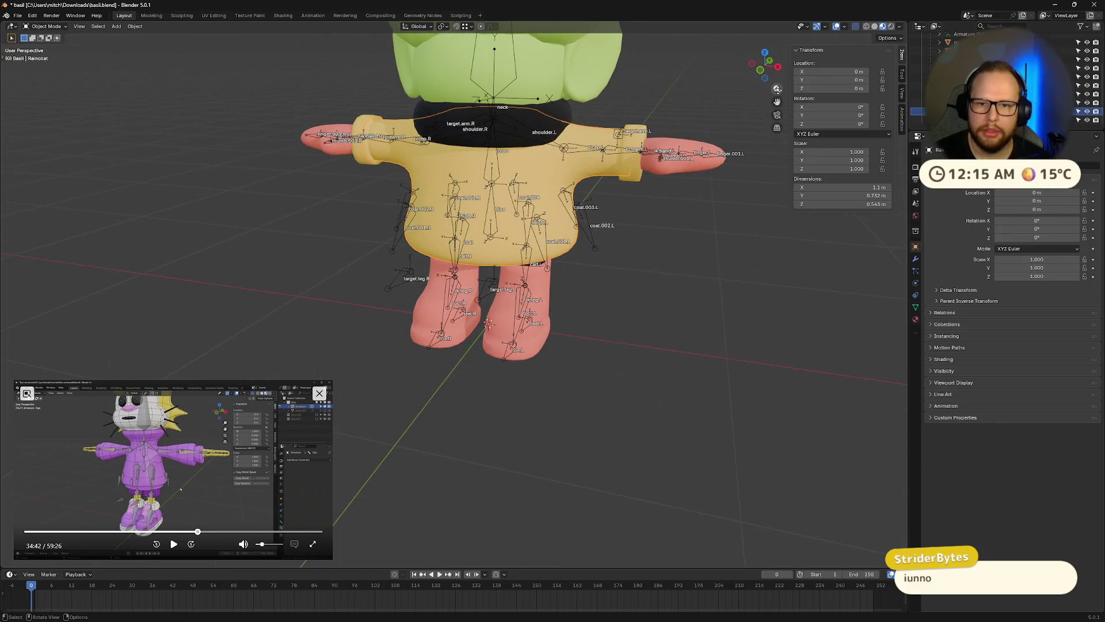
{"action": "middle_click_drag", "start_coordinate": [707, 285], "coordinate": [693, 252]}
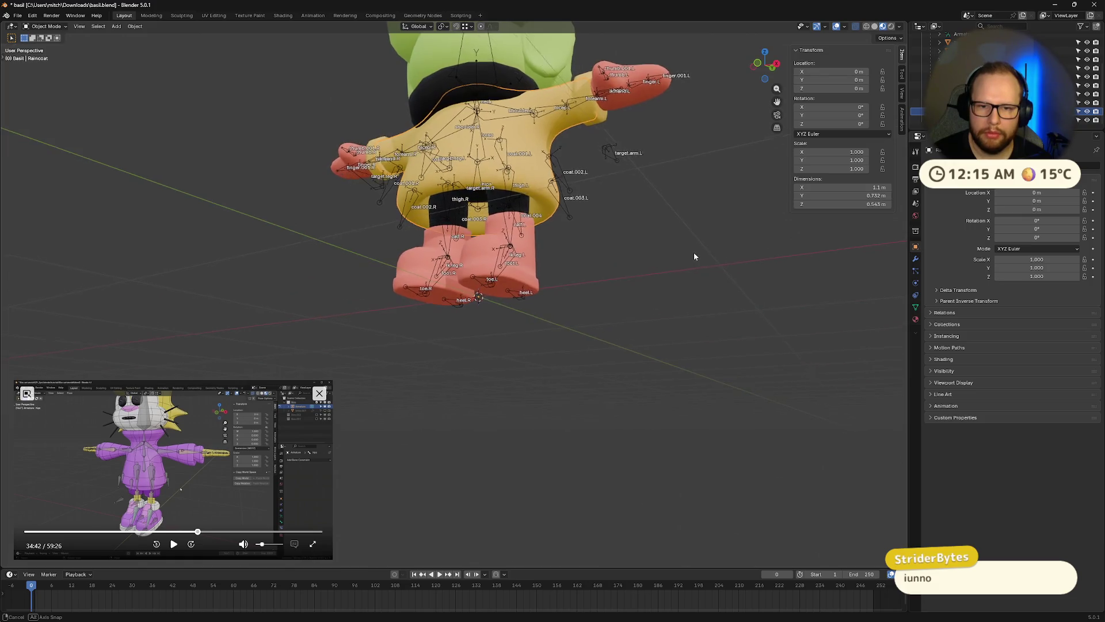
{"action": "scroll", "coordinate": [693, 254], "scroll_direction": "up", "scroll_amount": 4}
{"action": "scroll", "coordinate": [705, 265], "scroll_direction": "down", "scroll_amount": 5}
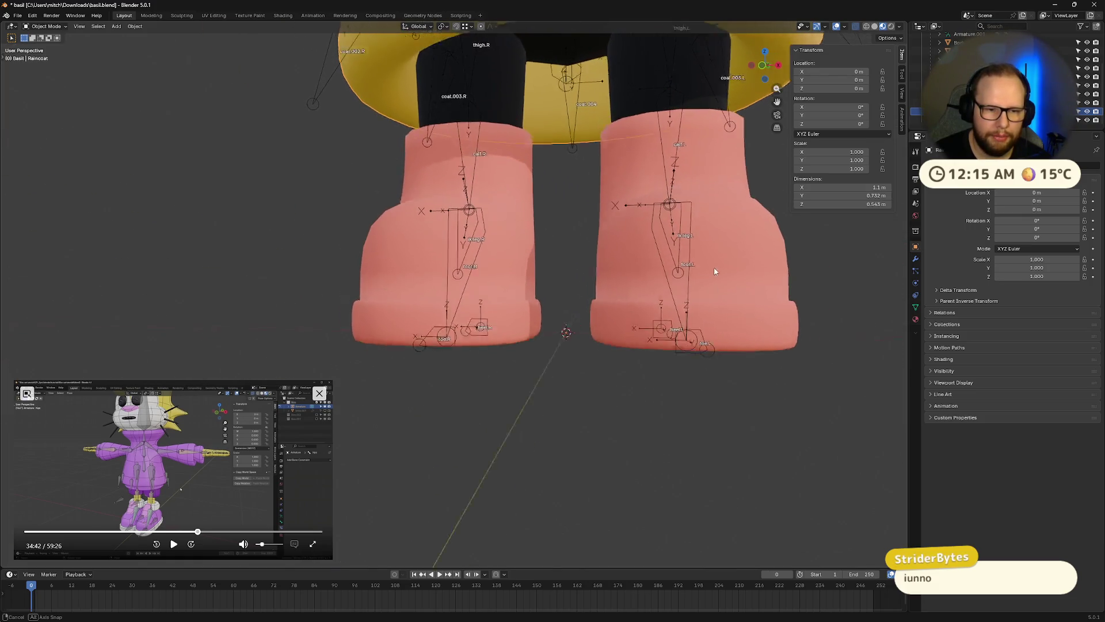
{"action": "middle_click_drag", "start_coordinate": [716, 281], "coordinate": [689, 299]}
{"action": "key", "text": "ctrl+s"}
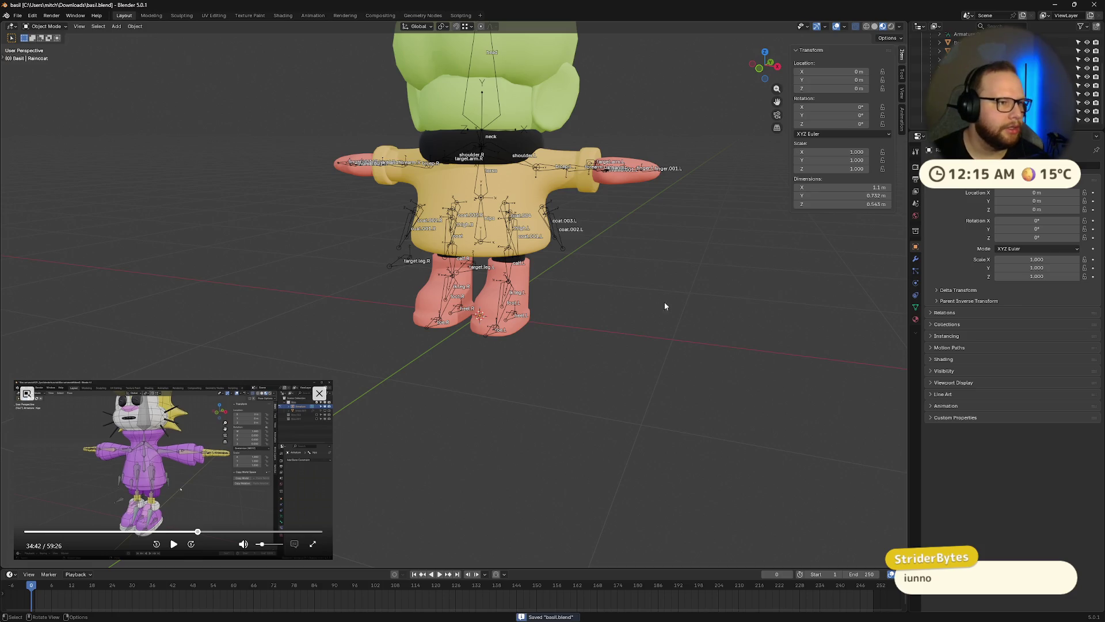
{"action": "left_click", "coordinate": [174, 545]}
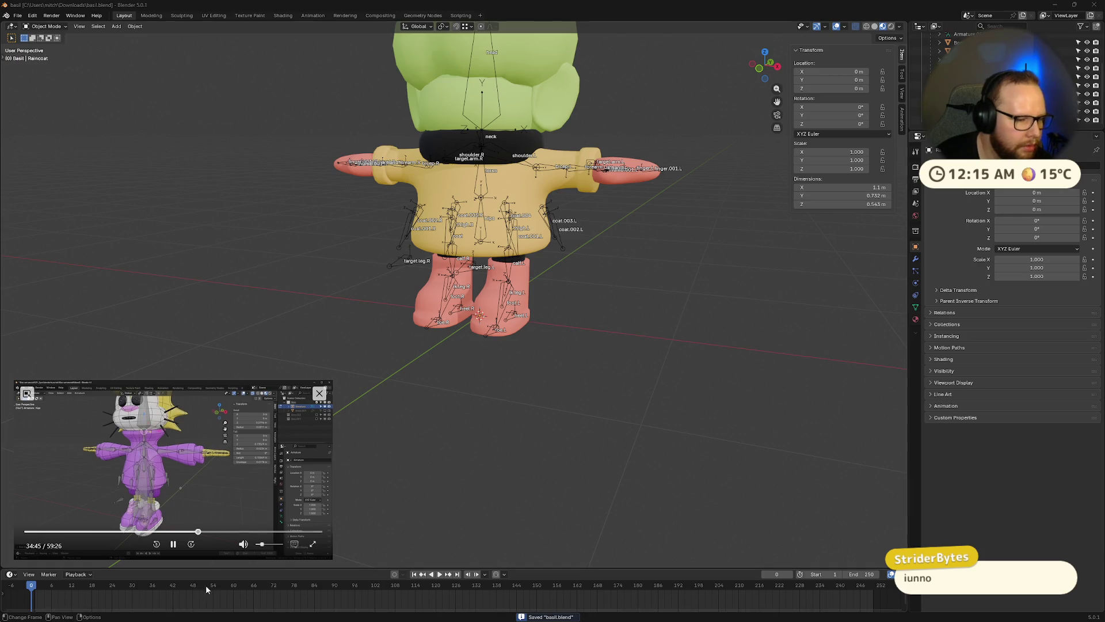
{"action": "left_click", "coordinate": [174, 544]}
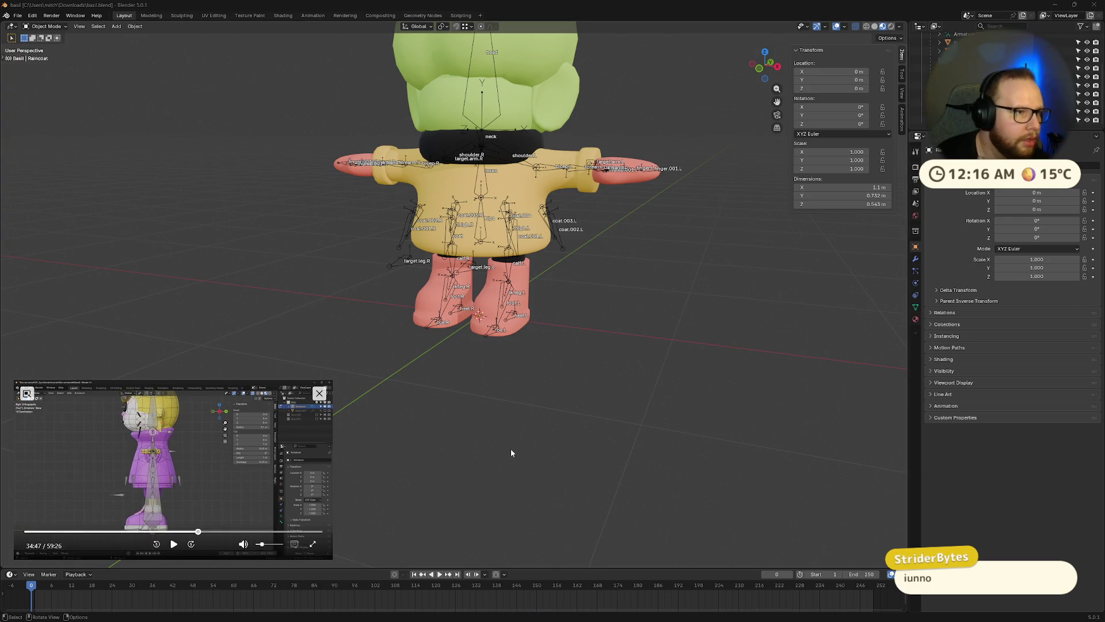
Enter and leave Edit Mode on the raincoat without changing its geometry
{"action": "scroll", "coordinate": [498, 396], "scroll_direction": "up", "scroll_amount": 5}
{"action": "key", "text": "Tab"}
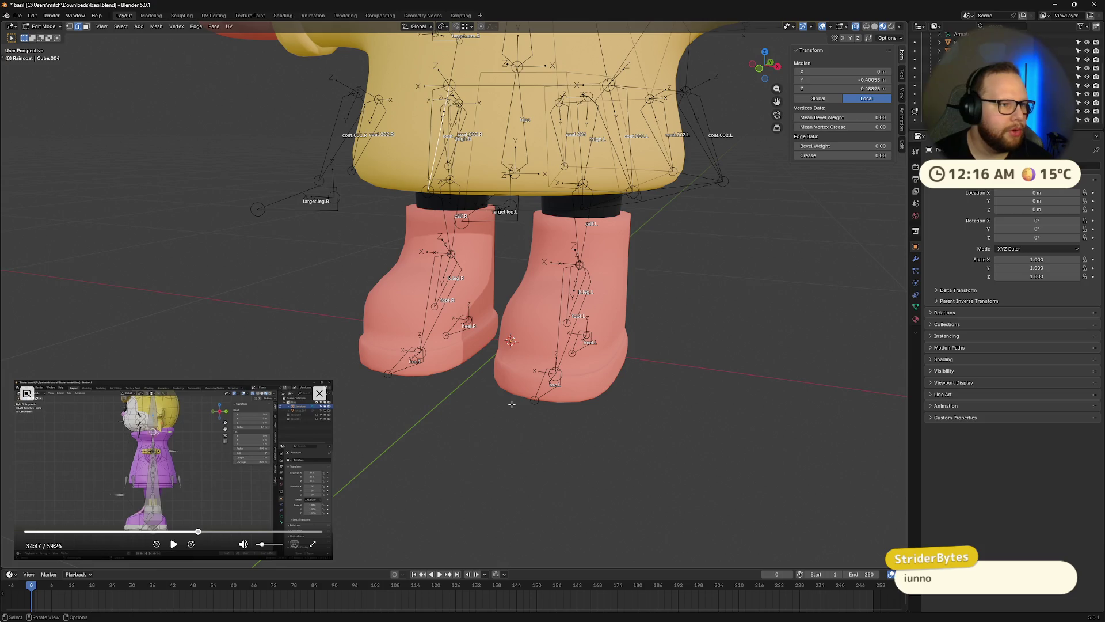
{"action": "key", "text": "shift+g"}
{"action": "key", "text": "Escape"}
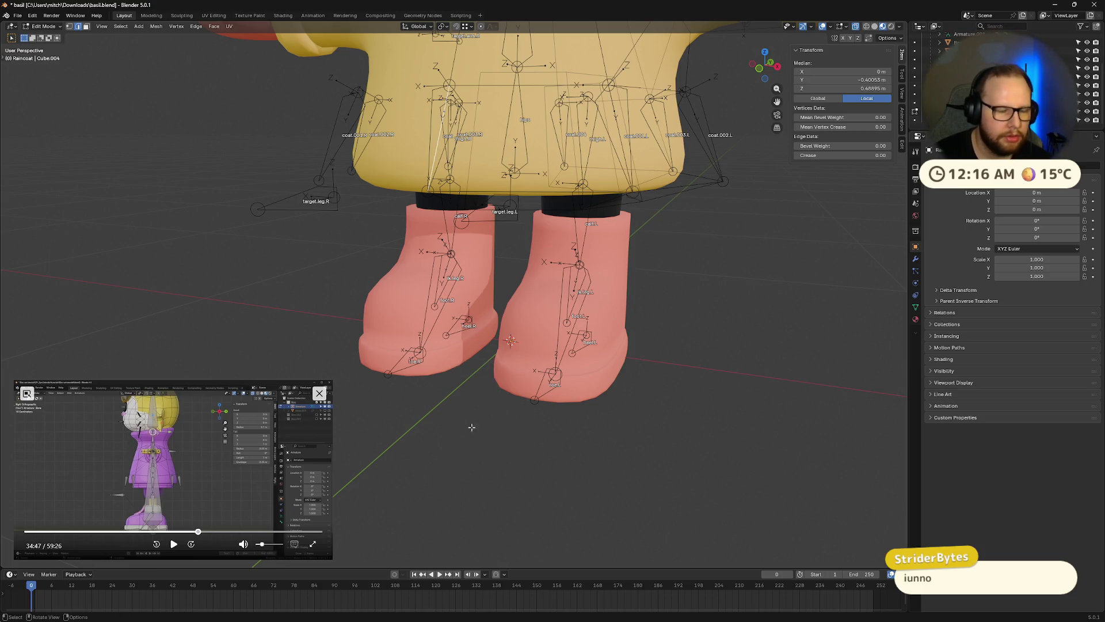
{"action": "left_click", "coordinate": [459, 429]}
{"action": "key", "text": "shift+g"}
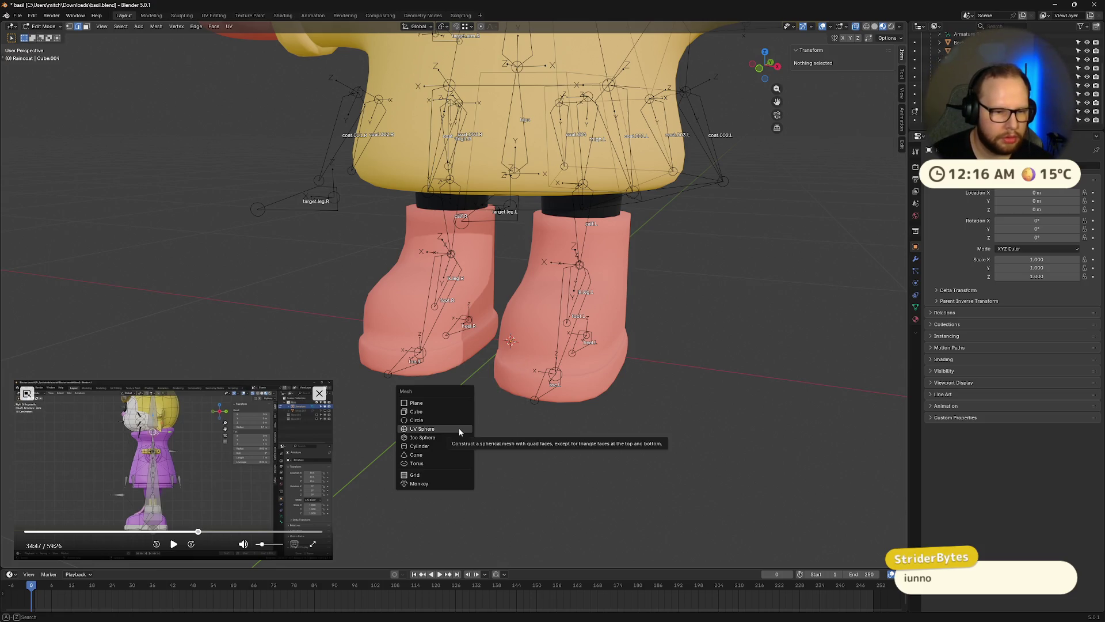
{"action": "key", "text": "Home"}
{"action": "key", "text": "Tab"}
{"action": "scroll", "coordinate": [587, 374], "scroll_direction": "up", "scroll_amount": 5}
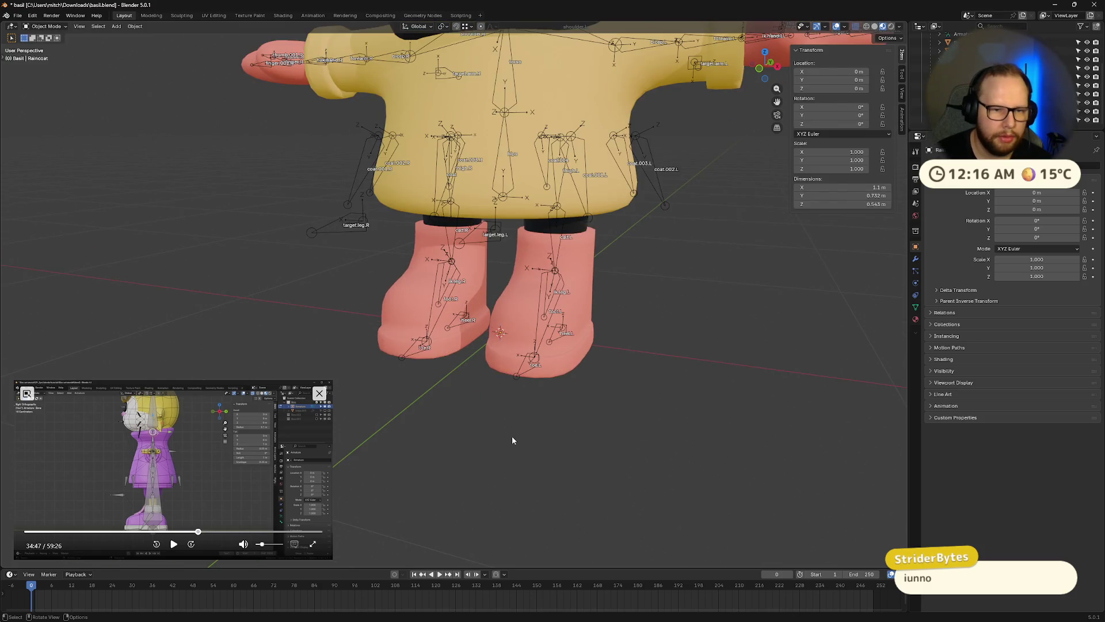
Make the armature active, enter Edit Mode with X-Ray, and add a bone at the 3D cursor
{"action": "key", "text": "shift+a"}
{"action": "mouse_move", "coordinate": [512, 436]}
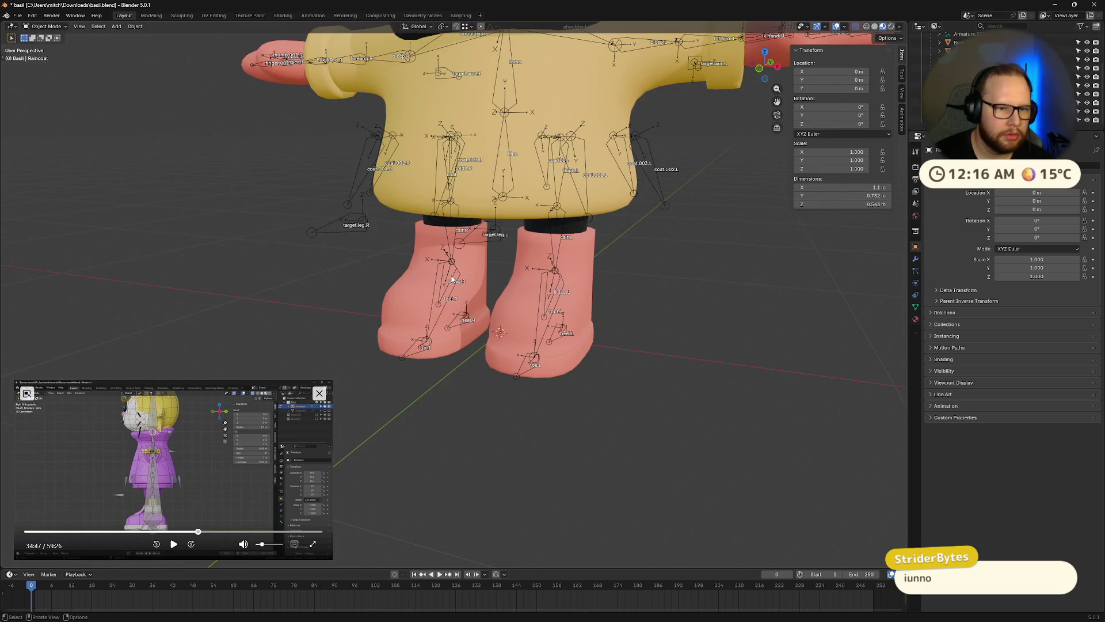
{"action": "left_click", "coordinate": [452, 279]}
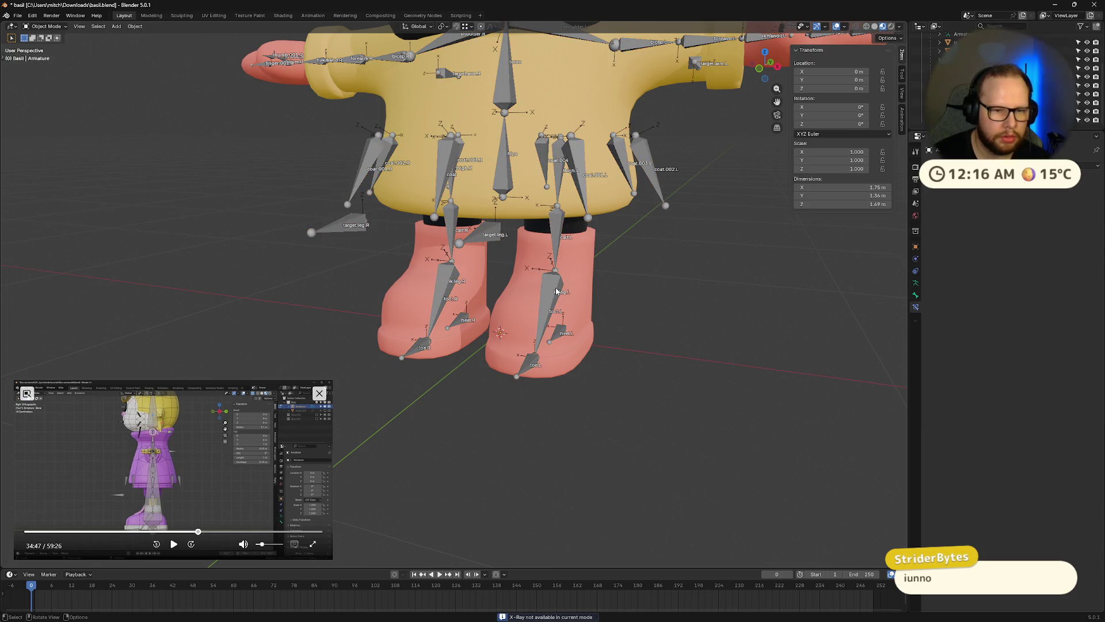
{"action": "key", "text": "Tab"}
{"action": "key", "text": "alt+z"}
{"action": "scroll", "coordinate": [552, 357], "scroll_direction": "up", "scroll_amount": 2}
{"action": "key", "text": "shift+a"}
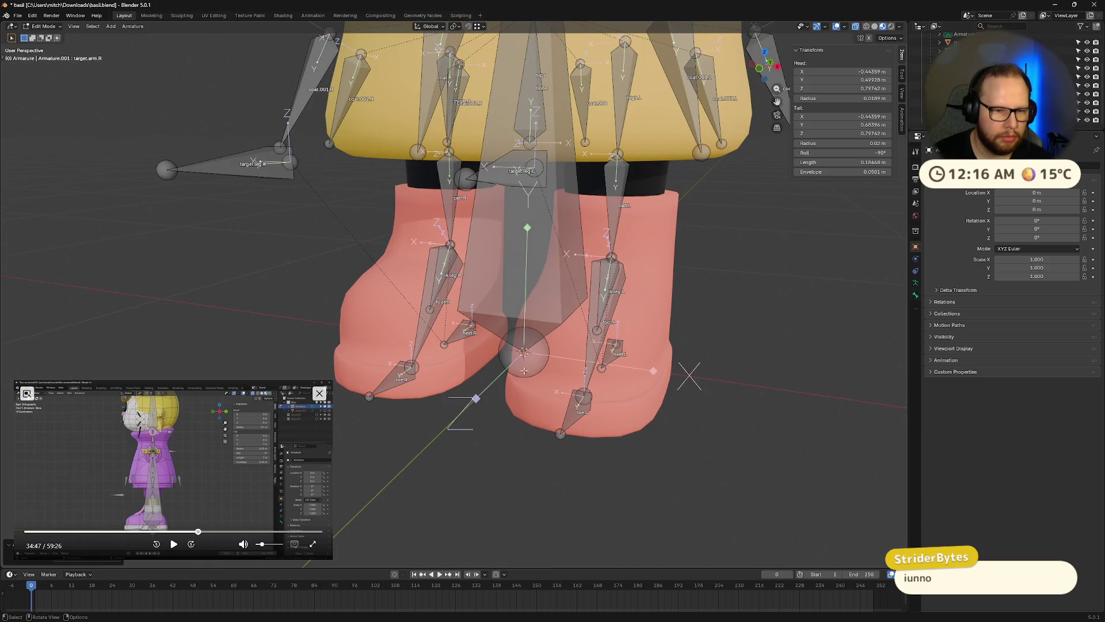
{"action": "scroll", "coordinate": [532, 365], "scroll_direction": "down", "scroll_amount": 3}
{"action": "left_click", "coordinate": [171, 543]}
{"action": "middle_click_drag", "start_coordinate": [437, 414], "coordinate": [457, 406]}
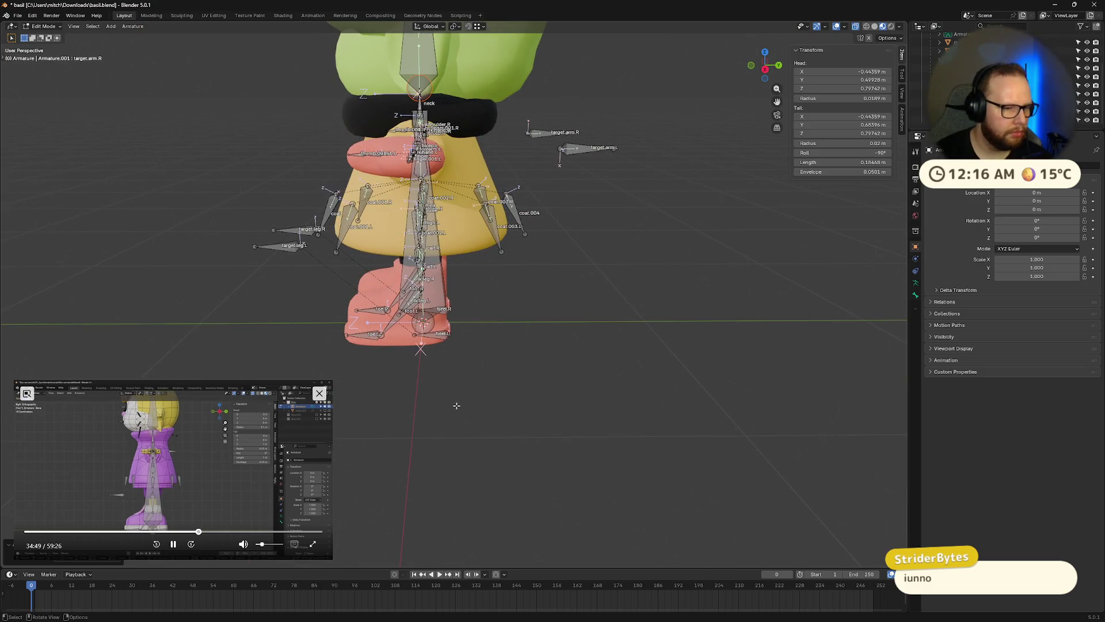
Rotate the new bone 90° about the X axis so it lies flat on the ground
{"action": "left_click", "coordinate": [430, 324]}
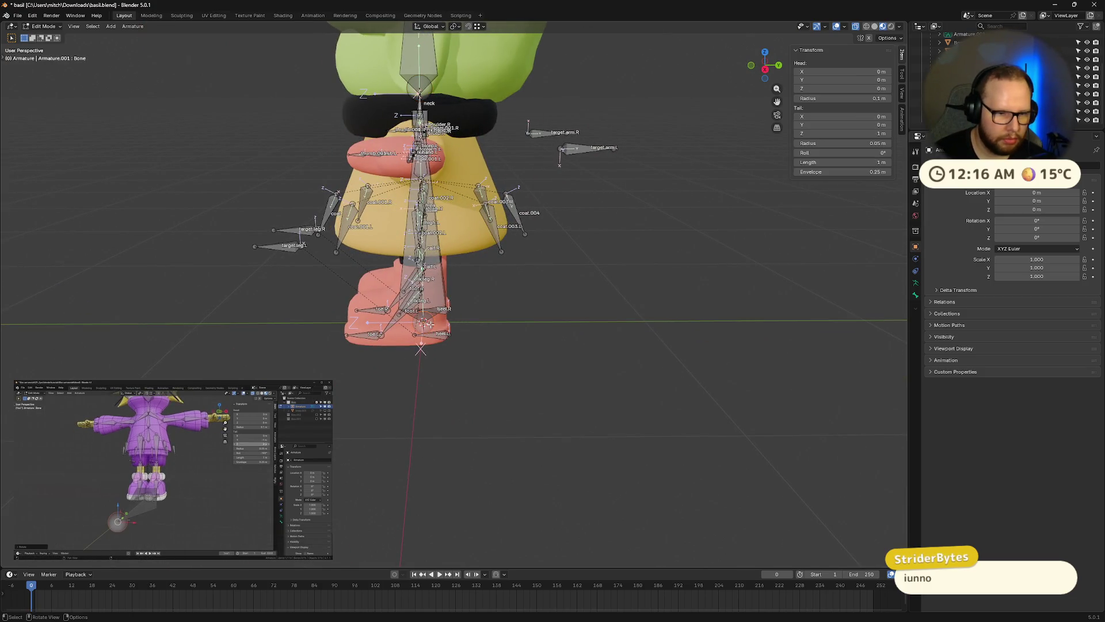
{"action": "key", "text": "r"}
{"action": "key", "text": "x"}
{"action": "key", "text": "9"}
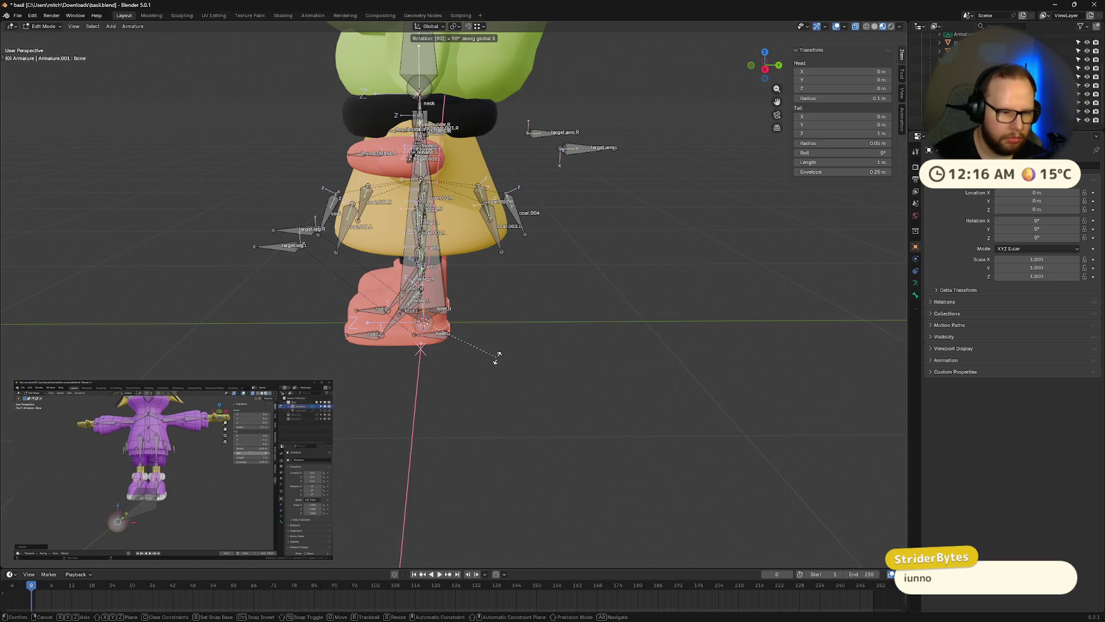
{"action": "key", "text": "Return"}
{"action": "middle_click_drag", "start_coordinate": [496, 357], "coordinate": [511, 427]}
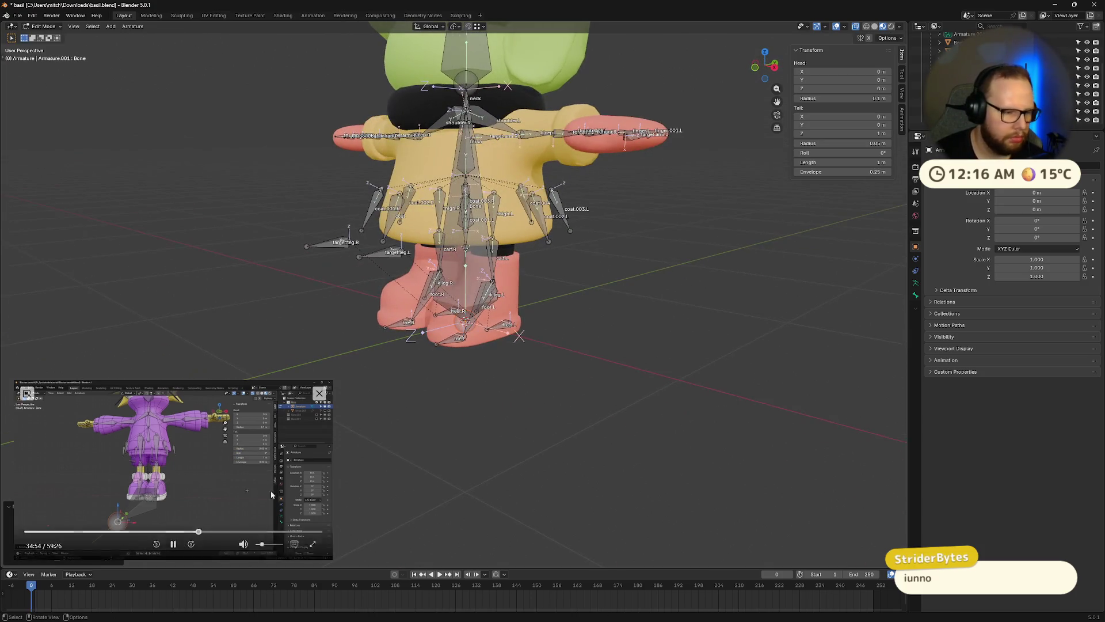
{"action": "left_click", "coordinate": [173, 544]}
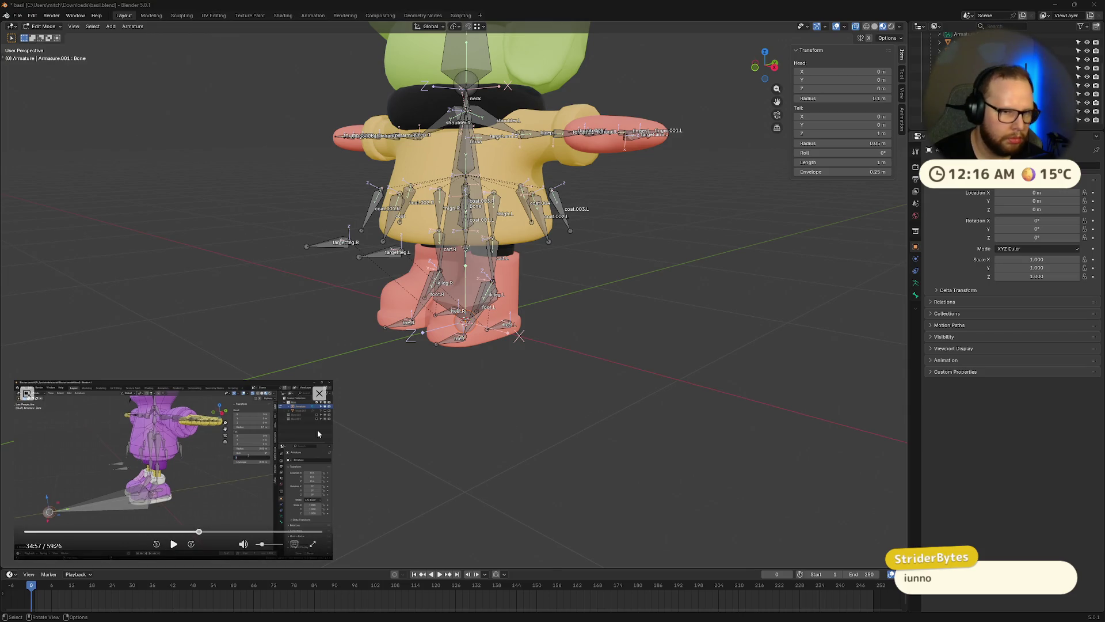
{"action": "middle_click_drag", "start_coordinate": [527, 339], "coordinate": [481, 327]}
{"action": "middle_click_drag", "start_coordinate": [511, 372], "coordinate": [507, 361]}
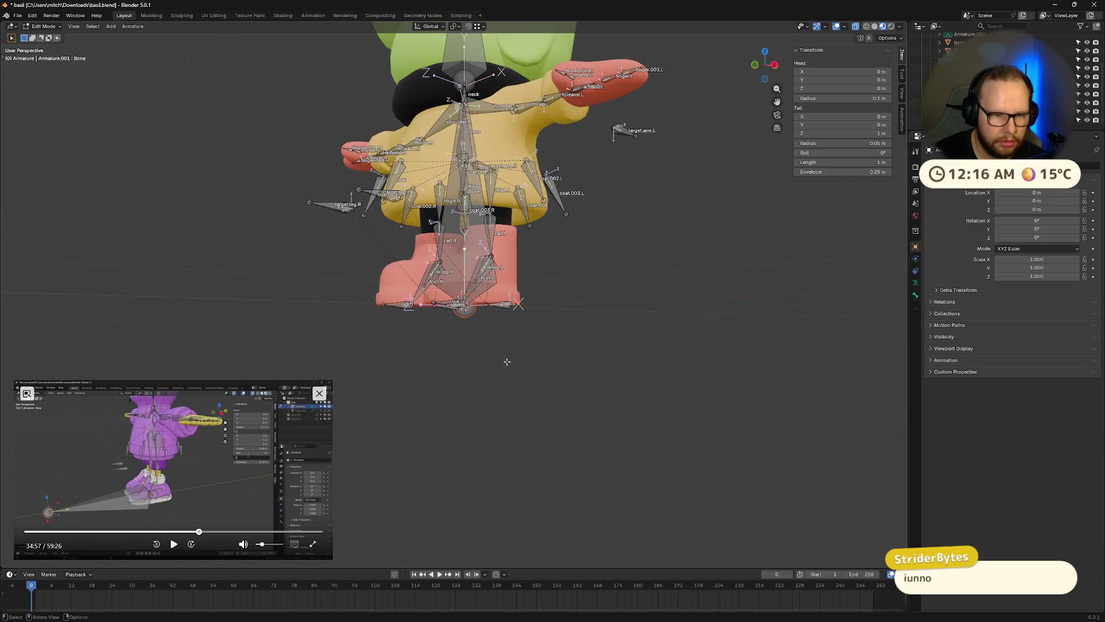
{"action": "mouse_move", "coordinate": [570, 407]}
{"action": "middle_mouse_down"}
{"action": "mouse_move", "coordinate": [606, 409]}
{"action": "mouse_move", "coordinate": [587, 190]}
{"action": "middle_mouse_up"}
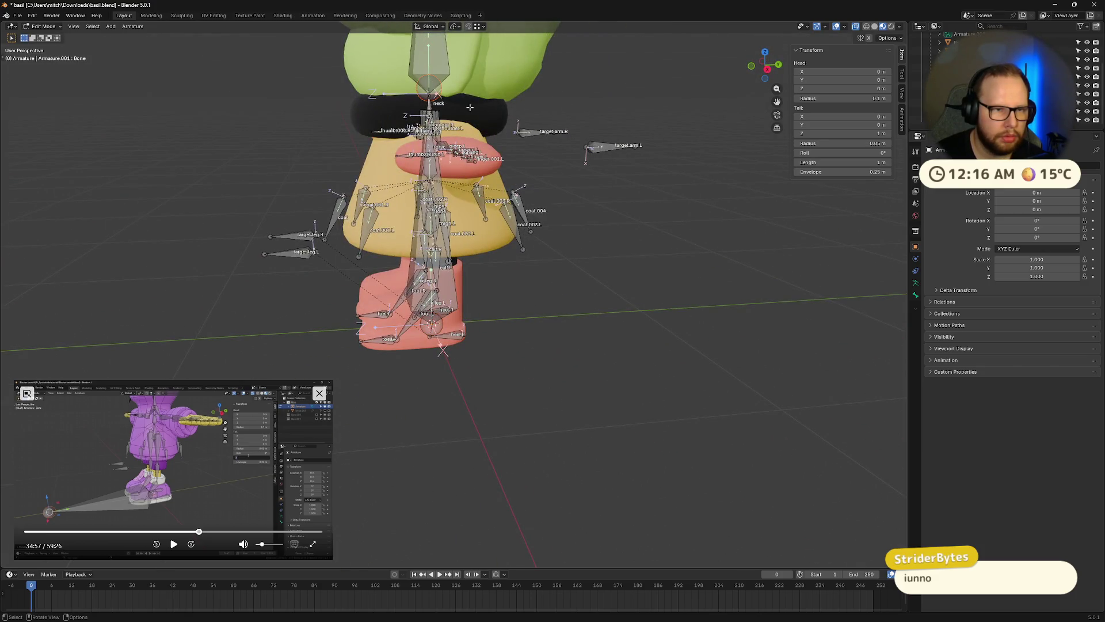
{"action": "key", "text": "x"}
{"action": "key", "text": "Escape"}
{"action": "type", "text": "r"}
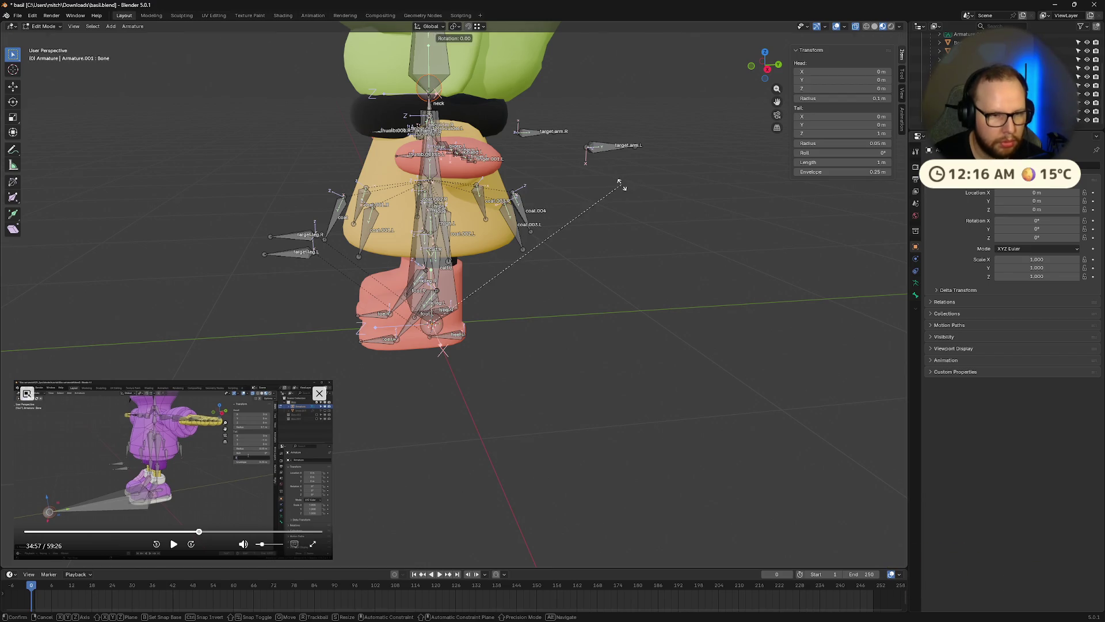
{"action": "type", "text": "x90"}
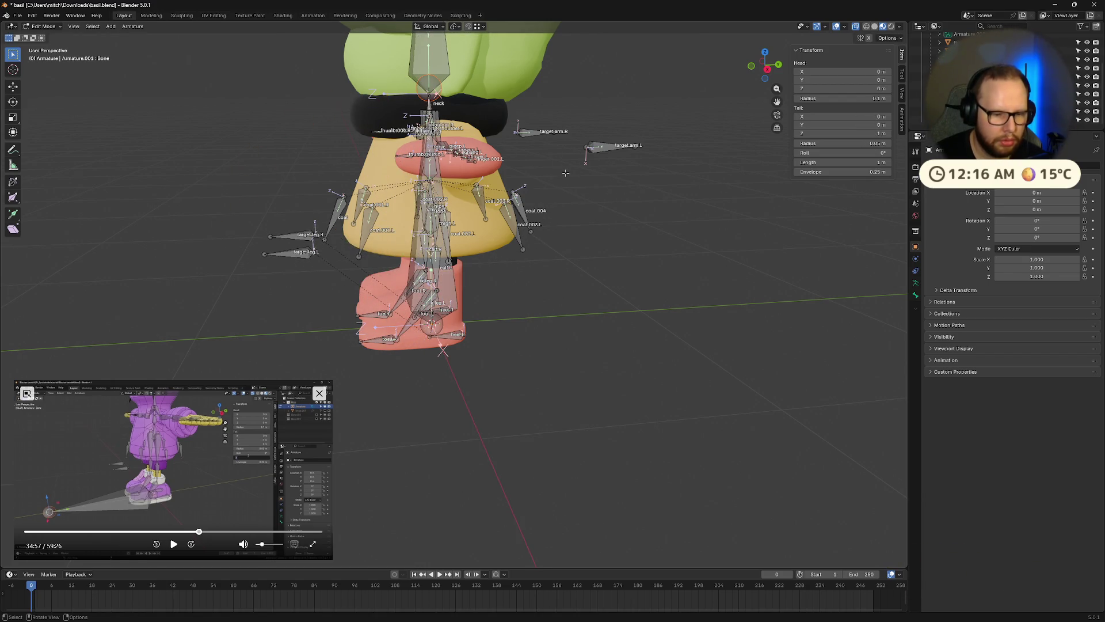
{"action": "key", "text": "Return"}
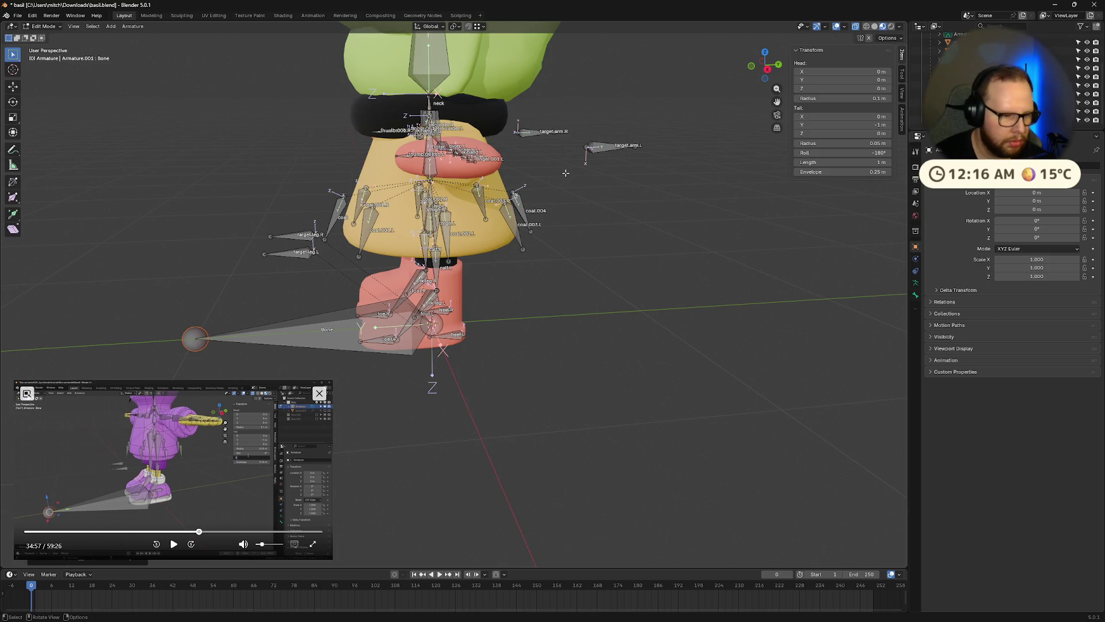
{"action": "left_click", "coordinate": [173, 544]}
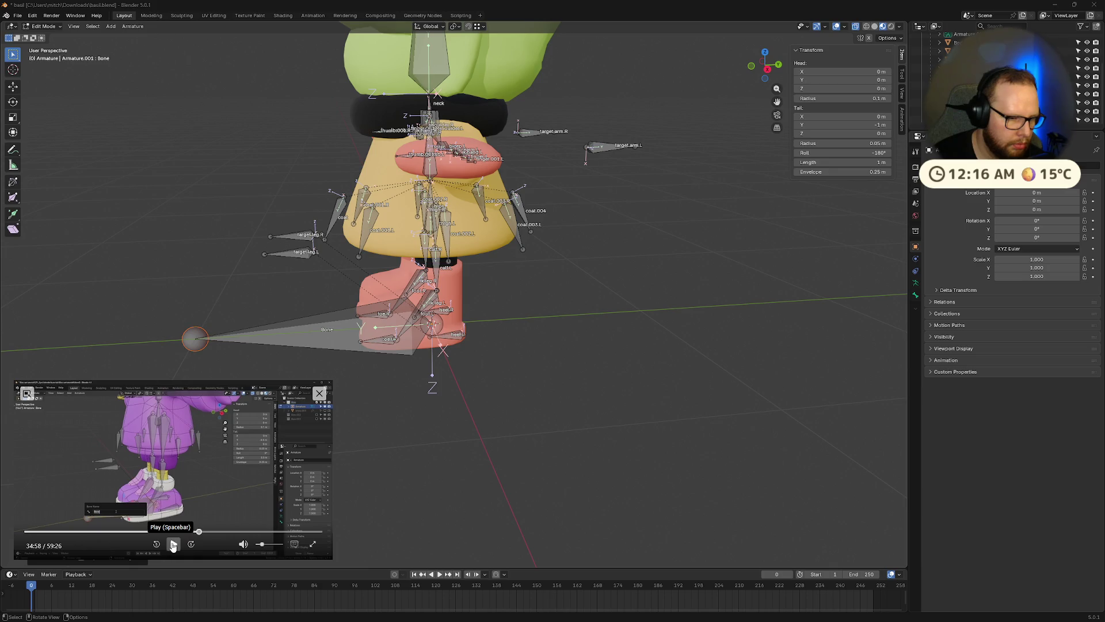
Set the bone's Roll to 0° and Length to 0.5 m in the Transform panel
{"action": "left_click", "coordinate": [877, 152]}
{"action": "type", "text": "0"}
{"action": "key", "text": "Return"}
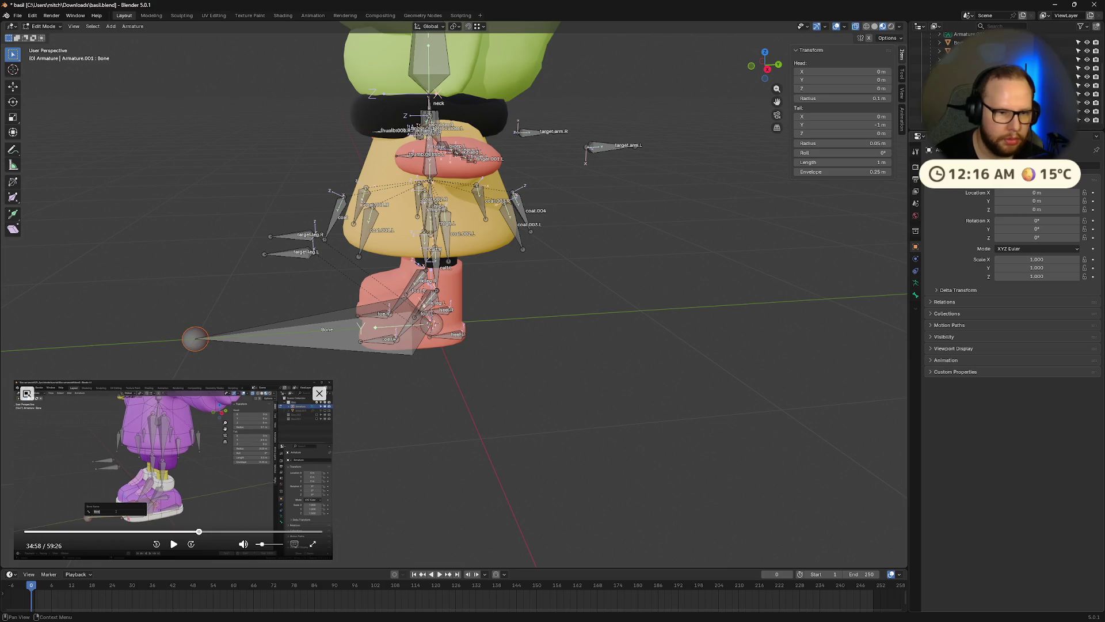
{"action": "left_click", "coordinate": [873, 163]}
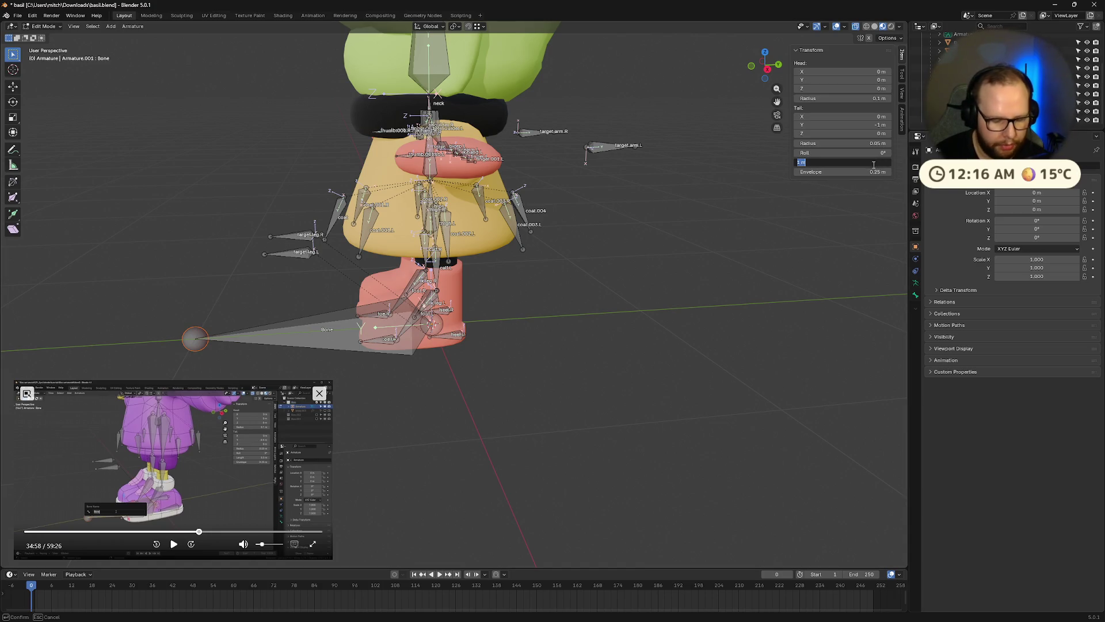
{"action": "type", "text": "0.5"}
{"action": "key", "text": "Return"}
{"action": "left_click", "coordinate": [173, 544]}
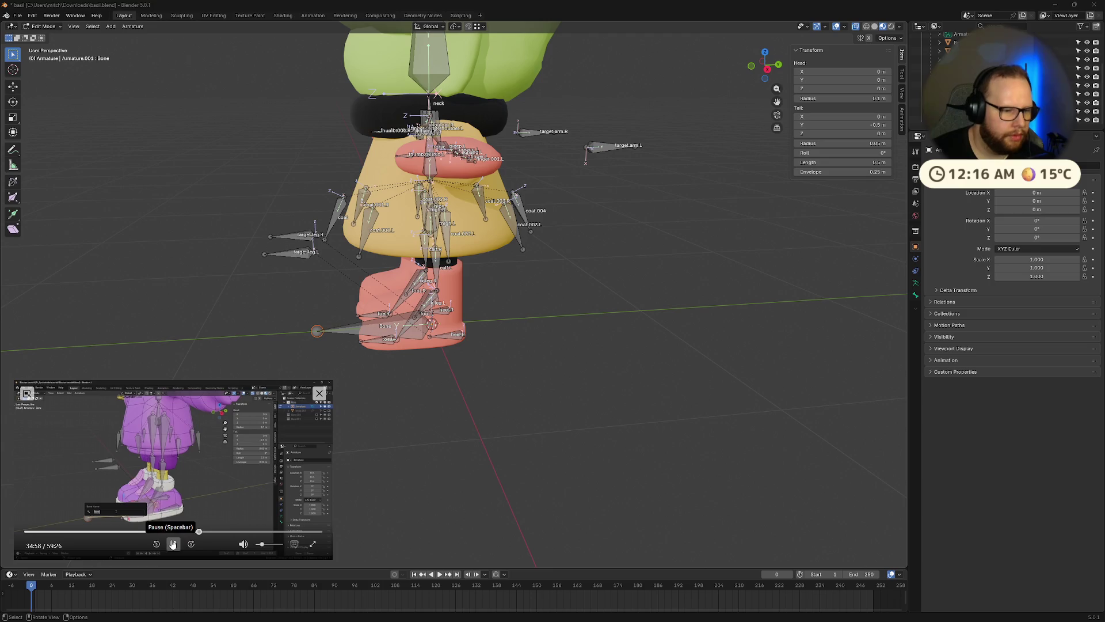
{"action": "left_click", "coordinate": [173, 544]}
{"action": "middle_click_drag", "start_coordinate": [368, 403], "coordinate": [461, 385]}
{"action": "left_click", "coordinate": [507, 337]}
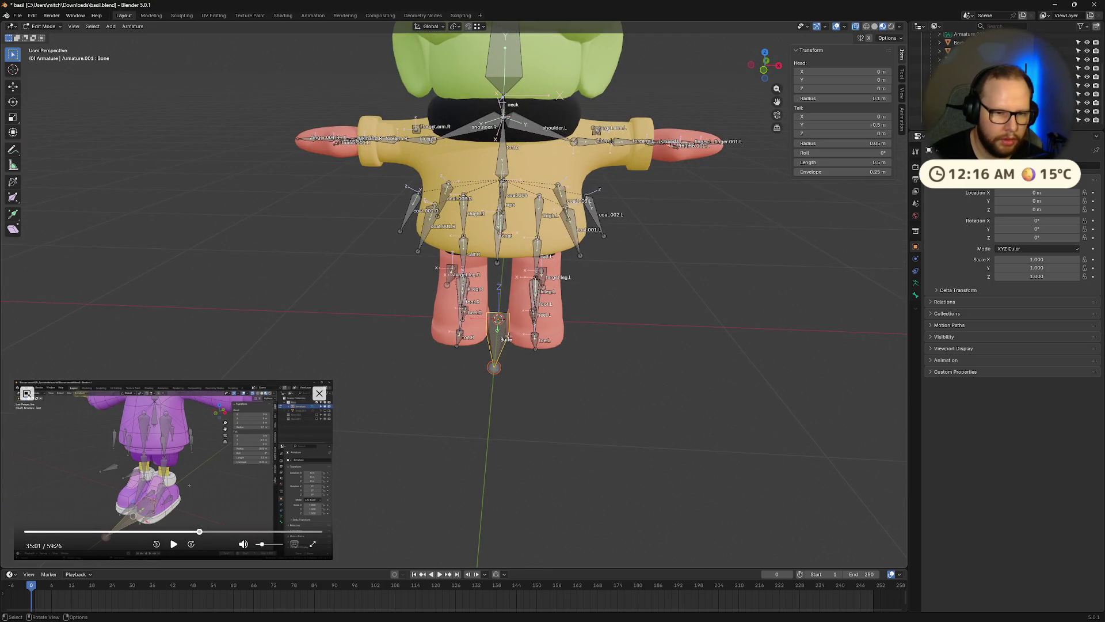
Rename the new bone to 'root' and save basil.blend
{"action": "key", "text": "F2"}
{"action": "type", "text": "roo"}
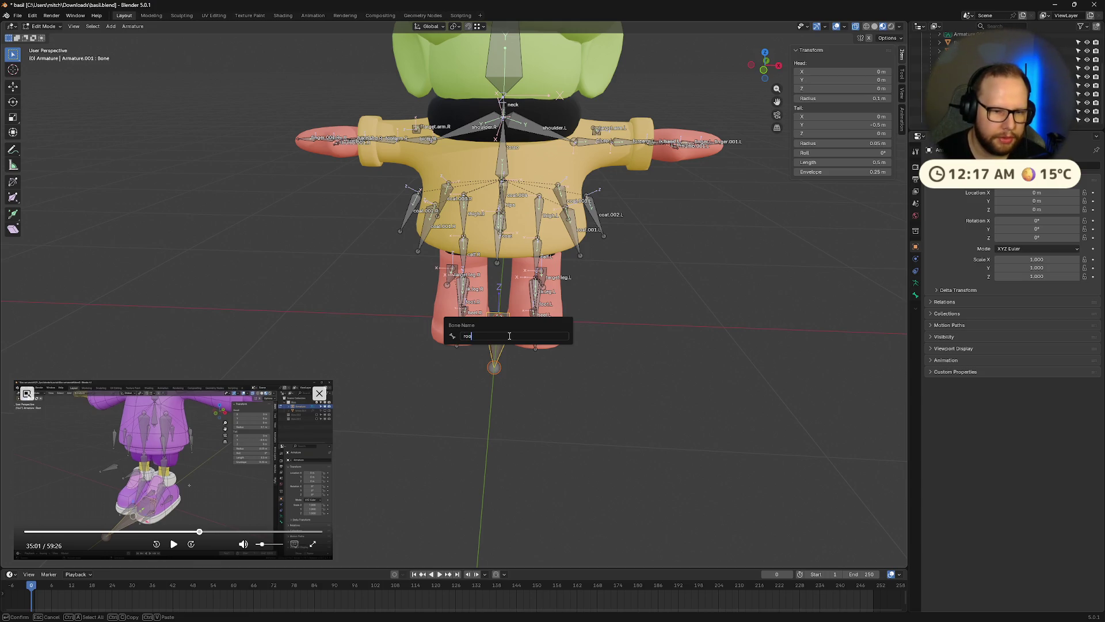
{"action": "type", "text": "t"}
{"action": "key", "text": "Return"}
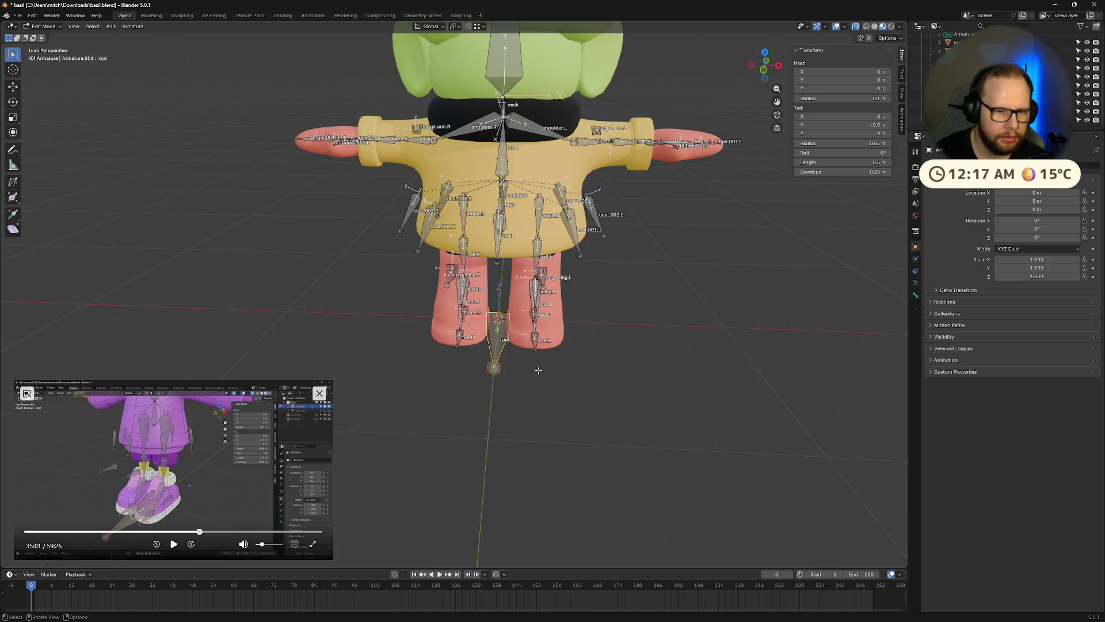
{"action": "scroll", "coordinate": [539, 370], "scroll_direction": "up", "scroll_amount": 3}
{"action": "mouse_move", "coordinate": [538, 370]}
{"action": "middle_mouse_down"}
{"action": "mouse_move", "coordinate": [500, 375]}
{"action": "mouse_move", "coordinate": [531, 284]}
{"action": "mouse_move", "coordinate": [718, 299]}
{"action": "mouse_move", "coordinate": [640, 320]}
{"action": "mouse_move", "coordinate": [563, 360]}
{"action": "mouse_move", "coordinate": [543, 395]}
{"action": "middle_mouse_up"}
{"action": "scroll", "coordinate": [518, 368], "scroll_direction": "down", "scroll_amount": 5}
{"action": "scroll", "coordinate": [641, 320], "scroll_direction": "up", "scroll_amount": 4}
{"action": "key", "text": "ctrl+s"}
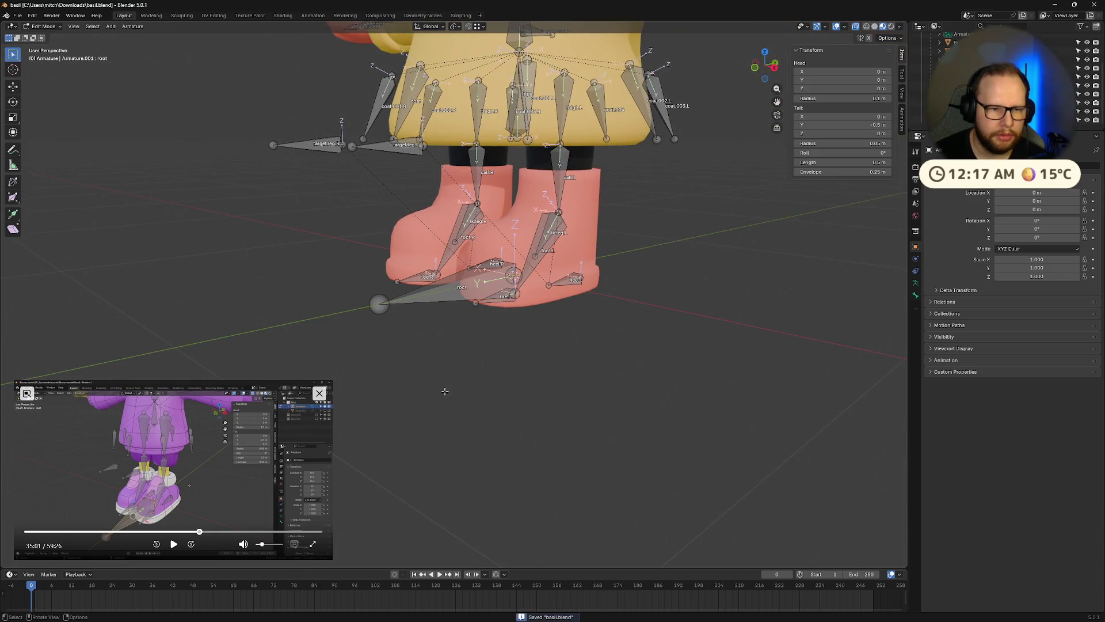
{"action": "scroll", "coordinate": [445, 391], "scroll_direction": "up", "scroll_amount": 2}
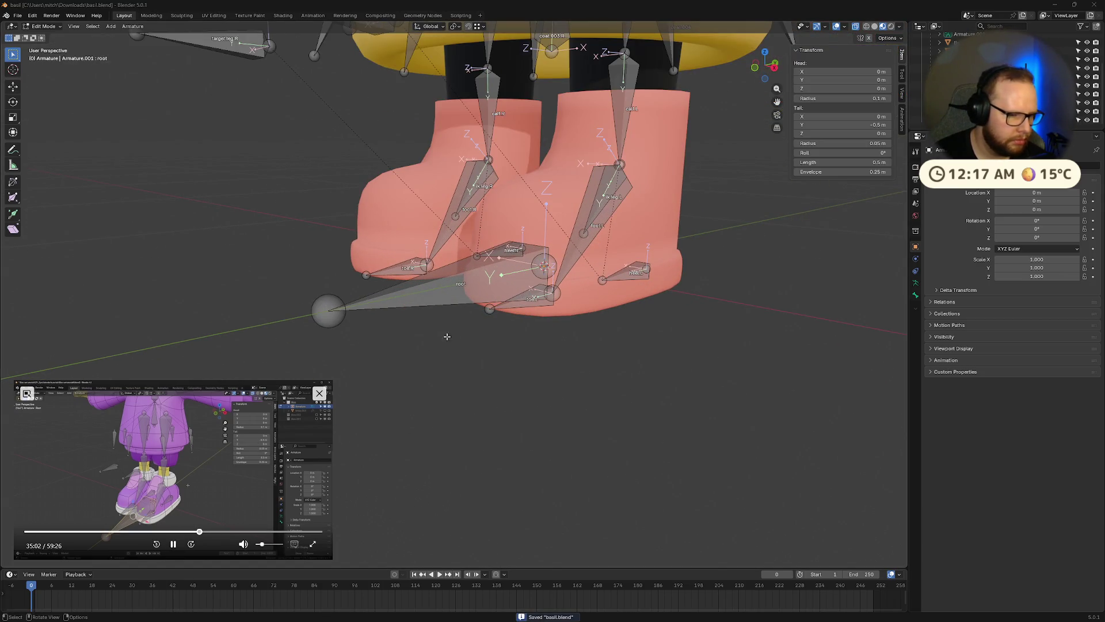
{"action": "middle_click_drag", "start_coordinate": [447, 336], "coordinate": [474, 338]}
Parent the hips bone to root with Keep Offset
{"action": "left_click", "coordinate": [525, 290]}
{"action": "middle_click_drag", "start_coordinate": [504, 378], "coordinate": [525, 381]}
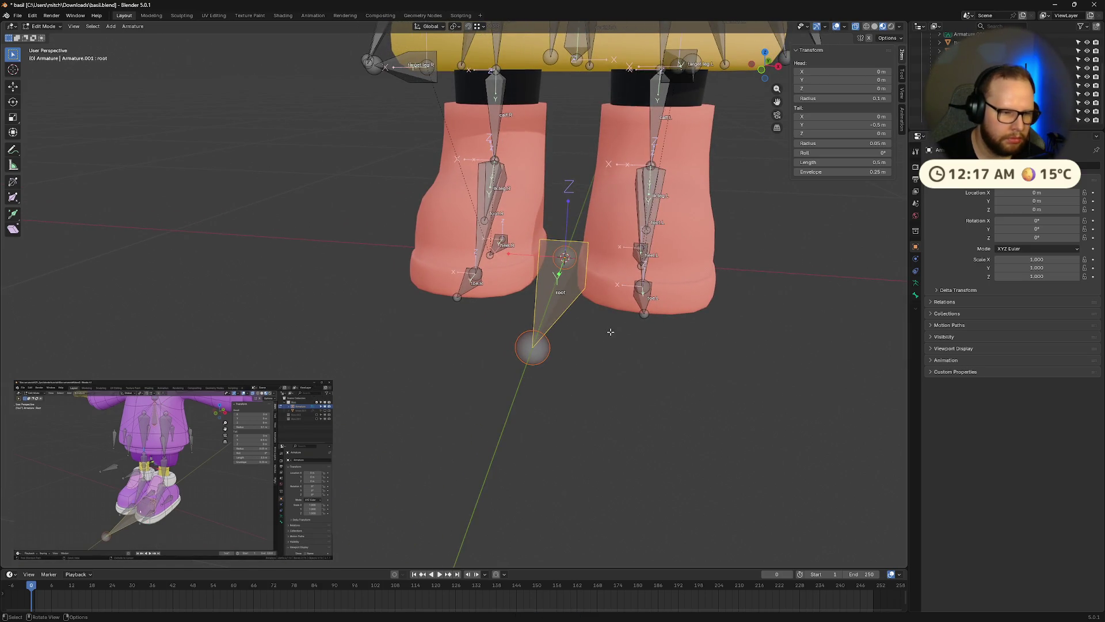
{"action": "middle_click_drag", "start_coordinate": [610, 332], "coordinate": [582, 404]}
{"action": "left_click", "coordinate": [563, 179]}
{"action": "left_click", "coordinate": [536, 449], "text": "shift"}
{"action": "key", "text": "ctrl+p"}
{"action": "left_click", "coordinate": [535, 450]}
{"action": "middle_click_drag", "start_coordinate": [535, 450], "coordinate": [509, 459]}
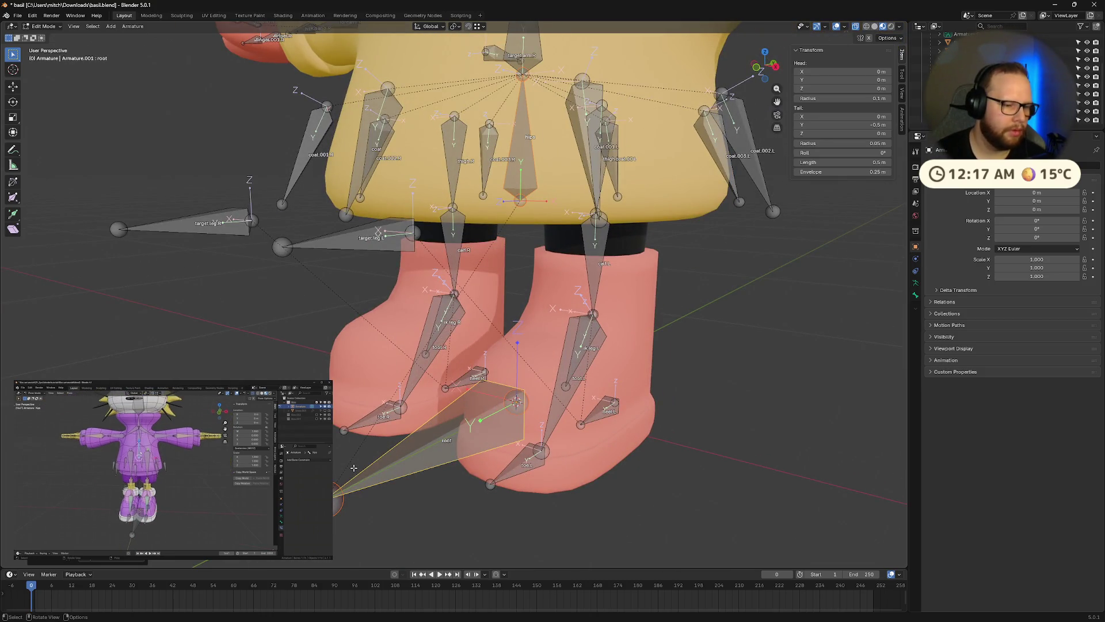
{"action": "mouse_move", "coordinate": [179, 547]}
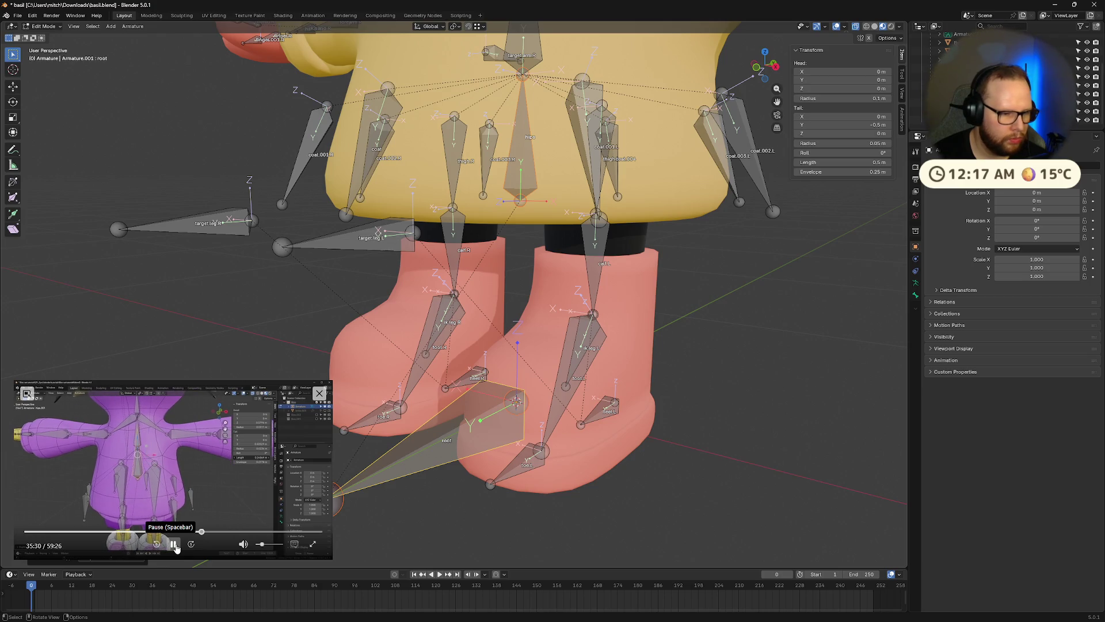
{"action": "left_click", "coordinate": [174, 544]}
Duplicate the hips bone in place and set the copy's length to 0.35 m
{"action": "middle_click_drag", "start_coordinate": [532, 300], "coordinate": [533, 368], "text": "shift"}
{"action": "left_click", "coordinate": [507, 284]}
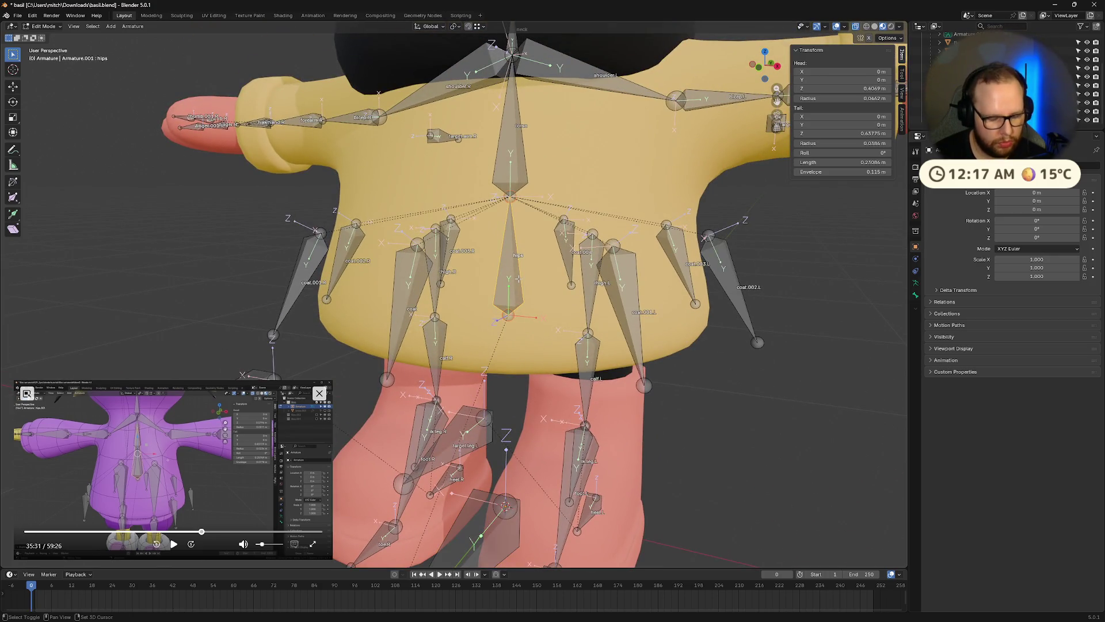
{"action": "key", "text": "shift+d"}
{"action": "right_click", "coordinate": [519, 278]}
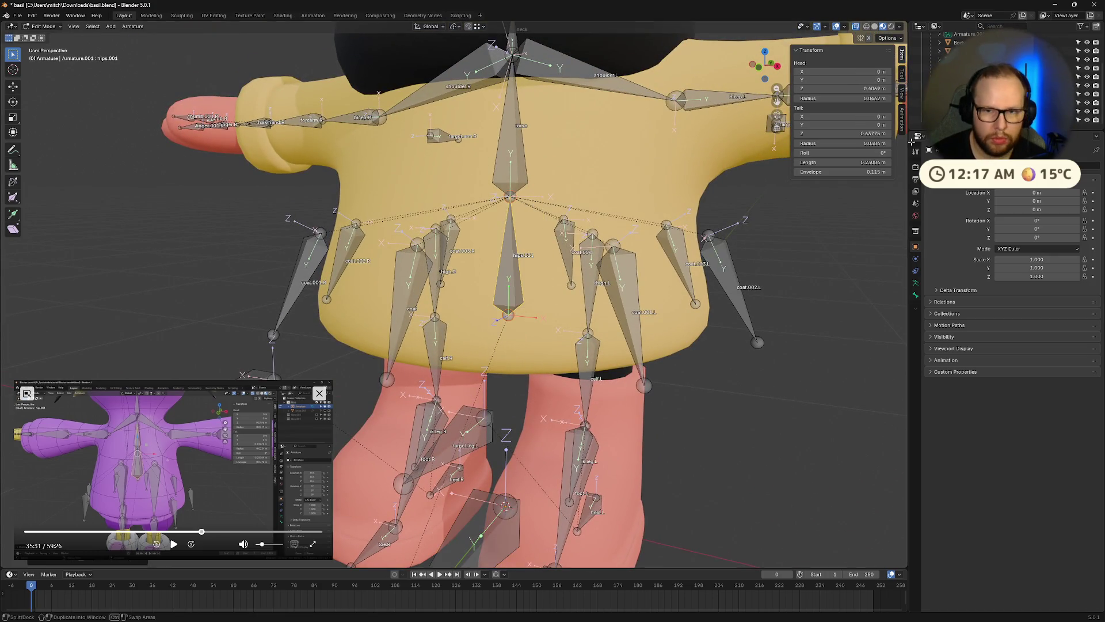
{"action": "left_click", "coordinate": [875, 164]}
{"action": "type", "text": "0.3"}
{"action": "key", "text": "Return"}
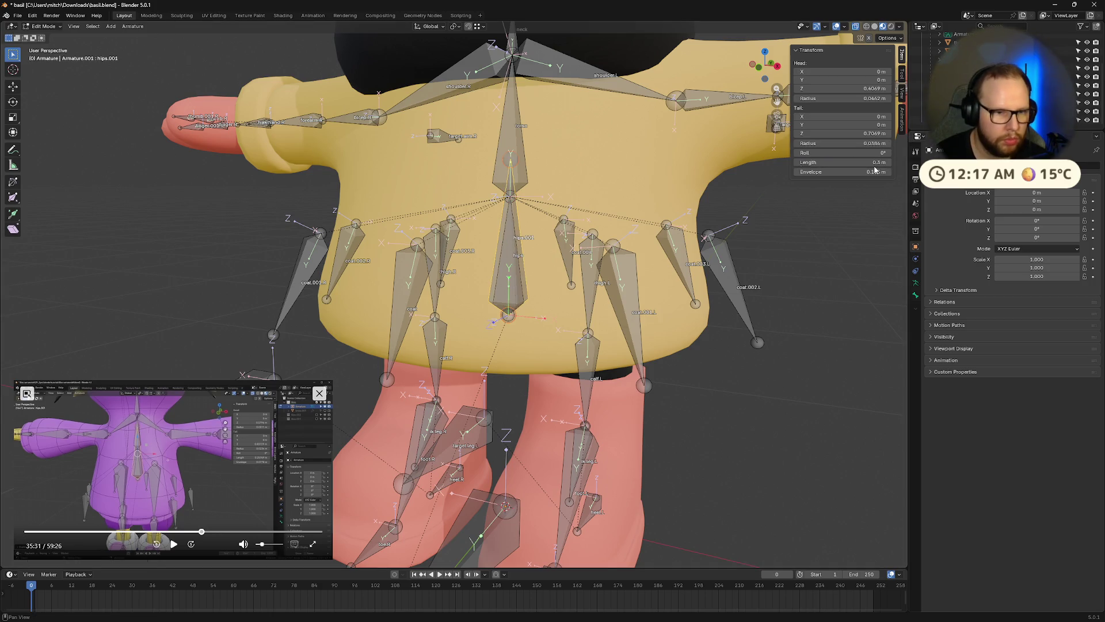
{"action": "left_click", "coordinate": [174, 544]}
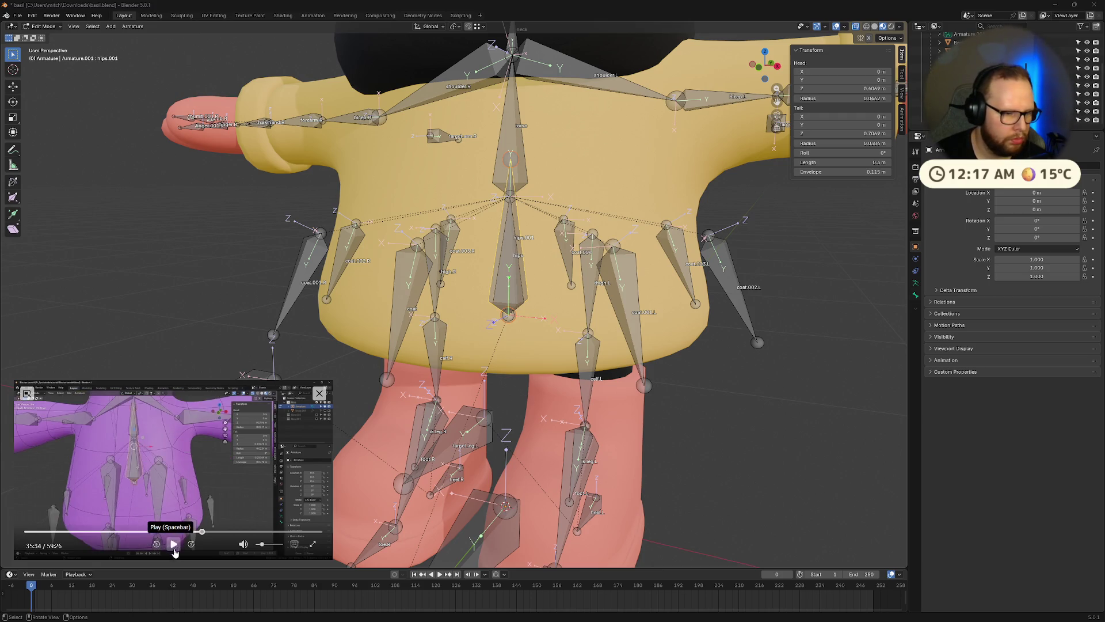
{"action": "left_click", "coordinate": [174, 544]}
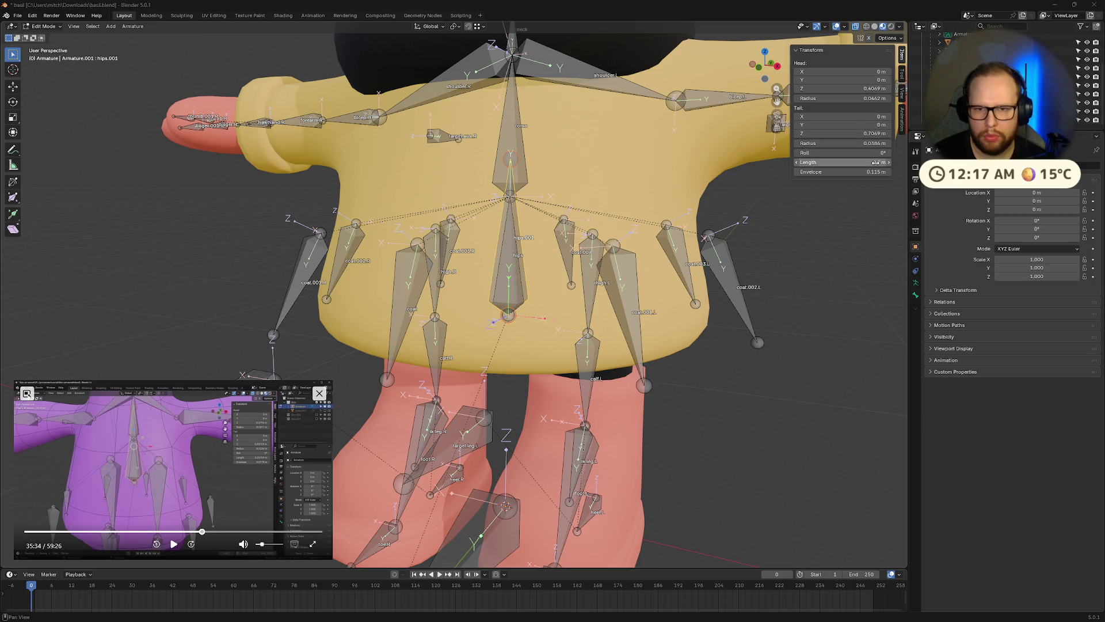
{"action": "left_click", "coordinate": [883, 161]}
{"action": "type", "text": "5"}
{"action": "key", "text": "Return"}
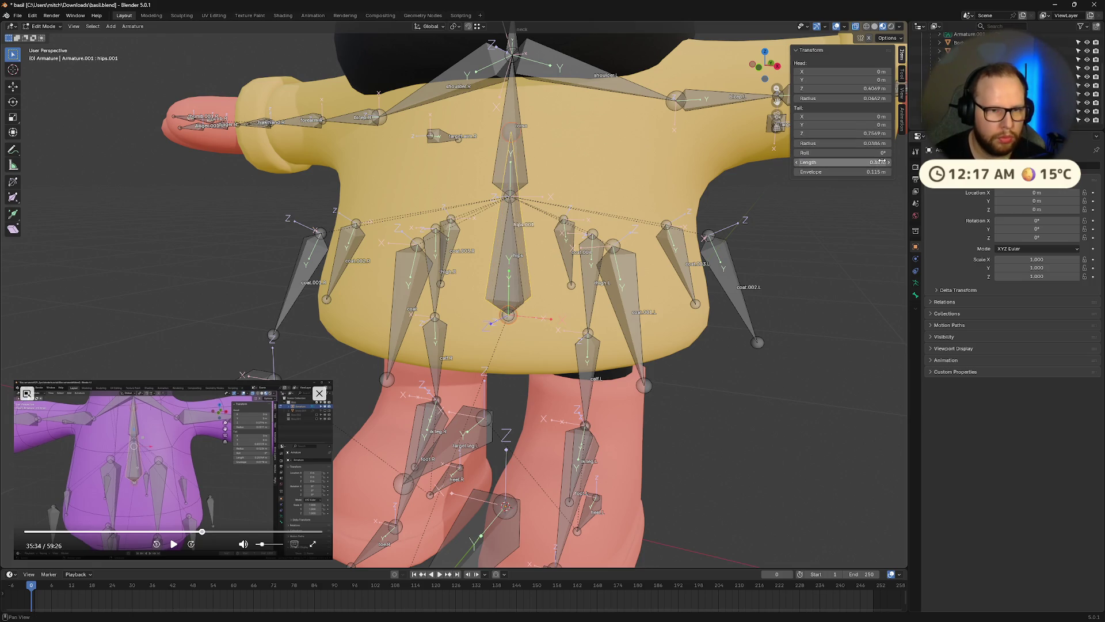
Rename the duplicated bone to 'control.torso'
{"action": "key", "text": "F2"}
{"action": "type", "text": "control.torso"}
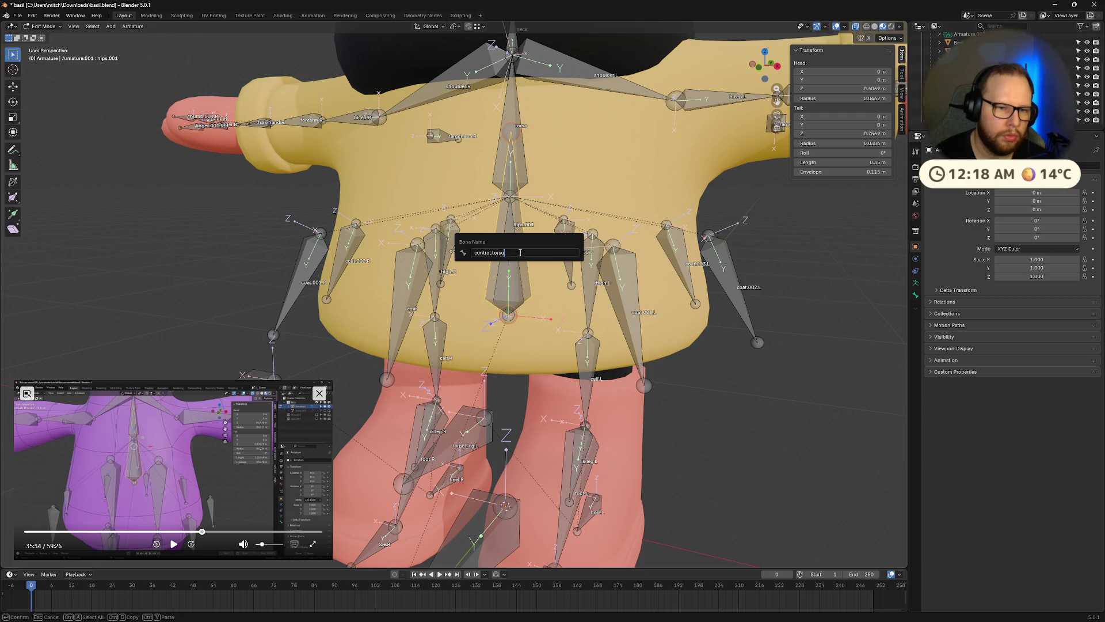
{"action": "key", "text": "Return"}
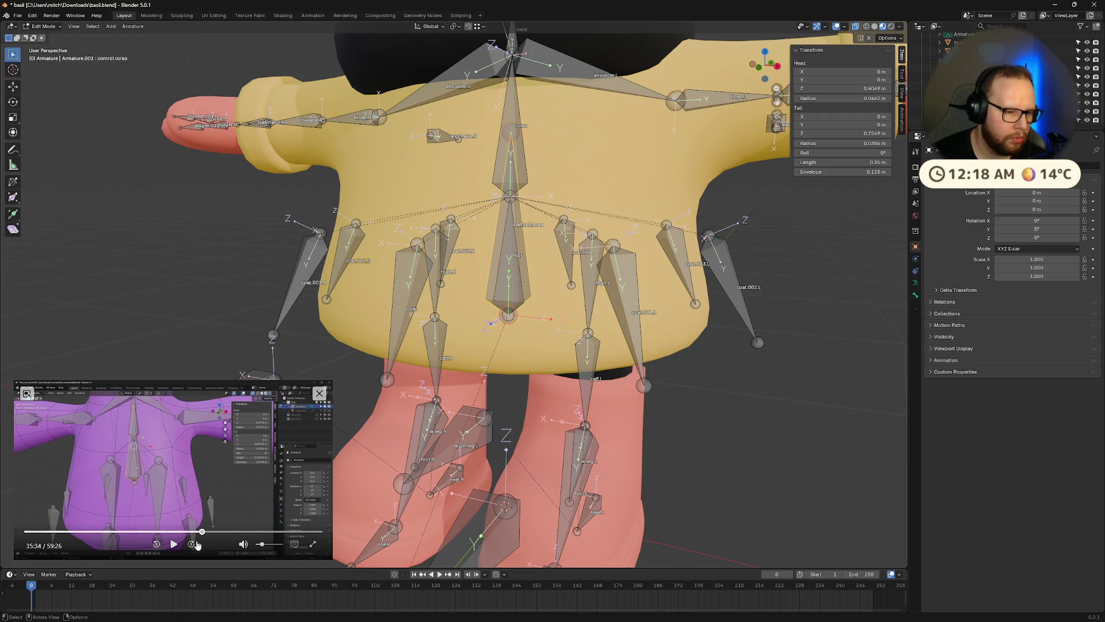
{"action": "left_click", "coordinate": [174, 543]}
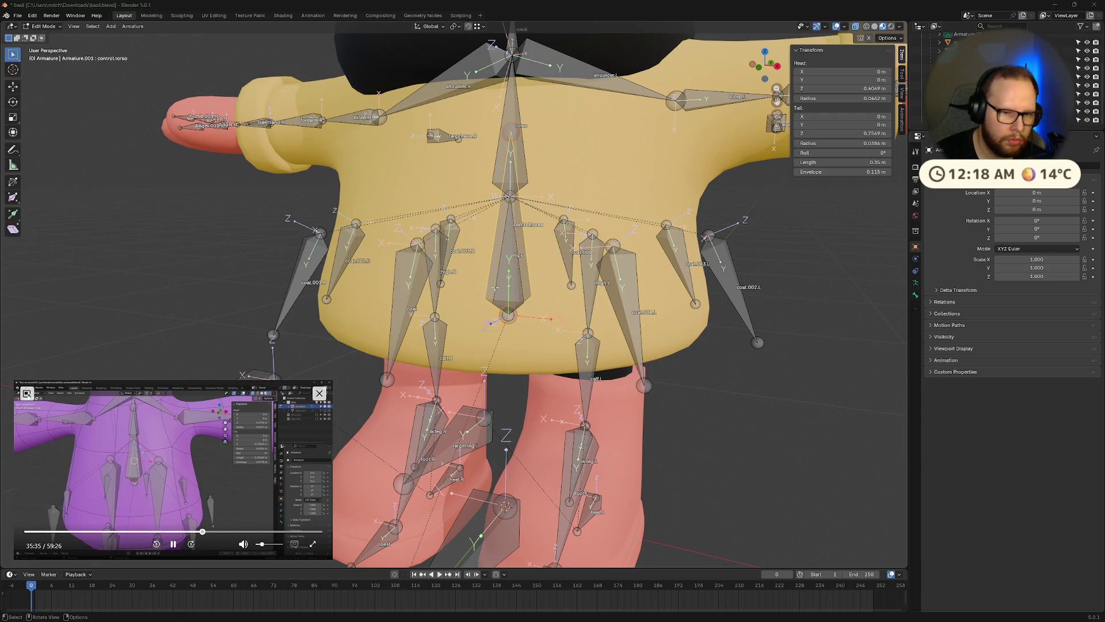
{"action": "right_click", "coordinate": [493, 260]}
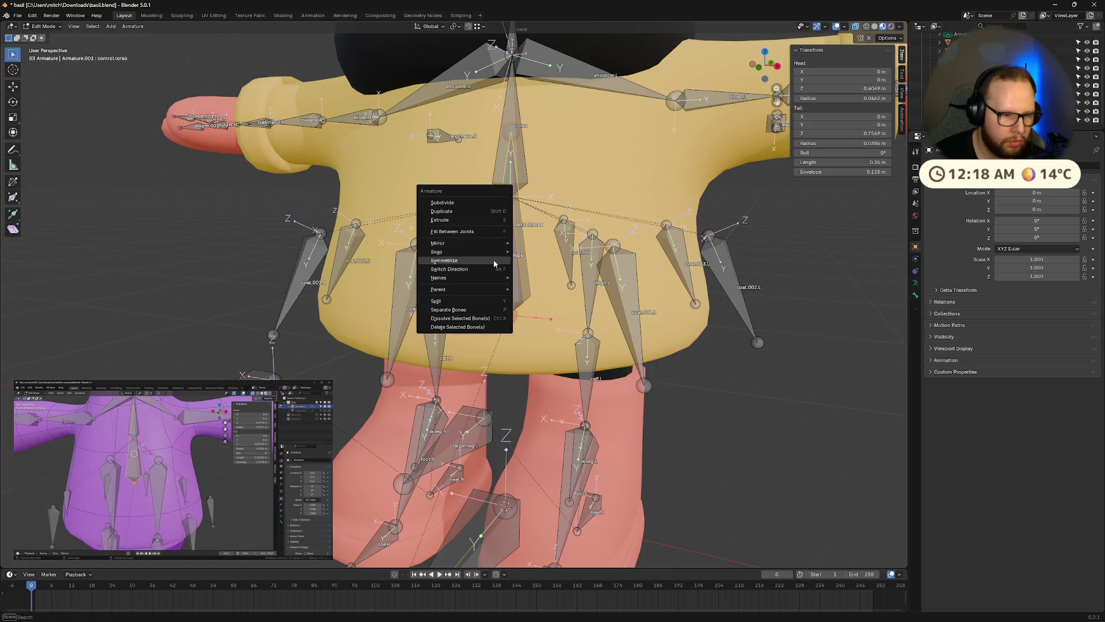
Dismiss the armature menu and the Ctrl+P parenting popup without parenting anything
{"action": "mouse_move", "coordinate": [477, 289]}
{"action": "key", "text": "Escape"}
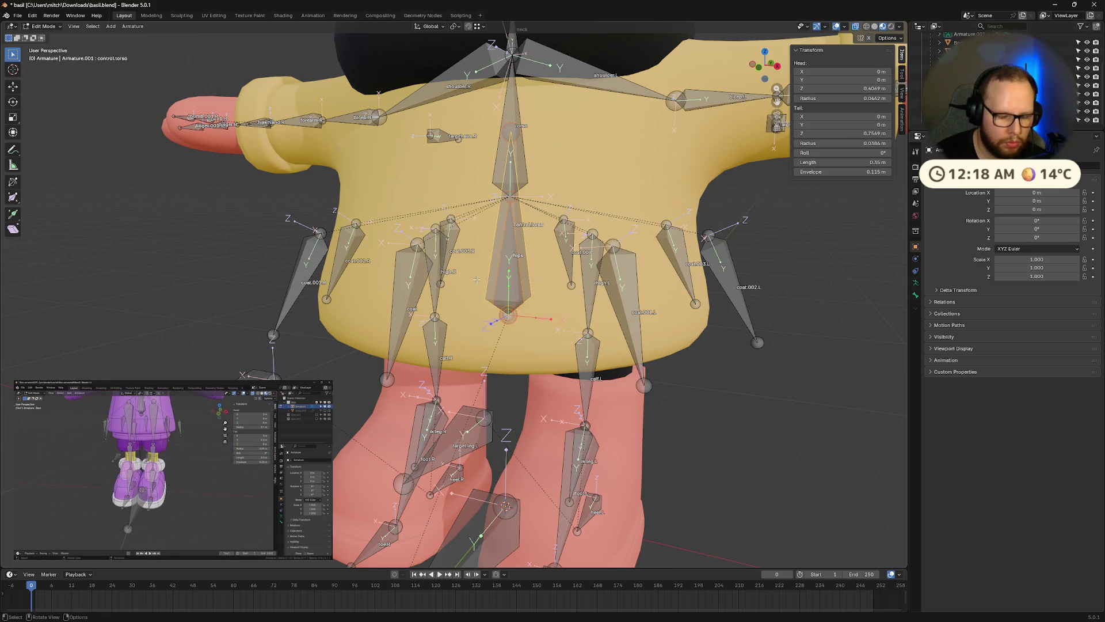
{"action": "key", "text": "ctrl+p"}
{"action": "key", "text": "ctrl+p"}
{"action": "left_click", "coordinate": [477, 281]}
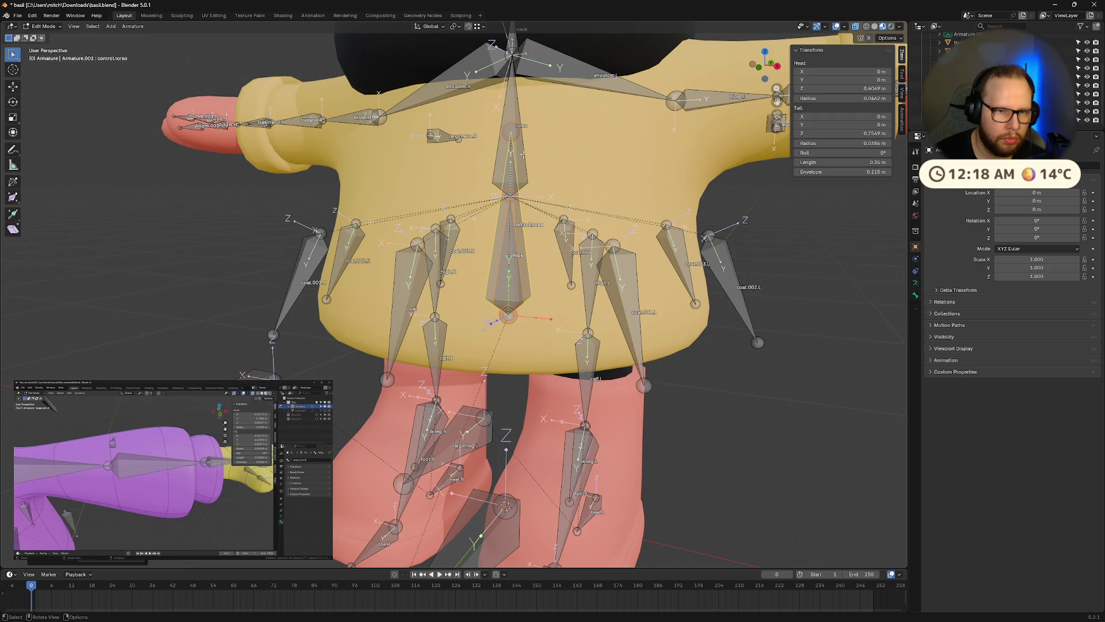
Select the torso and control.torso bones, rewind the reference to 35:34, then add the root bone
{"action": "left_click", "coordinate": [522, 155]}
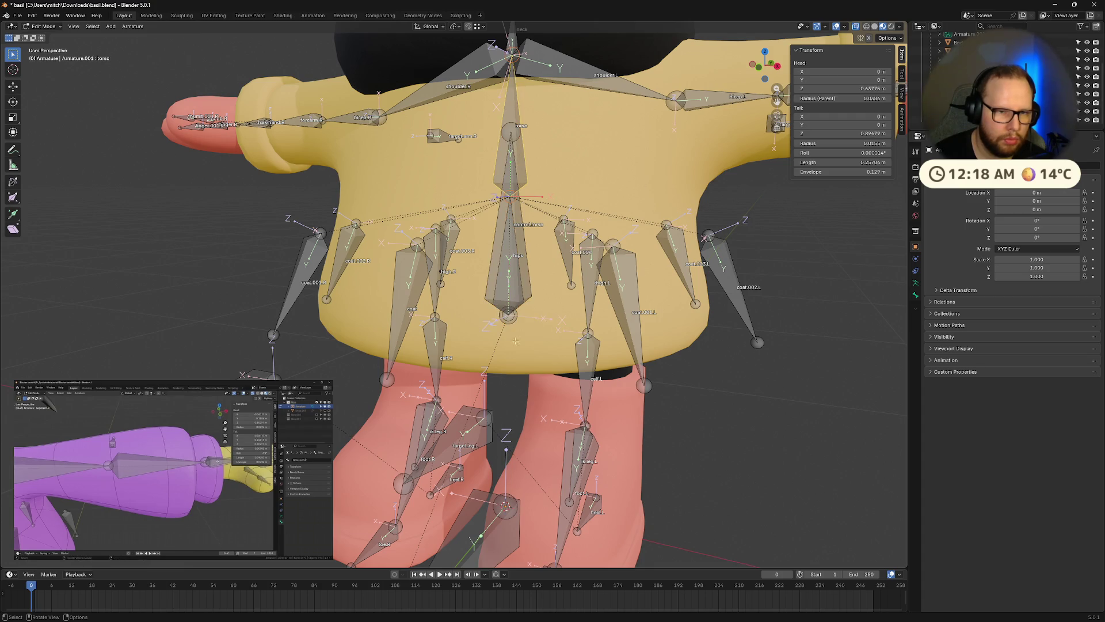
{"action": "left_click", "coordinate": [204, 533]}
{"action": "left_click_drag", "start_coordinate": [204, 533], "coordinate": [202, 532]}
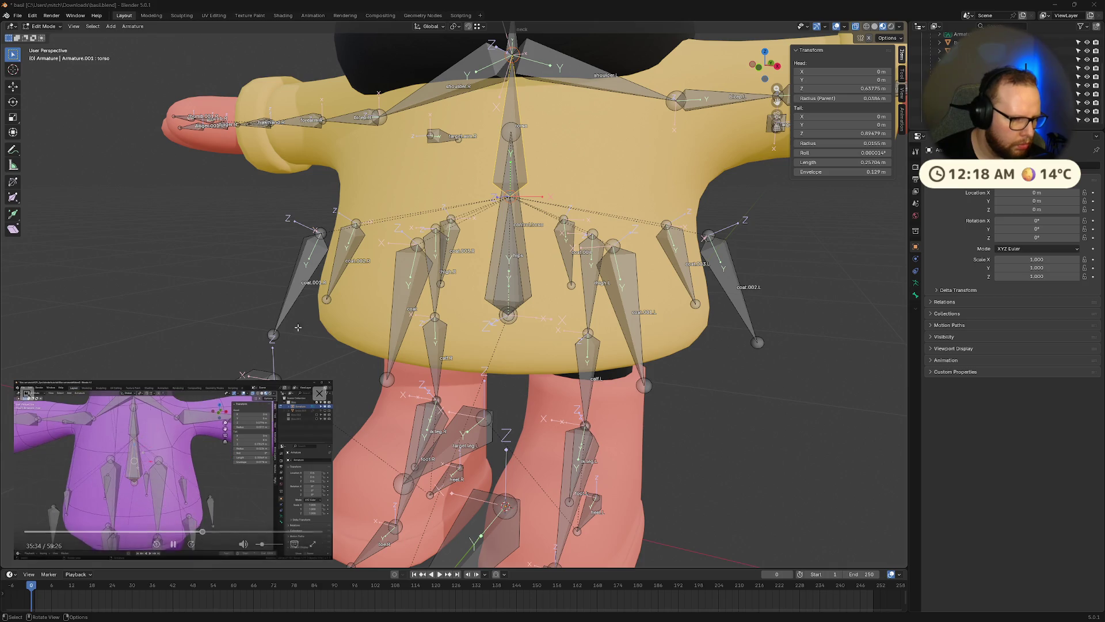
{"action": "left_click", "coordinate": [523, 231]}
{"action": "mouse_move", "coordinate": [523, 231]}
{"action": "middle_mouse_down"}
{"action": "mouse_move", "coordinate": [563, 373]}
{"action": "mouse_move", "coordinate": [464, 514]}
{"action": "middle_mouse_up"}
{"action": "left_click", "coordinate": [463, 514]}
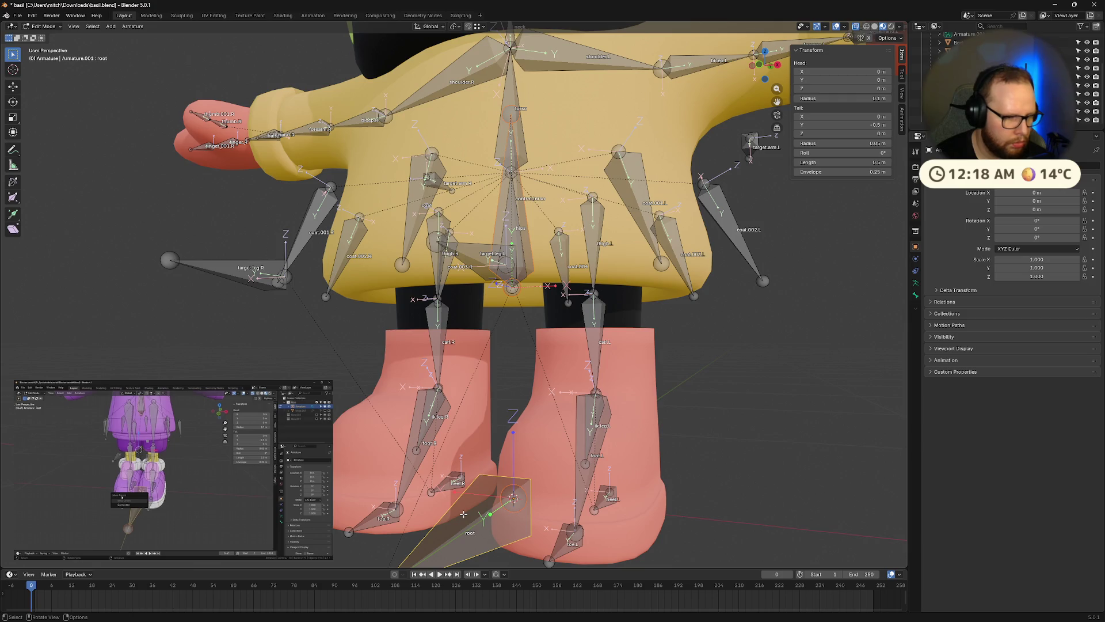
Raise the Ctrl+P parenting popup, orbit to look down on the rig, and pause the tutorial
{"action": "key", "text": "ctrl+p"}
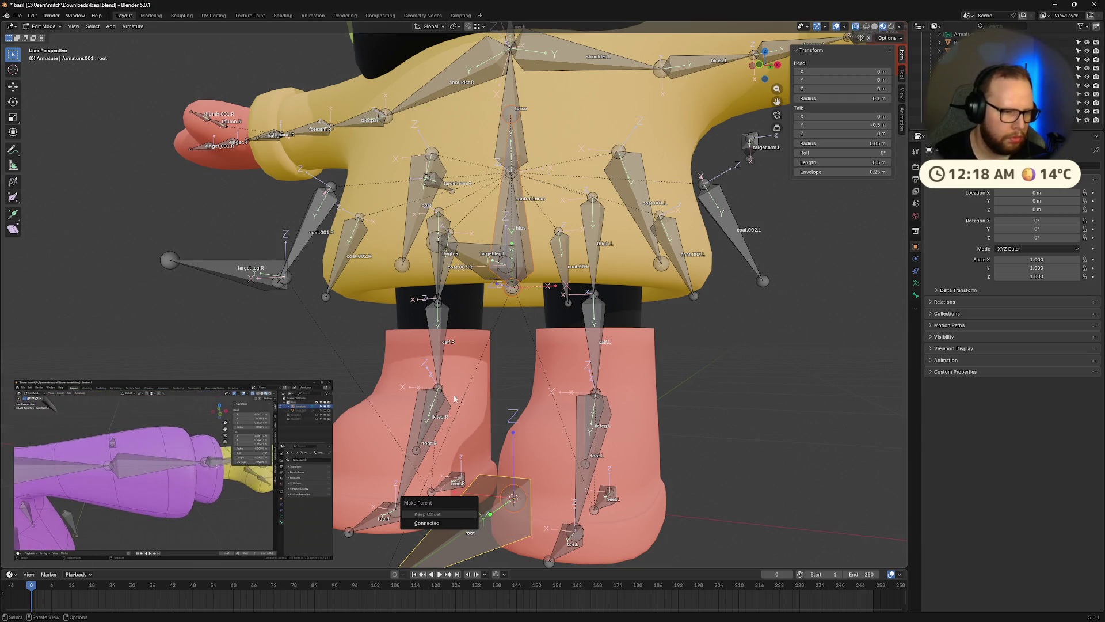
{"action": "scroll", "coordinate": [731, 368], "scroll_direction": "down", "scroll_amount": 3}
{"action": "mouse_move", "coordinate": [712, 301]}
{"action": "middle_mouse_down"}
{"action": "mouse_move", "coordinate": [706, 249]}
{"action": "mouse_move", "coordinate": [685, 325]}
{"action": "middle_mouse_up"}
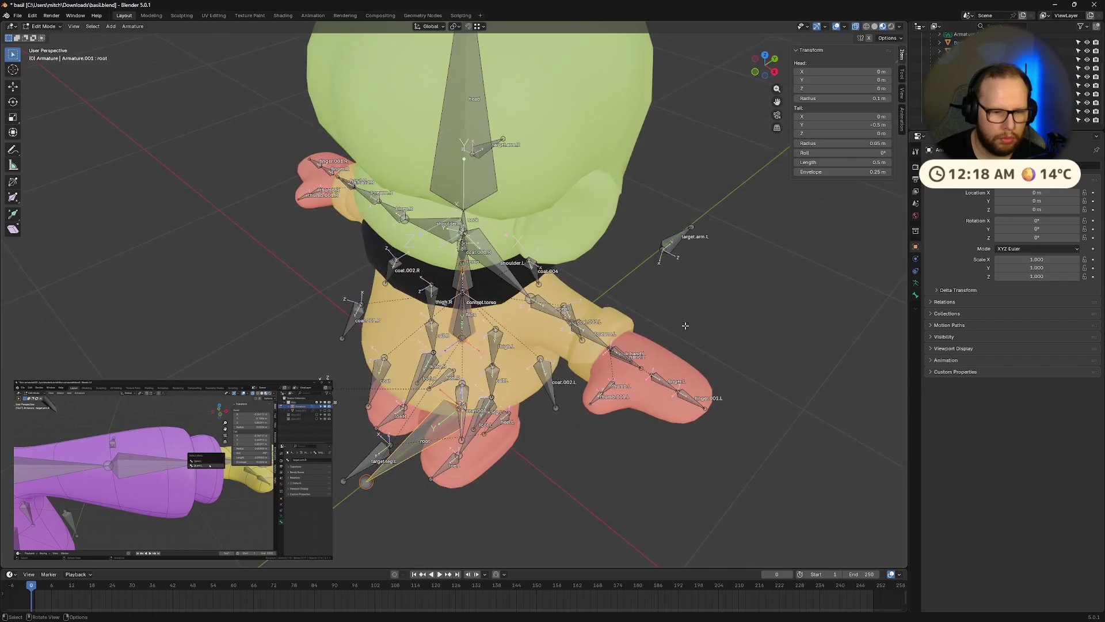
{"action": "scroll", "coordinate": [685, 325], "scroll_direction": "up", "scroll_amount": 4}
{"action": "mouse_move", "coordinate": [166, 534]}
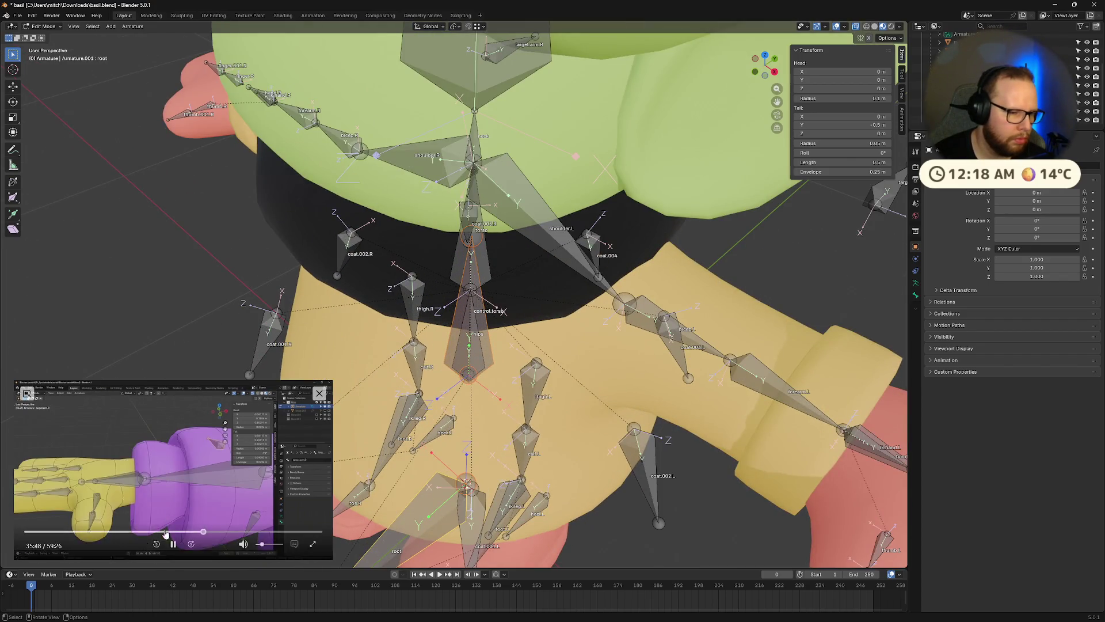
{"action": "left_click", "coordinate": [173, 544]}
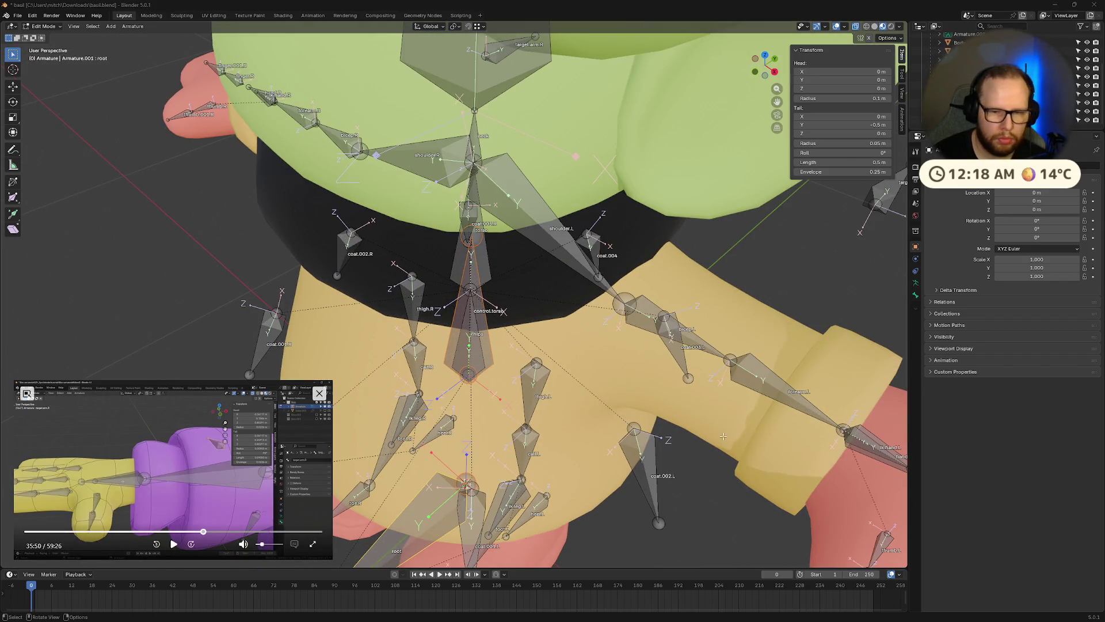
{"action": "middle_click_drag", "start_coordinate": [723, 436], "coordinate": [622, 406]}
Select ik.hand.L, add target.arm.L and ik.hand.R, then pick ik.hand.L from the overlapping bones
{"action": "left_click", "coordinate": [619, 406], "text": "shift"}
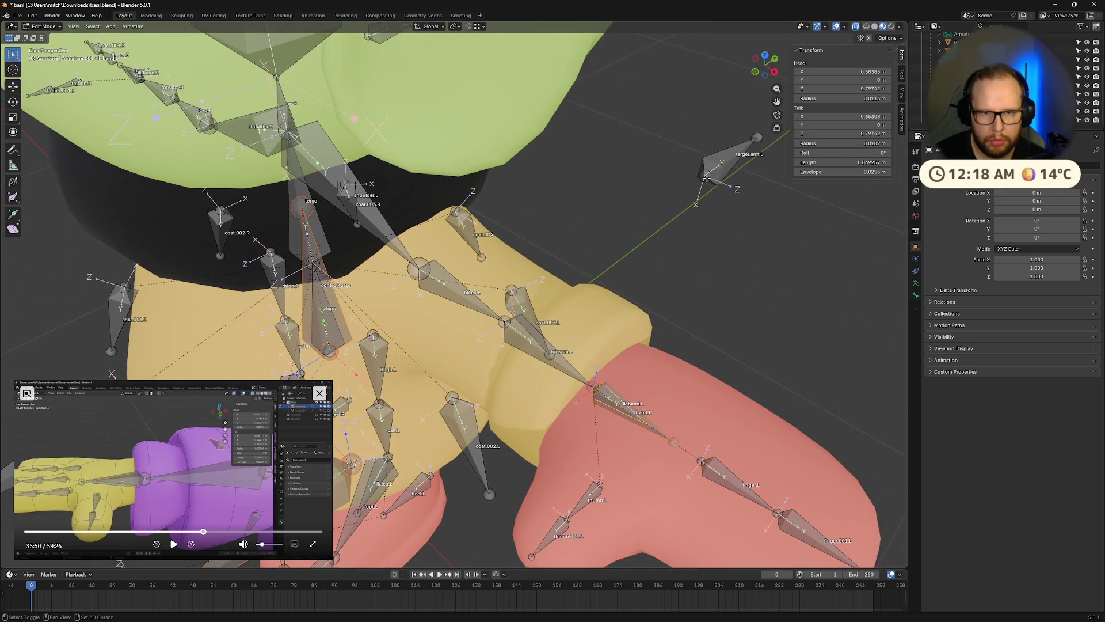
{"action": "left_click", "coordinate": [727, 162], "text": "shift"}
{"action": "scroll", "coordinate": [428, 302], "scroll_direction": "down", "scroll_amount": 5}
{"action": "middle_click_drag", "start_coordinate": [428, 302], "coordinate": [247, 288]}
{"action": "left_click", "coordinate": [287, 280], "text": "shift"}
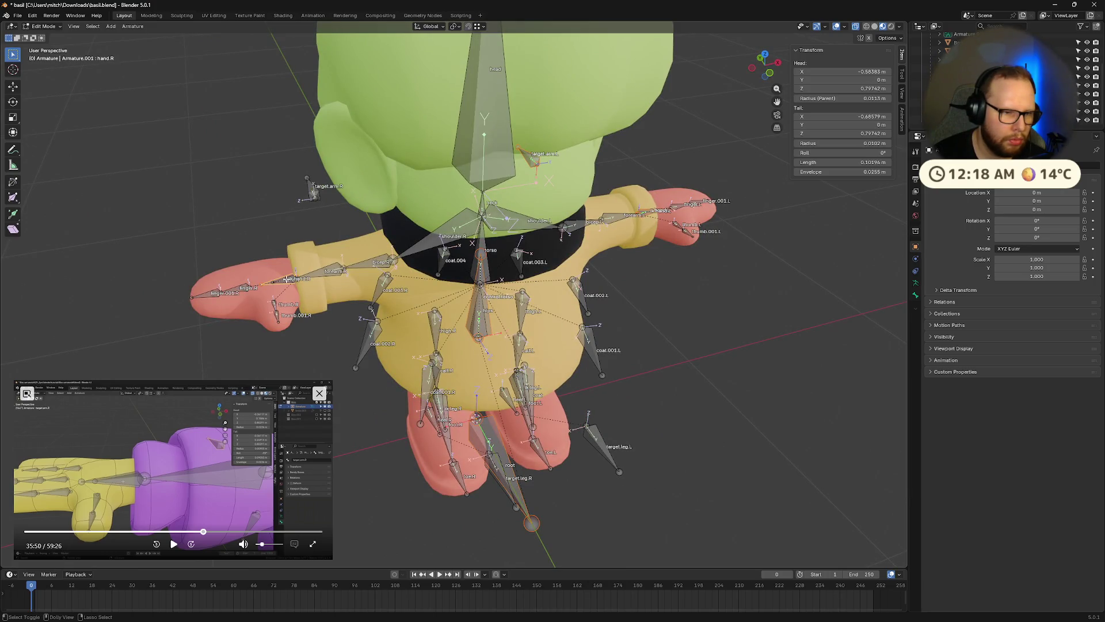
{"action": "scroll", "coordinate": [295, 276], "scroll_direction": "up", "scroll_amount": 3}
{"action": "middle_click_drag", "start_coordinate": [295, 276], "coordinate": [661, 358]}
{"action": "left_click", "coordinate": [660, 357], "text": "alt+shift"}
Make ik.hand.L active, then select the target.arm.L and target.arm.R bones
{"action": "left_click", "coordinate": [646, 353]}
{"action": "left_click", "coordinate": [664, 162]}
{"action": "middle_click_drag", "start_coordinate": [664, 162], "coordinate": [391, 204]}
{"action": "left_click", "coordinate": [132, 230], "text": "alt"}
{"action": "middle_click_drag", "start_coordinate": [131, 232], "coordinate": [345, 248]}
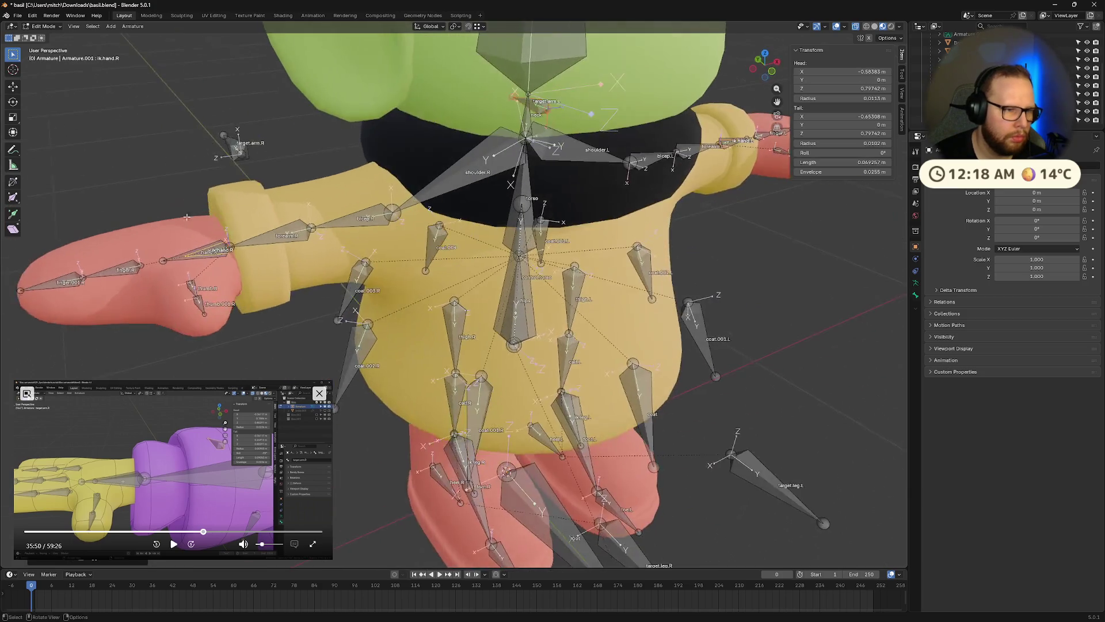
{"action": "left_click", "coordinate": [236, 145]}
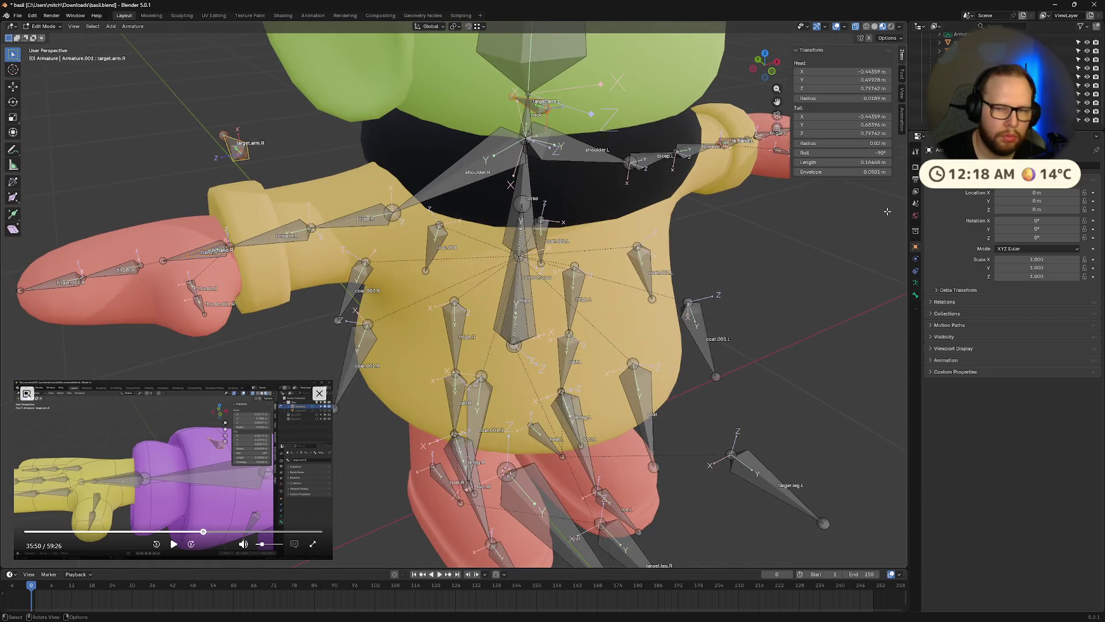
Make IK the active bone collection in the Armature Data properties
{"action": "left_click", "coordinate": [916, 282]}
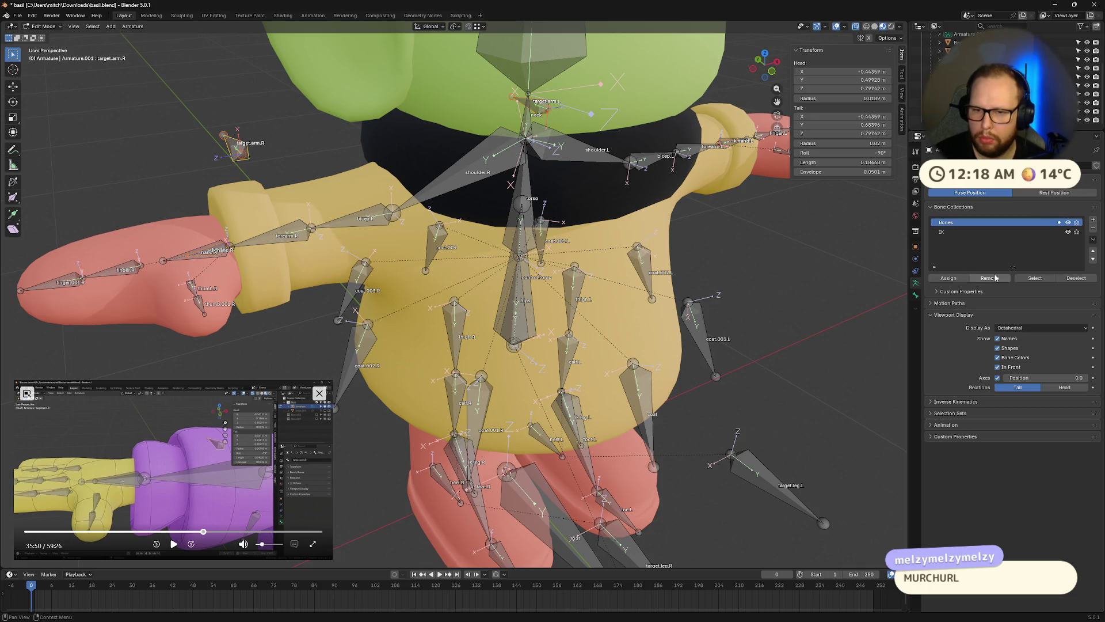
{"action": "left_click", "coordinate": [979, 231]}
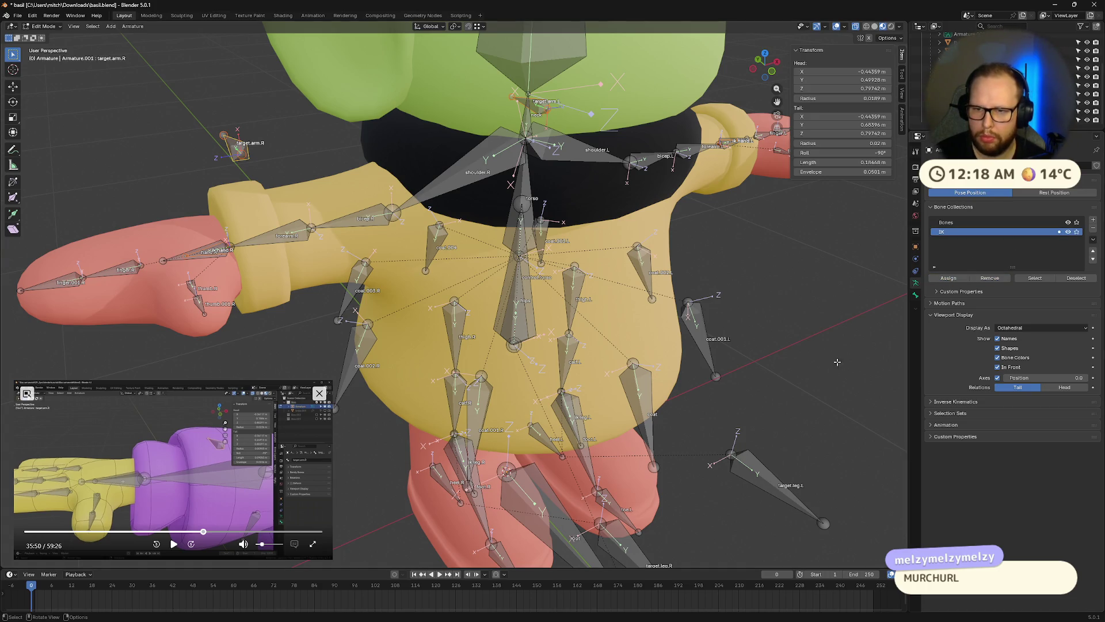
{"action": "scroll", "coordinate": [764, 280], "scroll_direction": "down", "scroll_amount": 4}
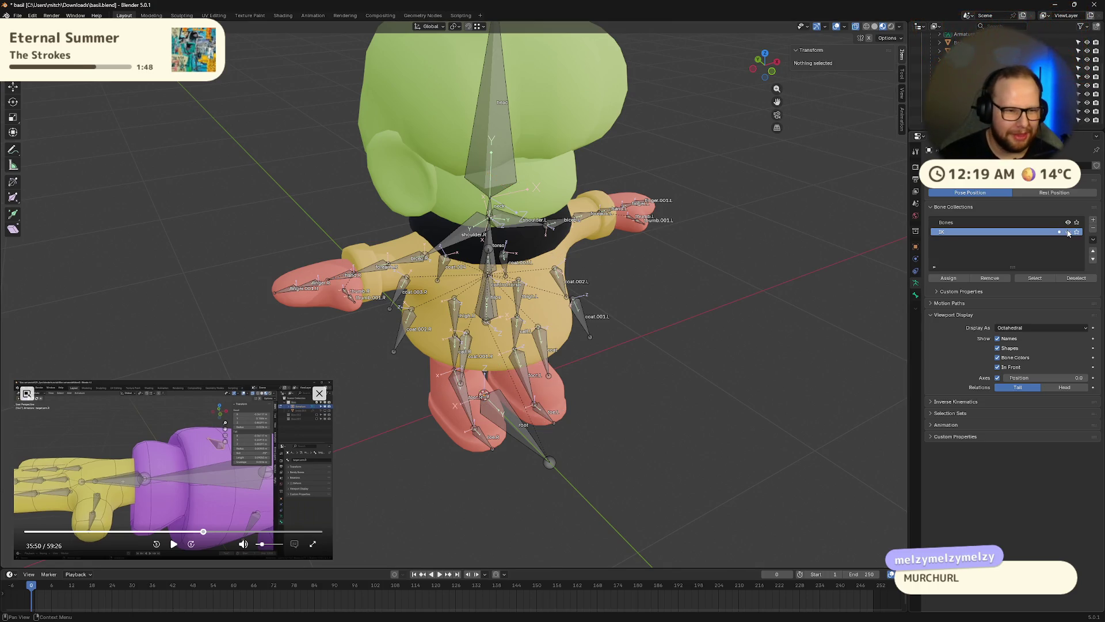
{"action": "mouse_move", "coordinate": [686, 327]}
{"action": "middle_mouse_down"}
{"action": "mouse_move", "coordinate": [658, 306]}
{"action": "mouse_move", "coordinate": [598, 321]}
{"action": "middle_mouse_up"}
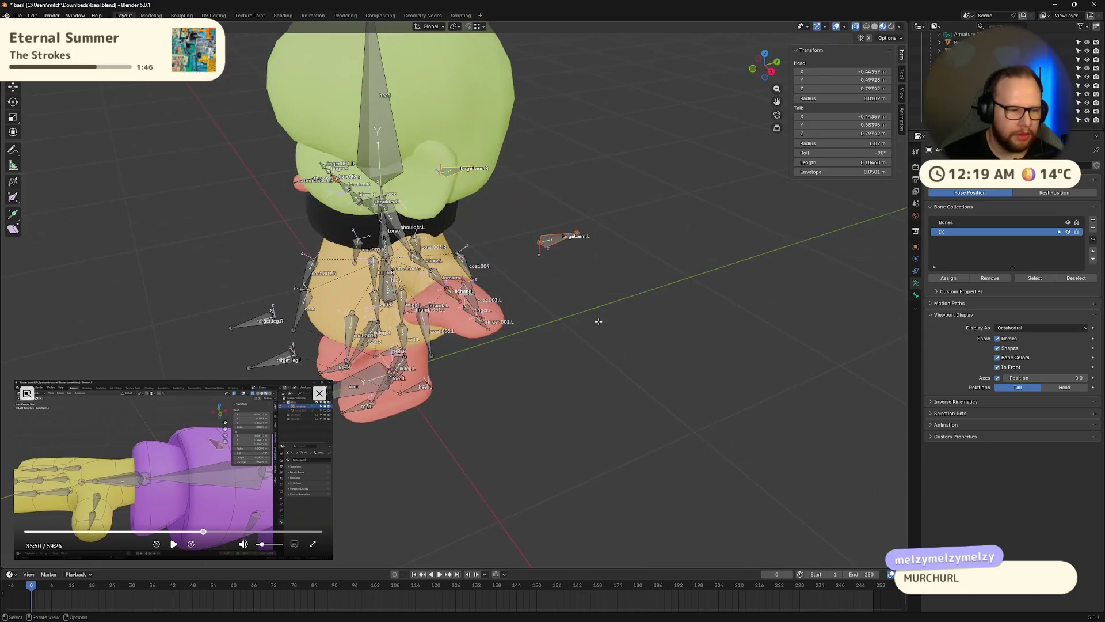
{"action": "left_click", "coordinate": [171, 550]}
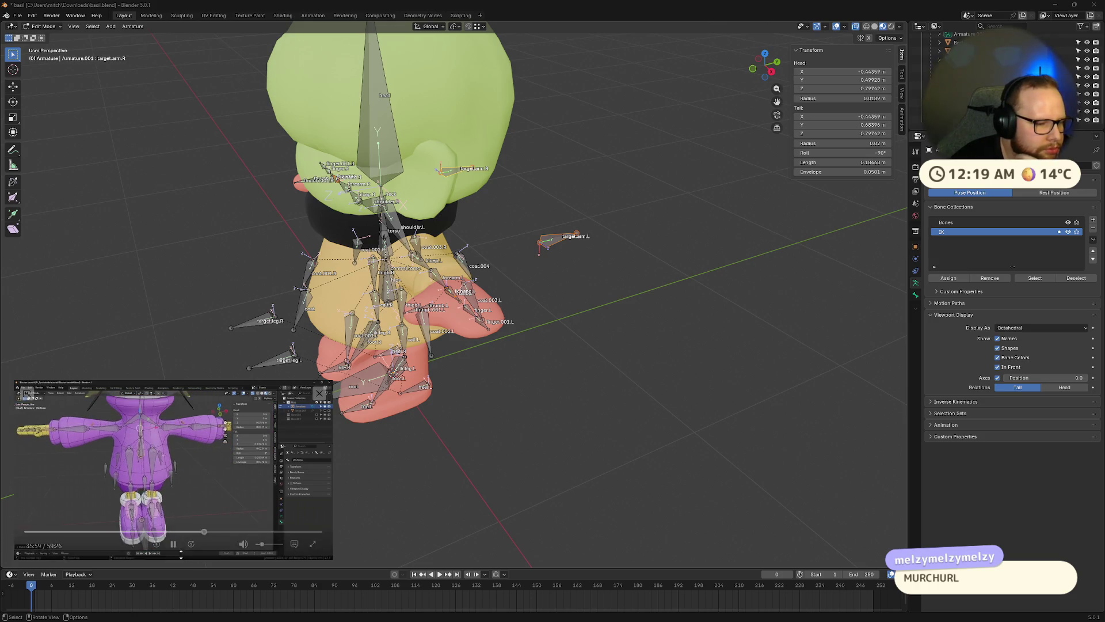
{"action": "left_click", "coordinate": [173, 544]}
{"action": "middle_click_drag", "start_coordinate": [633, 259], "coordinate": [714, 285]}
{"action": "scroll", "coordinate": [714, 285], "scroll_direction": "up", "scroll_amount": 3}
{"action": "scroll", "coordinate": [679, 297], "scroll_direction": "up", "scroll_amount": 2}
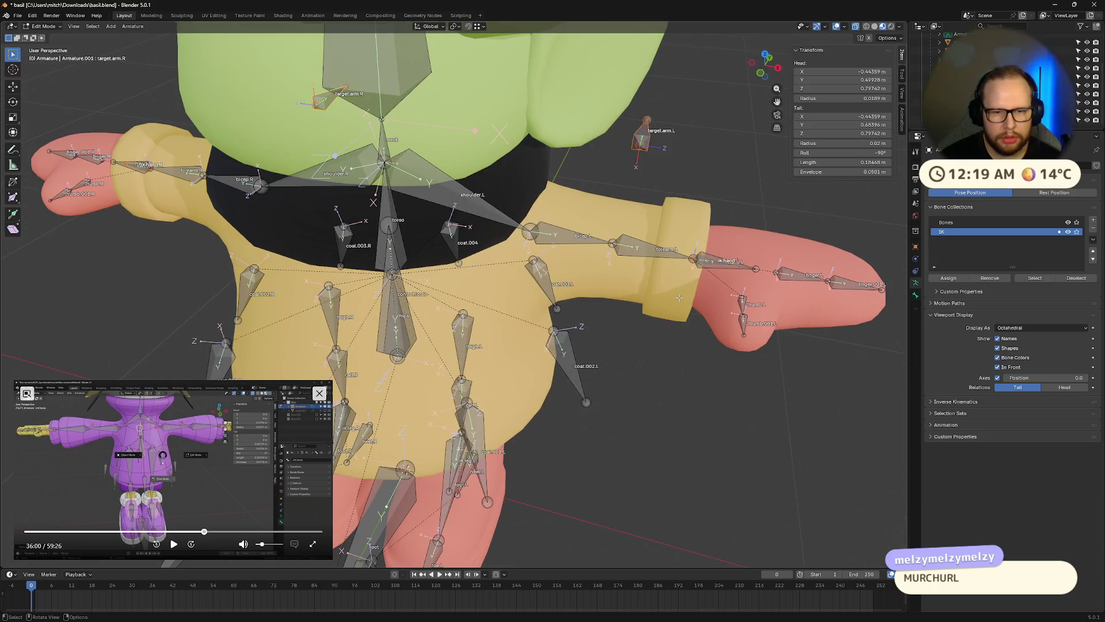
{"action": "middle_click_drag", "start_coordinate": [390, 308], "coordinate": [431, 313]}
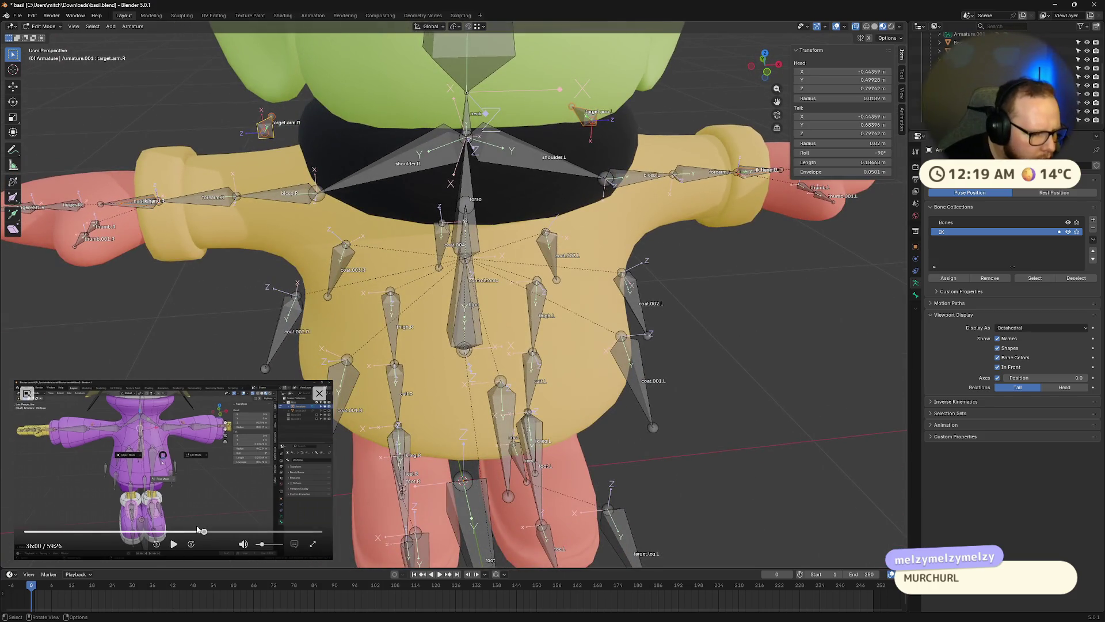
{"action": "left_click", "coordinate": [205, 531]}
{"action": "left_click", "coordinate": [204, 532]}
{"action": "left_click", "coordinate": [173, 543]}
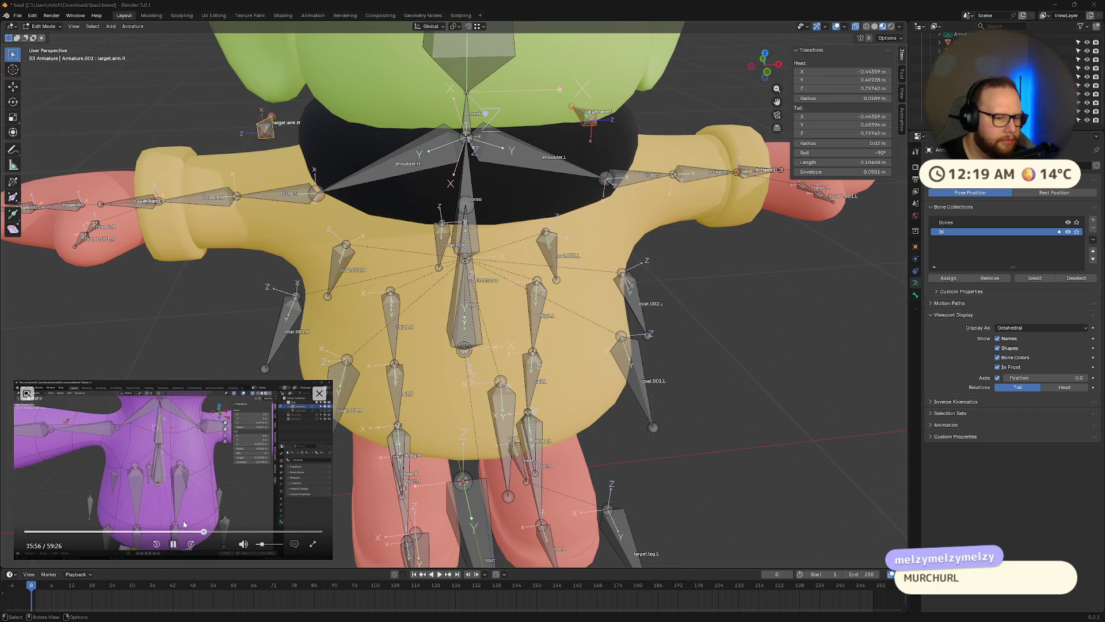
{"action": "left_click", "coordinate": [174, 543]}
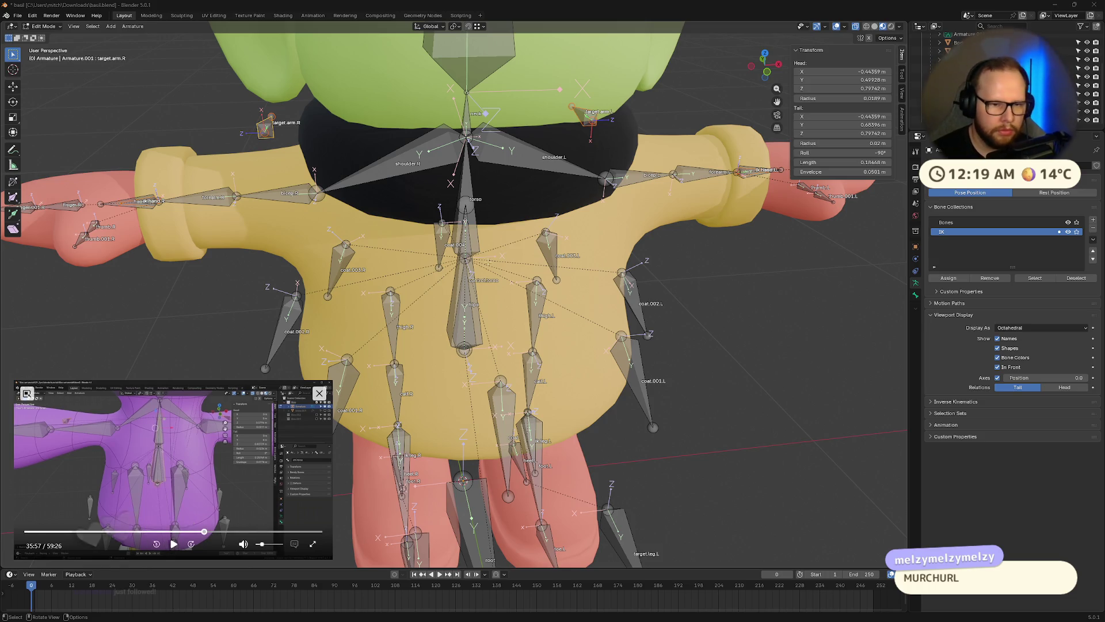
{"action": "left_click", "coordinate": [457, 285], "text": "shift"}
{"action": "key", "text": "ctrl+p"}
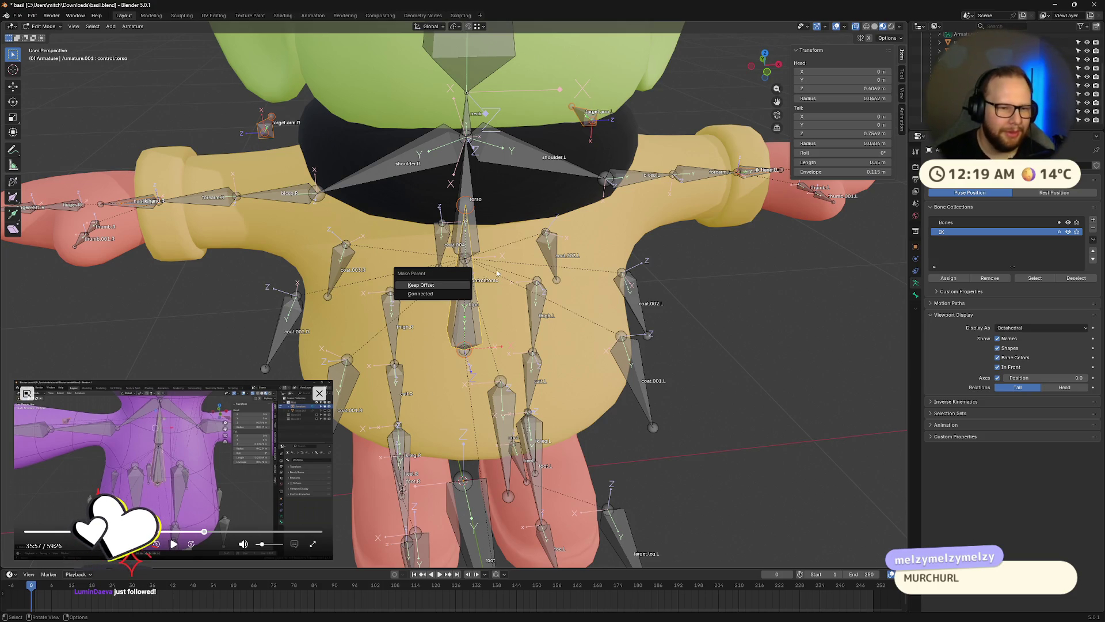
{"action": "mouse_move", "coordinate": [474, 275]}
{"action": "middle_mouse_down"}
{"action": "mouse_move", "coordinate": [469, 336]}
{"action": "mouse_move", "coordinate": [502, 248]}
{"action": "mouse_move", "coordinate": [380, 366]}
{"action": "middle_mouse_up"}
{"action": "scroll", "coordinate": [469, 336], "scroll_direction": "down", "scroll_amount": 3}
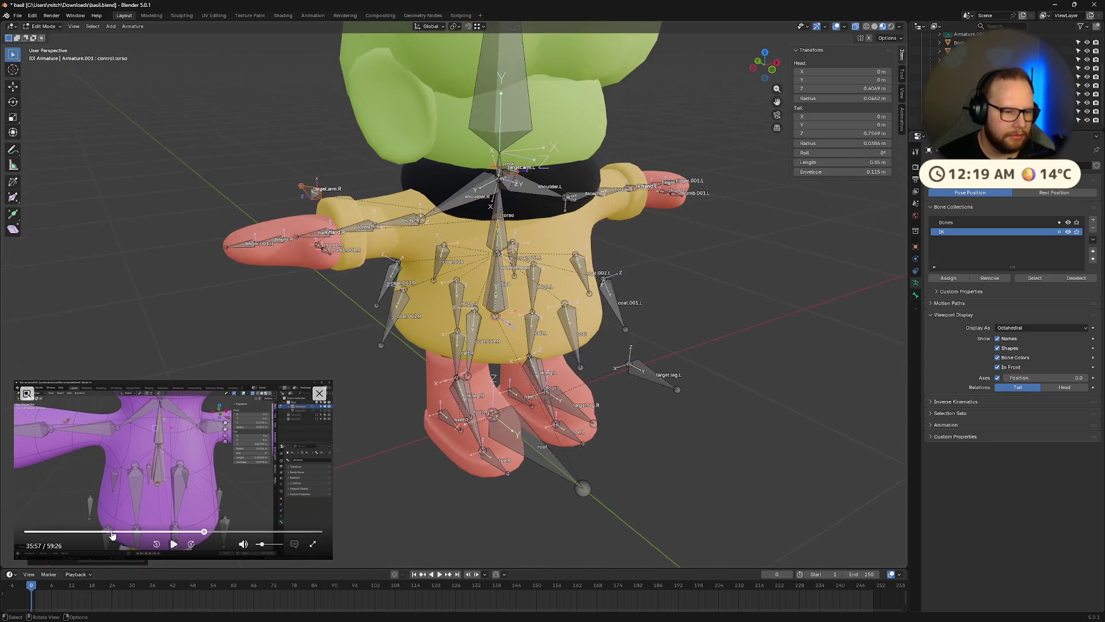
{"action": "left_click", "coordinate": [173, 544]}
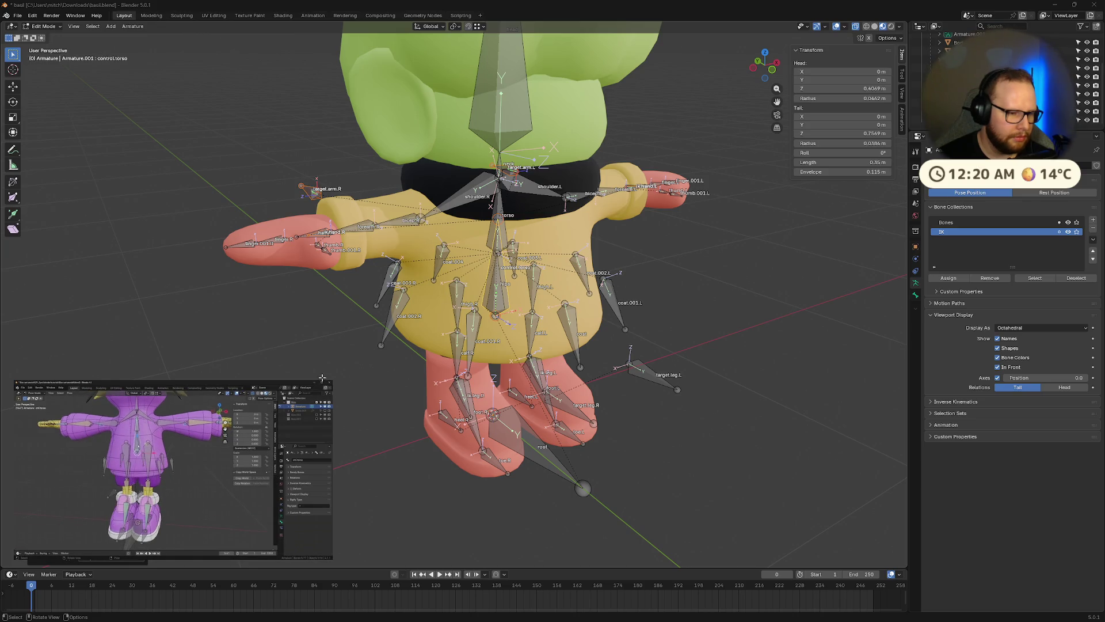
{"action": "mouse_move", "coordinate": [176, 537]}
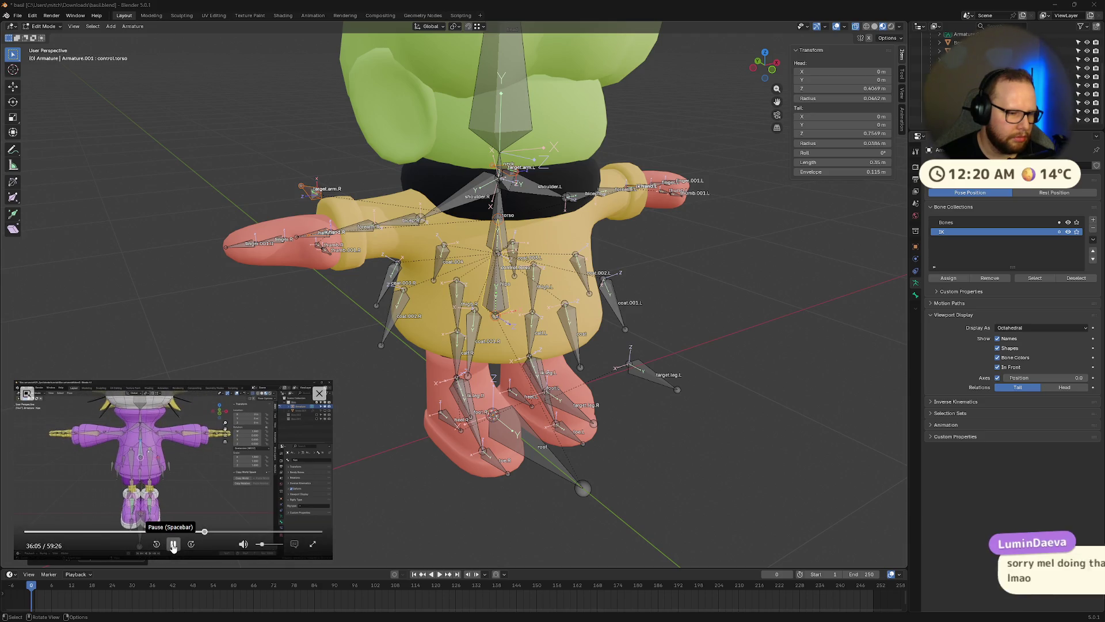
{"action": "left_click", "coordinate": [173, 545]}
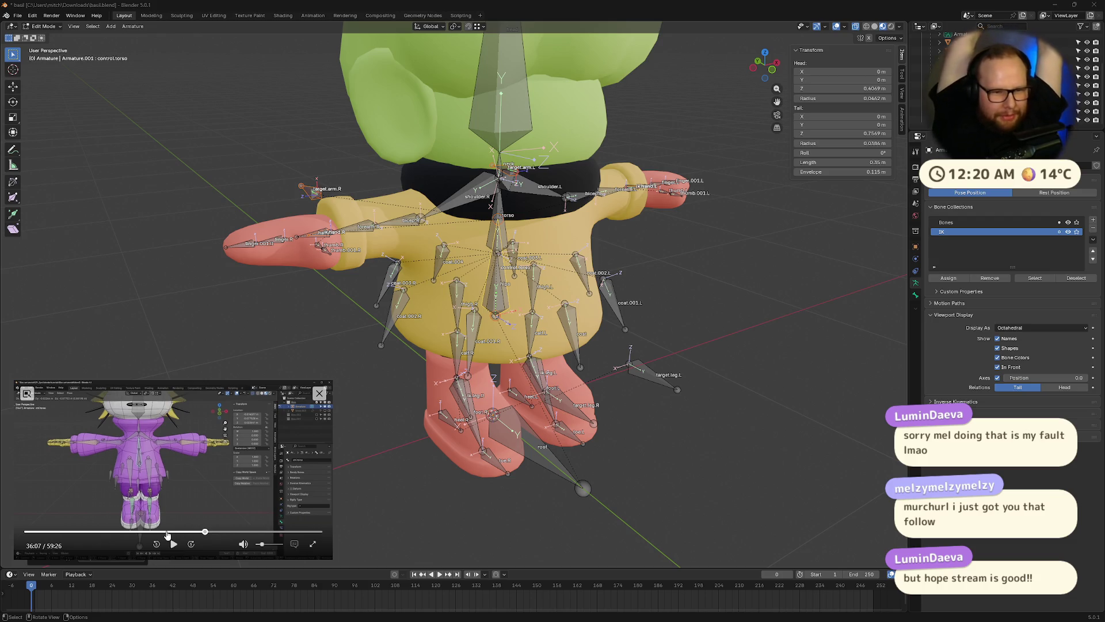
{"action": "scroll", "coordinate": [634, 240], "scroll_direction": "down", "scroll_amount": 5}
{"action": "mouse_move", "coordinate": [607, 298]}
{"action": "middle_mouse_down"}
{"action": "mouse_move", "coordinate": [515, 302]}
{"action": "mouse_move", "coordinate": [555, 289]}
{"action": "middle_mouse_up"}
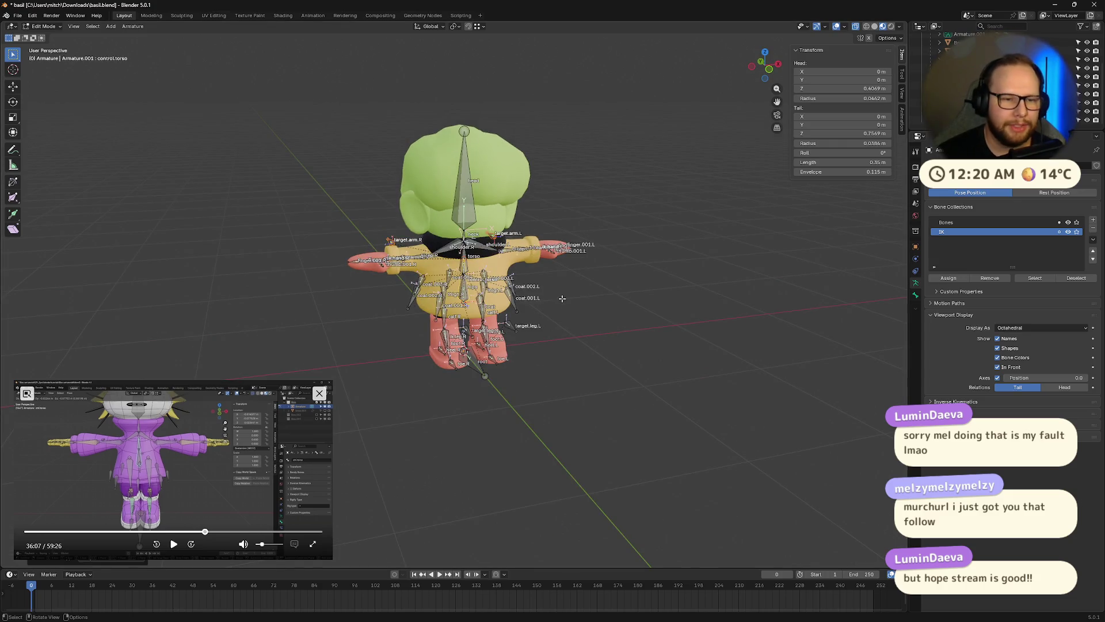
{"action": "scroll", "coordinate": [1088, 56], "scroll_direction": "up", "scroll_amount": 2}
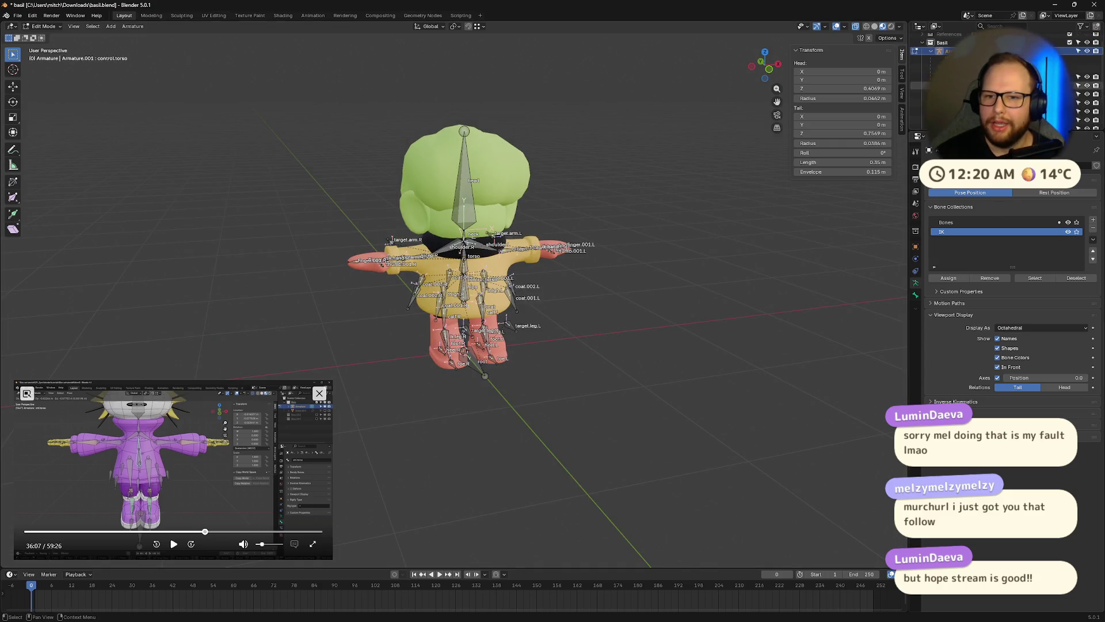
Hide the armature via its Outliner eye icon and orbit around to the character's back
{"action": "left_click", "coordinate": [1087, 51]}
{"action": "middle_click_drag", "start_coordinate": [576, 326], "coordinate": [696, 328]}
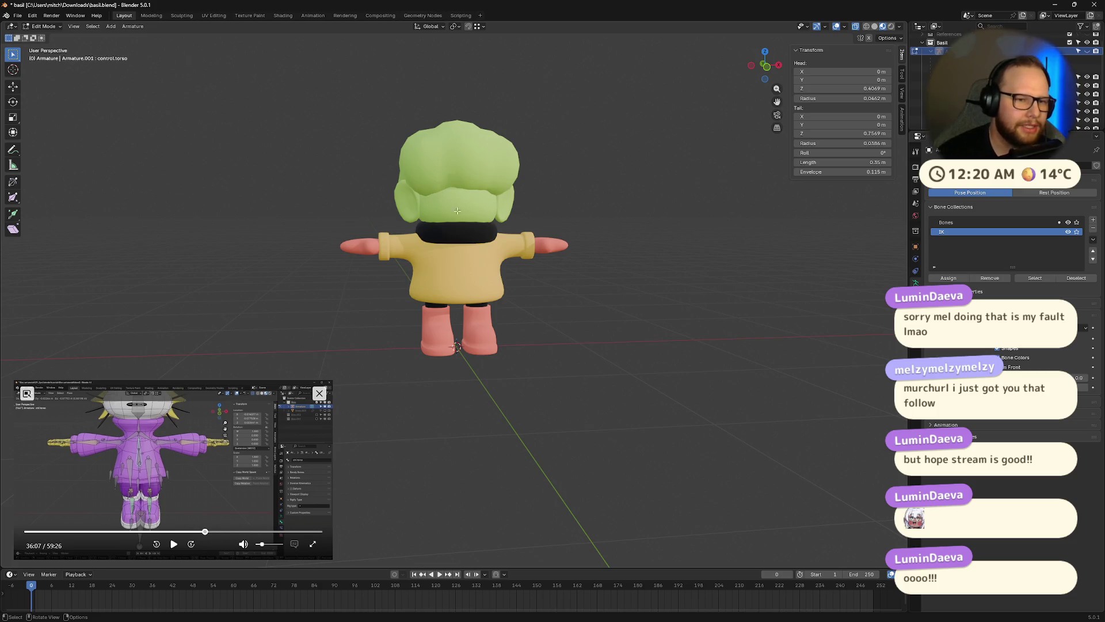
{"action": "scroll", "coordinate": [473, 203], "scroll_direction": "up", "scroll_amount": 2}
{"action": "mouse_move", "coordinate": [493, 138]}
{"action": "middle_mouse_down"}
{"action": "mouse_move", "coordinate": [582, 293]}
{"action": "mouse_move", "coordinate": [527, 322]}
{"action": "mouse_move", "coordinate": [547, 332]}
{"action": "middle_mouse_up"}
{"action": "scroll", "coordinate": [507, 334], "scroll_direction": "down", "scroll_amount": 4}
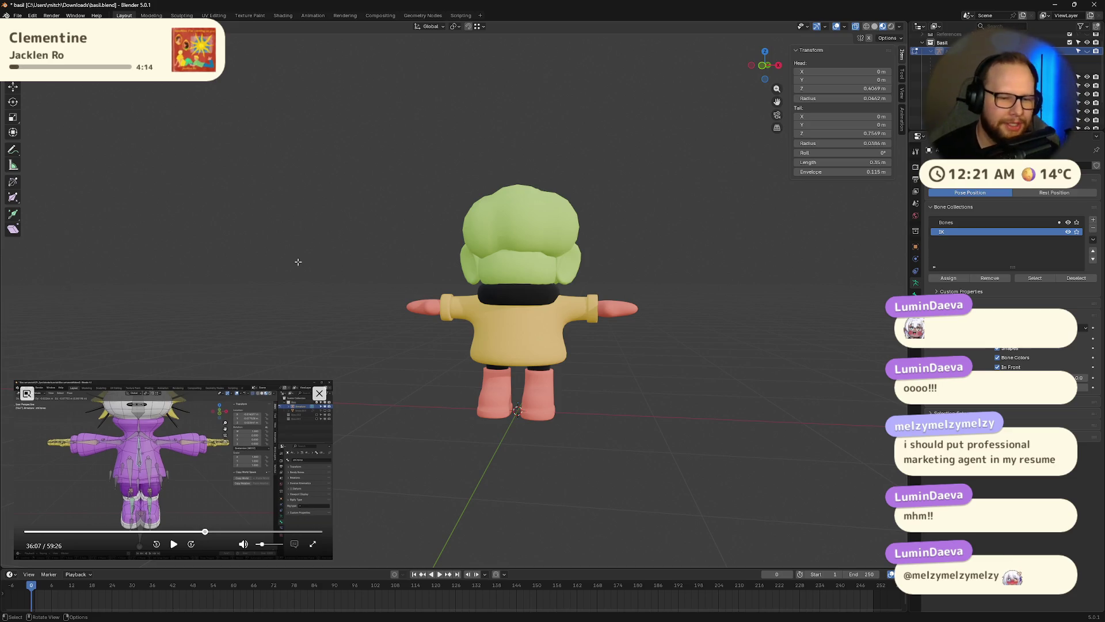
Angle the view behind the character, then open File Explorer on Home with Win+E
{"action": "middle_click_drag", "start_coordinate": [610, 381], "coordinate": [653, 378]}
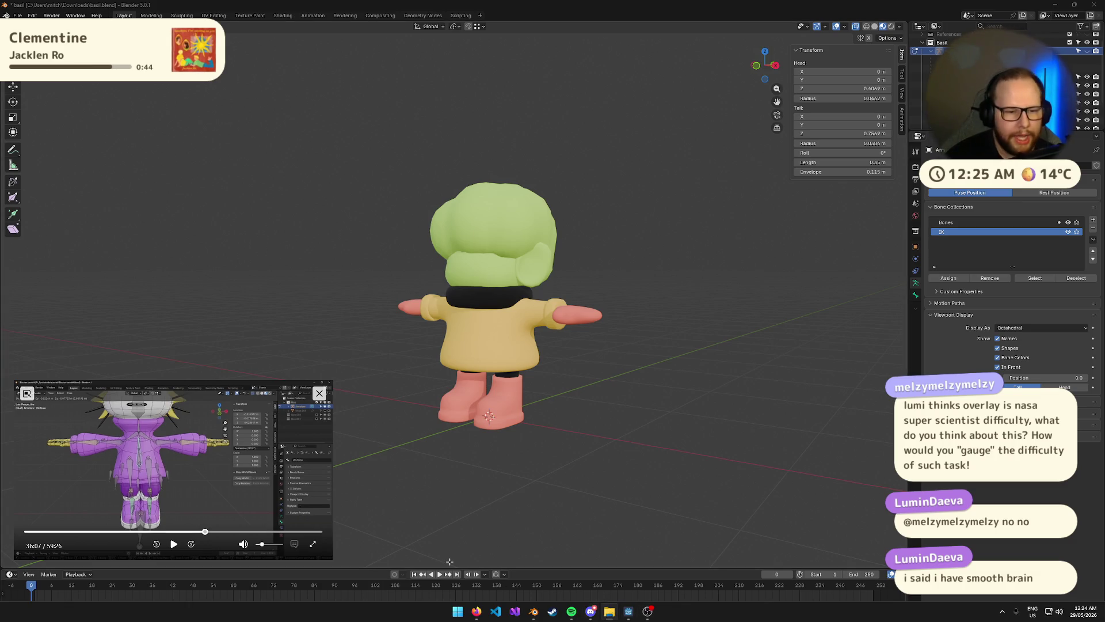
{"action": "key", "text": "super+e"}
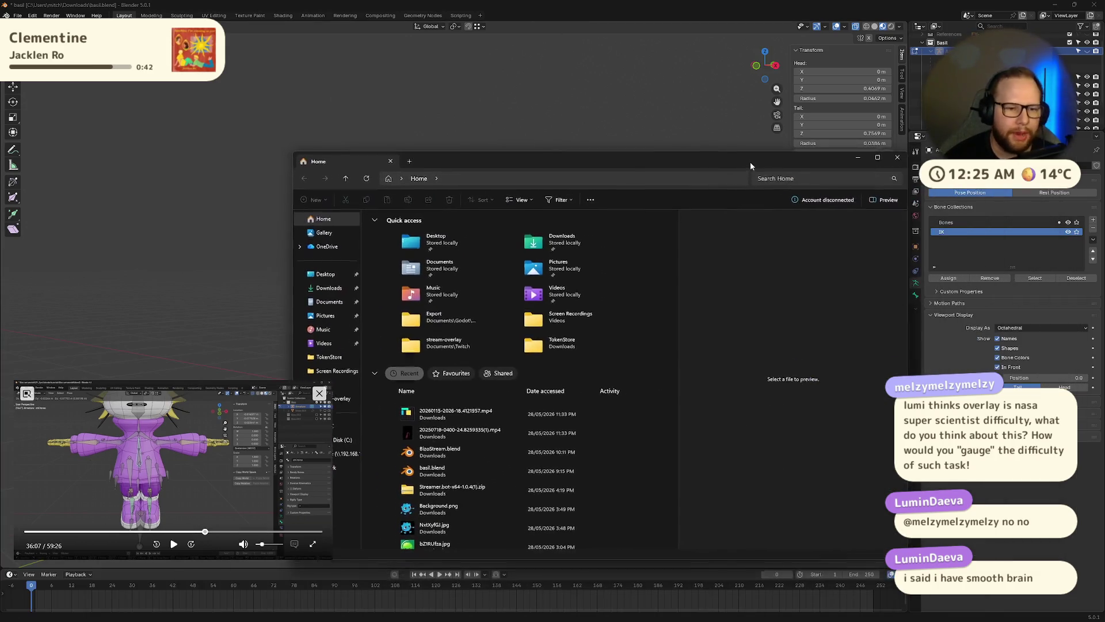
Go to Downloads and open the TwitchEmotesCache folder
{"action": "left_click", "coordinate": [331, 286]}
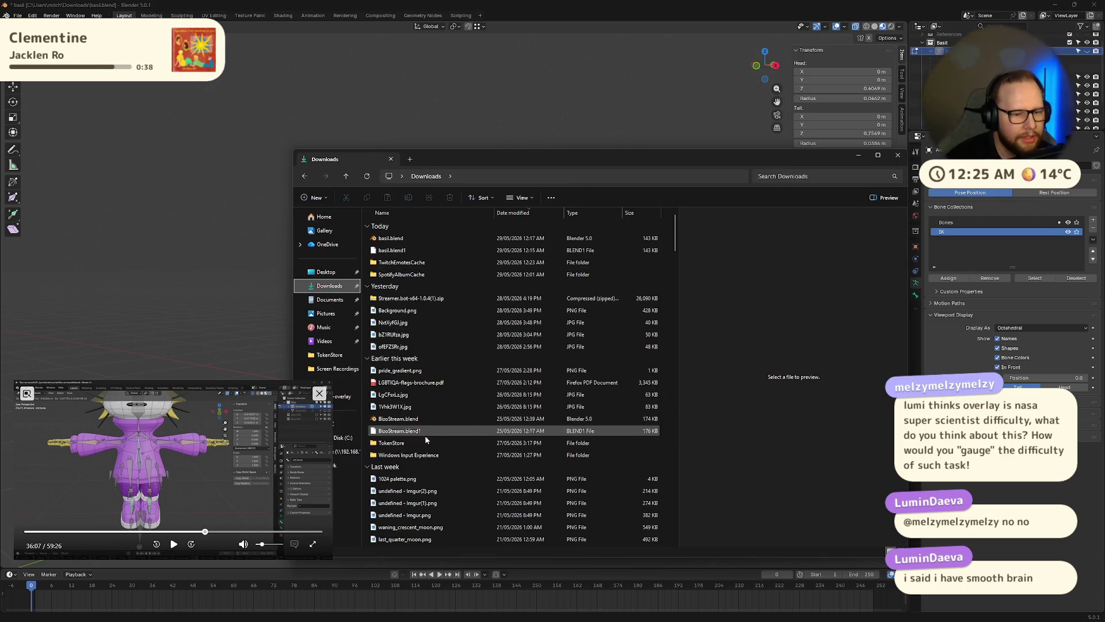
{"action": "scroll", "coordinate": [434, 286], "scroll_direction": "down", "scroll_amount": 10}
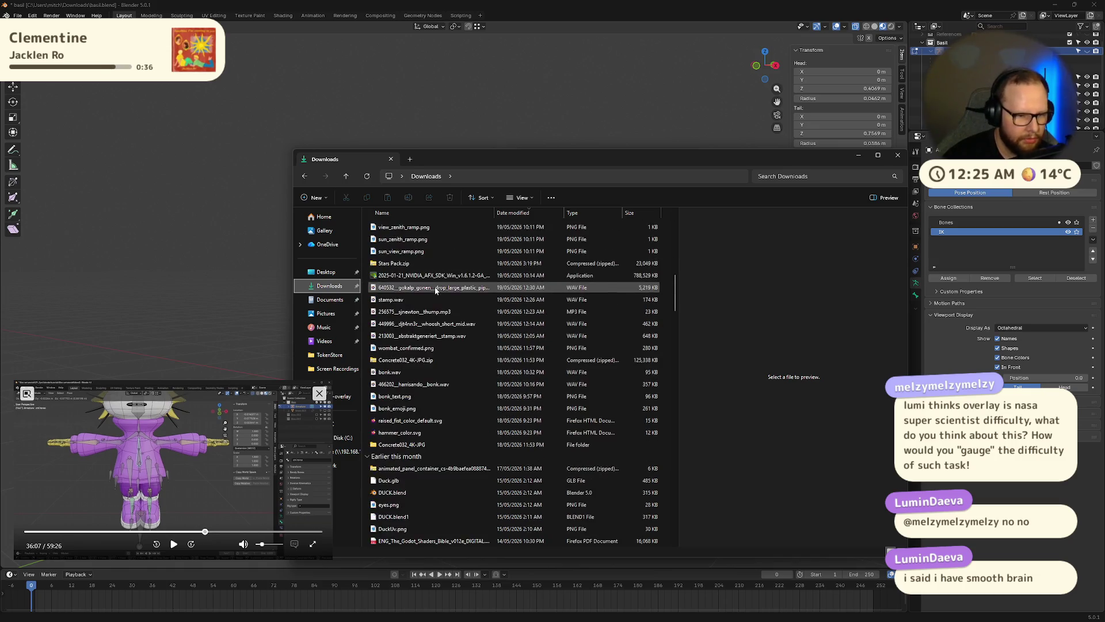
{"action": "scroll", "coordinate": [434, 287], "scroll_direction": "down", "scroll_amount": 10}
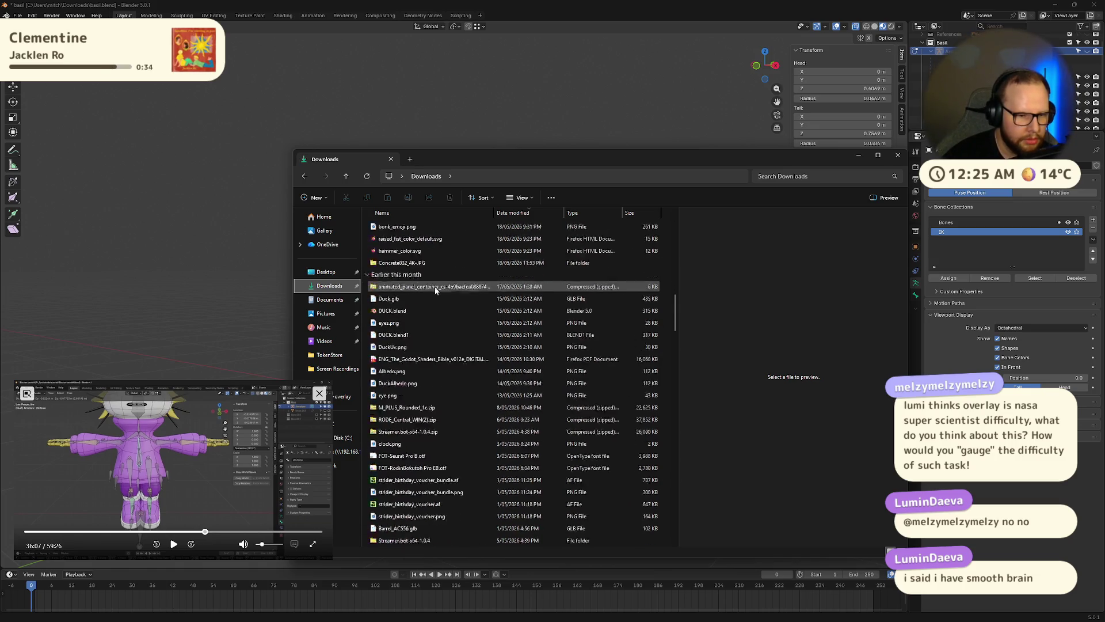
{"action": "scroll", "coordinate": [434, 287], "scroll_direction": "up", "scroll_amount": 20}
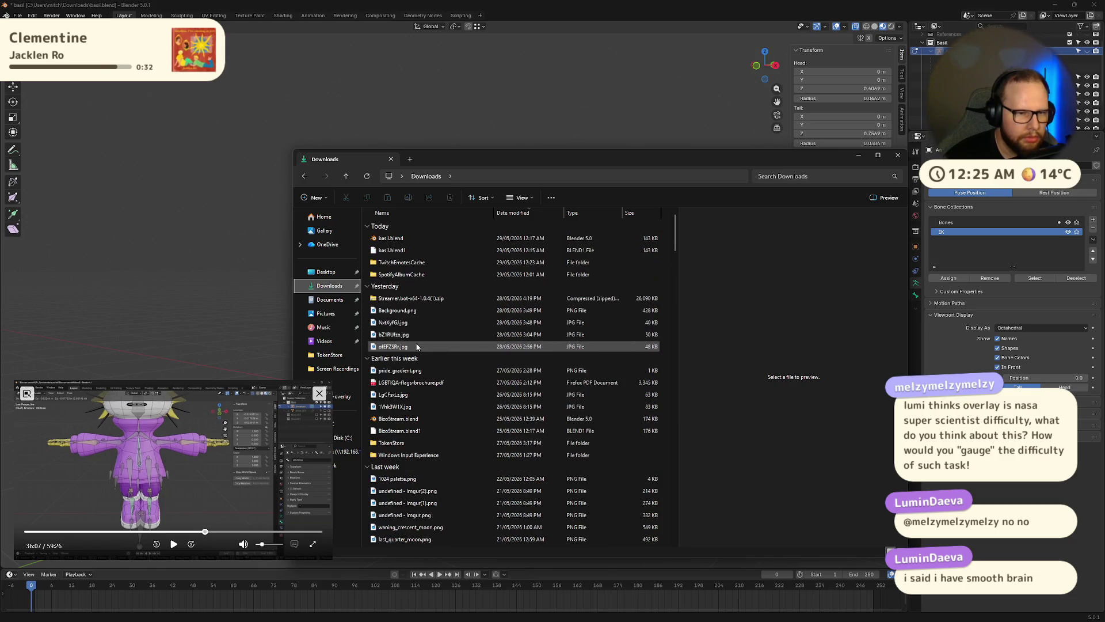
{"action": "double_click", "coordinate": [419, 260]}
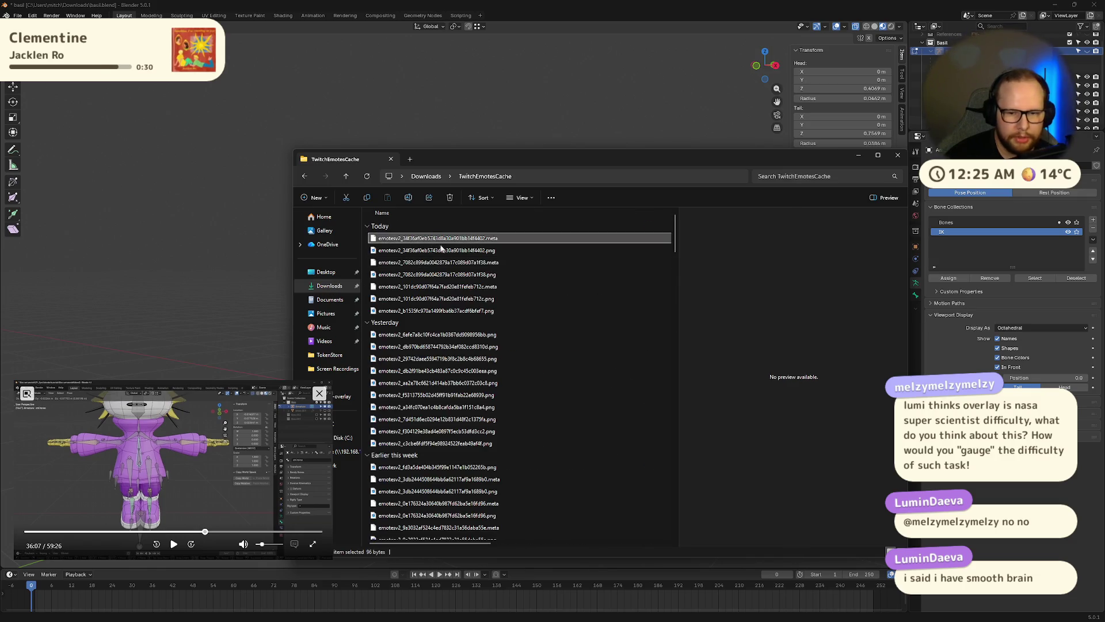
Preview the emote sheet png and check the options for its .meta file
{"action": "left_click", "coordinate": [444, 252]}
{"action": "key", "text": "Up"}
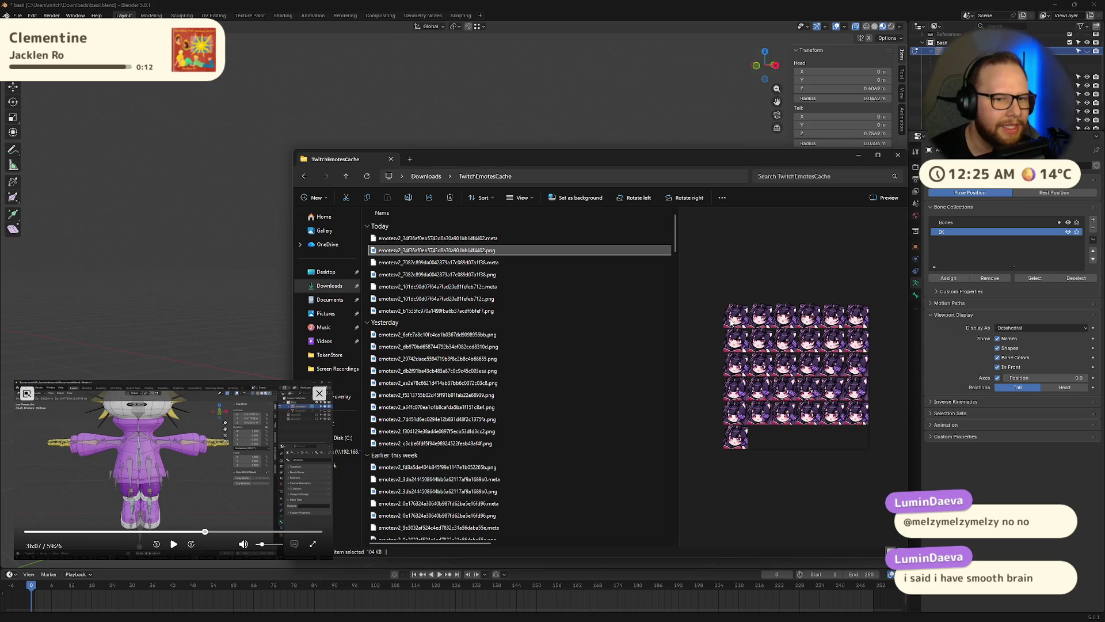
{"action": "right_click", "coordinate": [424, 237]}
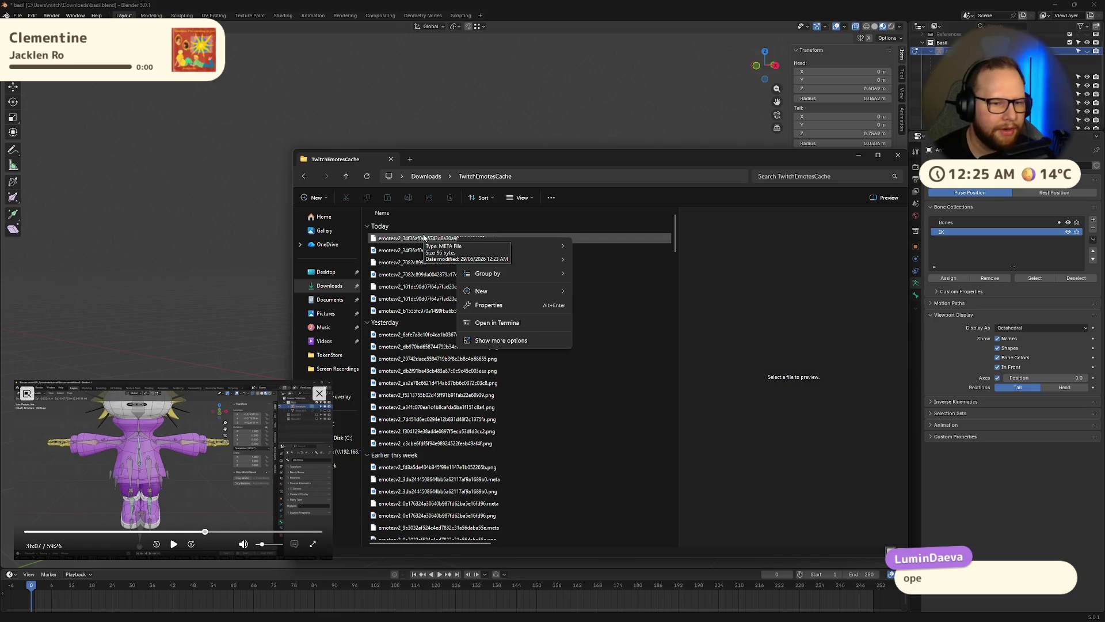
{"action": "left_click", "coordinate": [424, 250]}
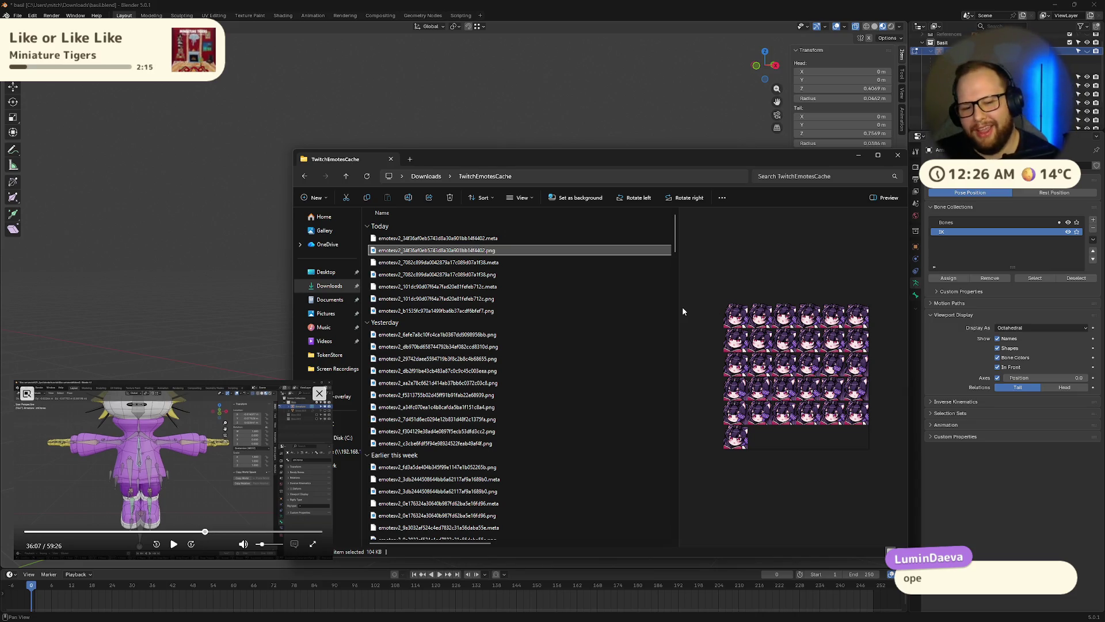
Preview more emote images, scroll to the list's bottom, and move the window up-right
{"action": "left_click", "coordinate": [489, 301]}
{"action": "left_click", "coordinate": [492, 309]}
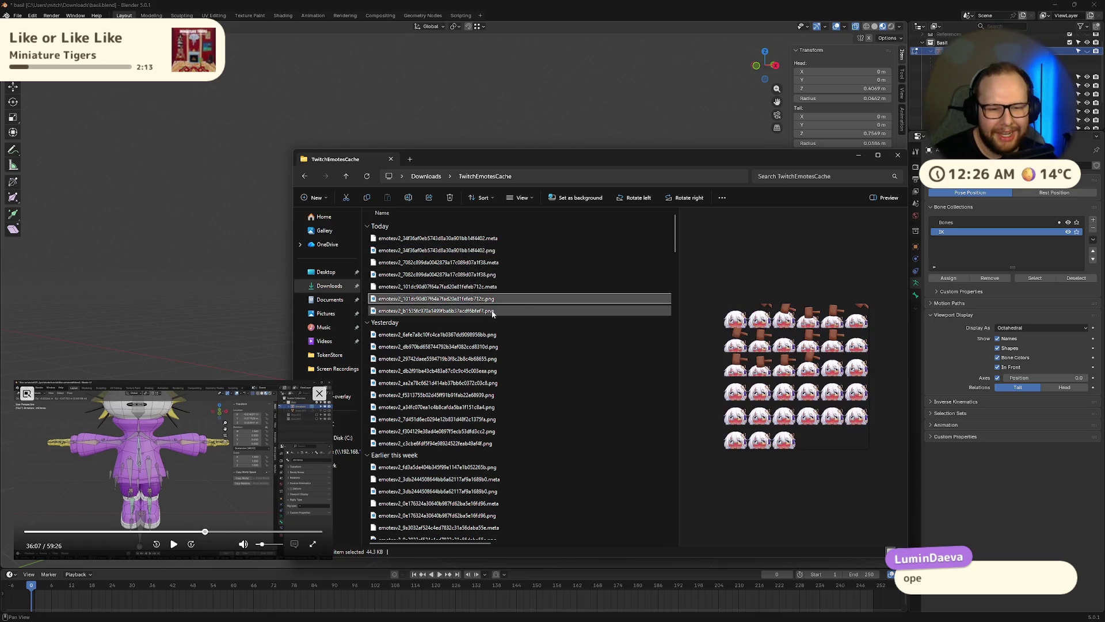
{"action": "scroll", "coordinate": [498, 319], "scroll_direction": "down", "scroll_amount": 15}
{"action": "scroll", "coordinate": [502, 329], "scroll_direction": "down", "scroll_amount": 15}
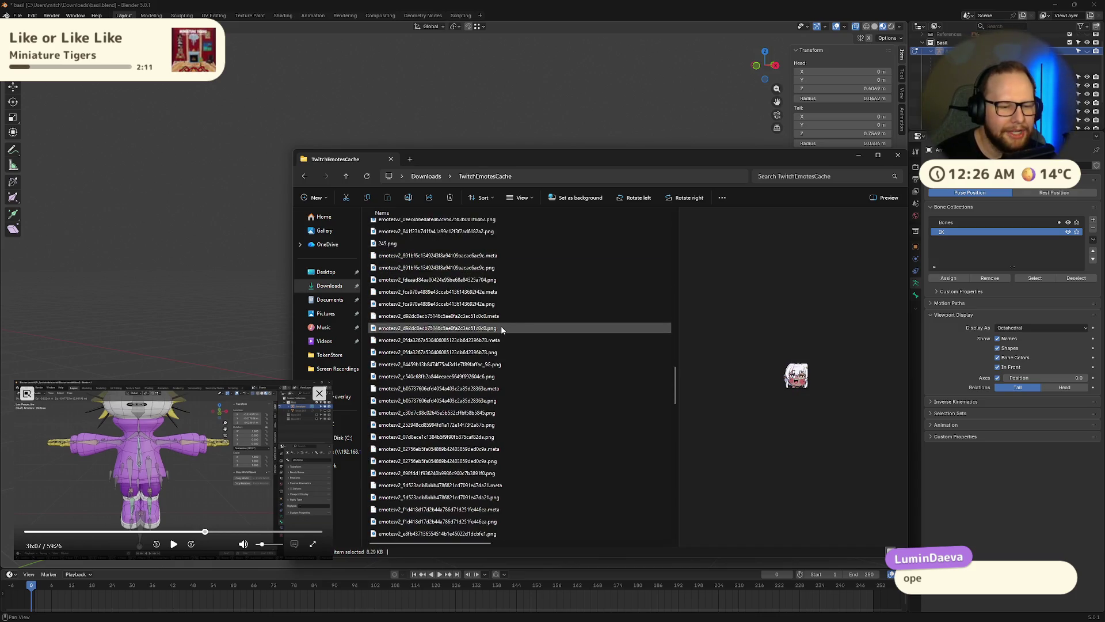
{"action": "scroll", "coordinate": [403, 507], "scroll_direction": "down", "scroll_amount": 3}
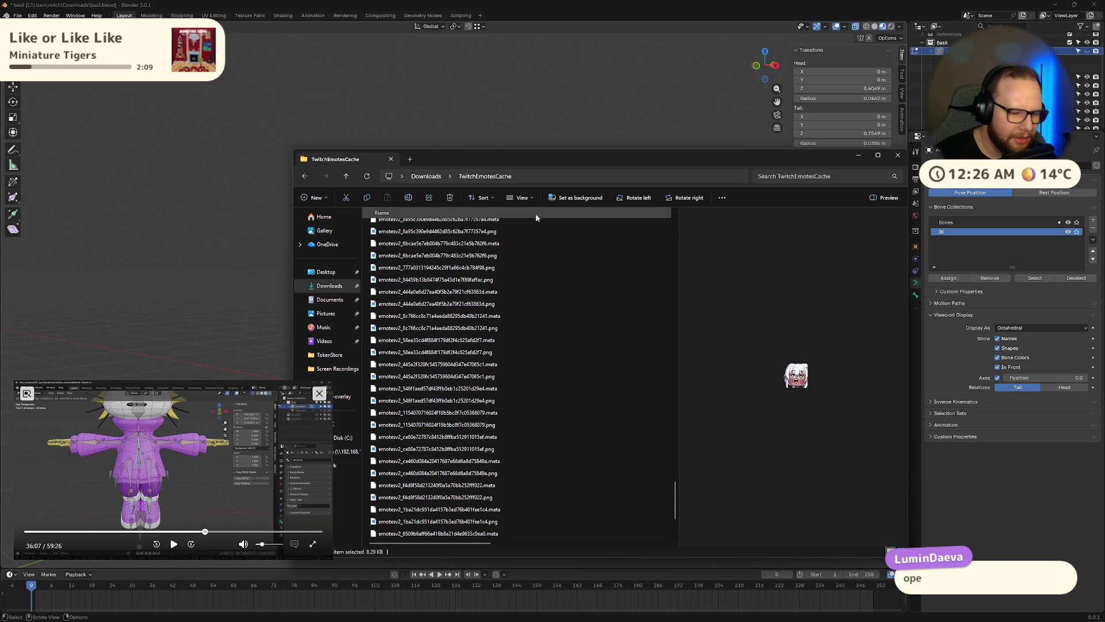
{"action": "left_click_drag", "start_coordinate": [524, 156], "coordinate": [645, 105]}
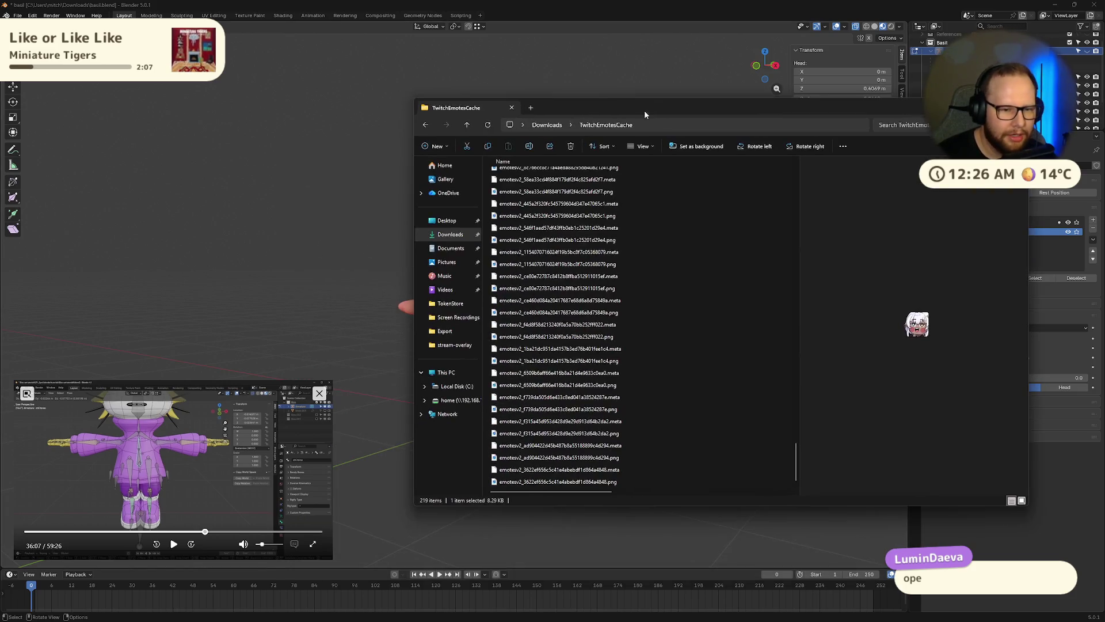
{"action": "left_click", "coordinate": [705, 324]}
Select all emote files, go up to Downloads, and view TwitchEmotesCache's folder properties
{"action": "key", "text": "ctrl+a"}
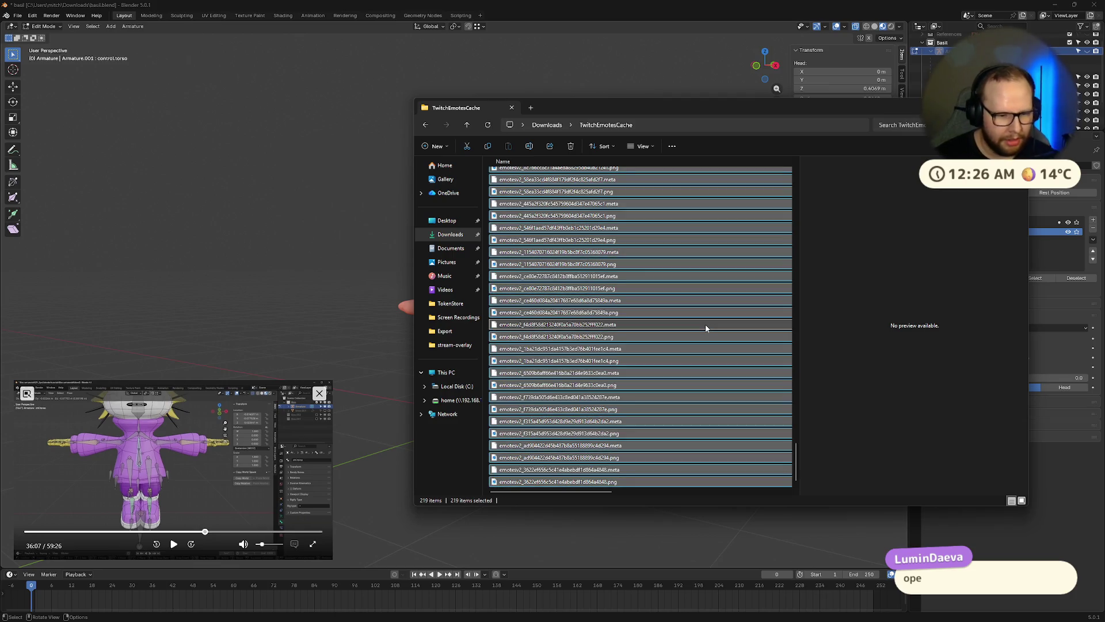
{"action": "key", "text": "alt+Up"}
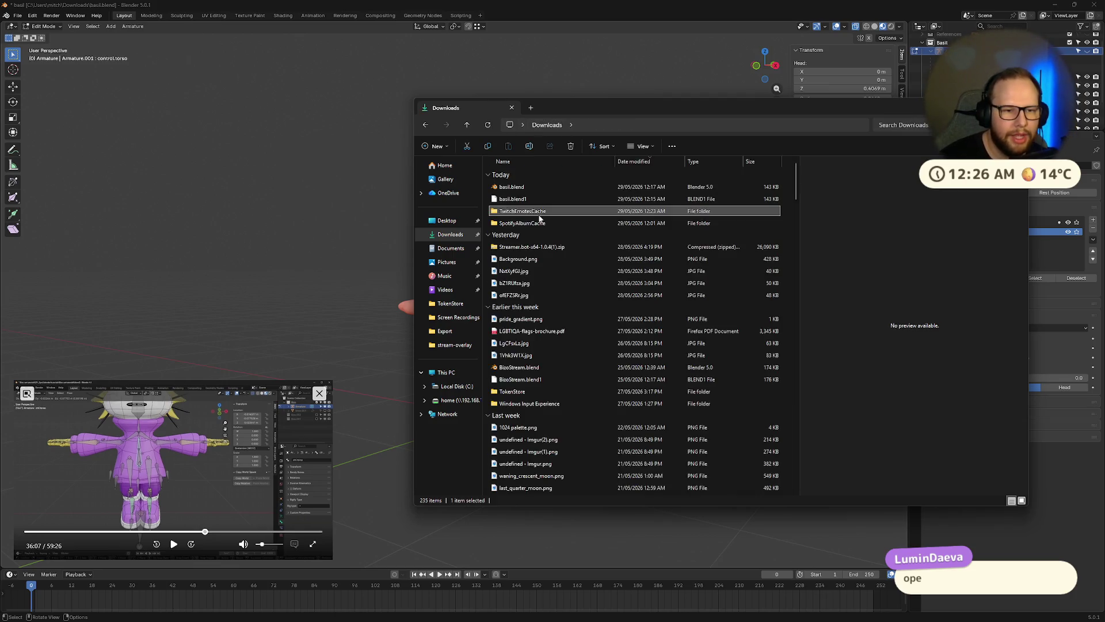
{"action": "right_click", "coordinate": [539, 213]}
{"action": "left_click", "coordinate": [588, 343]}
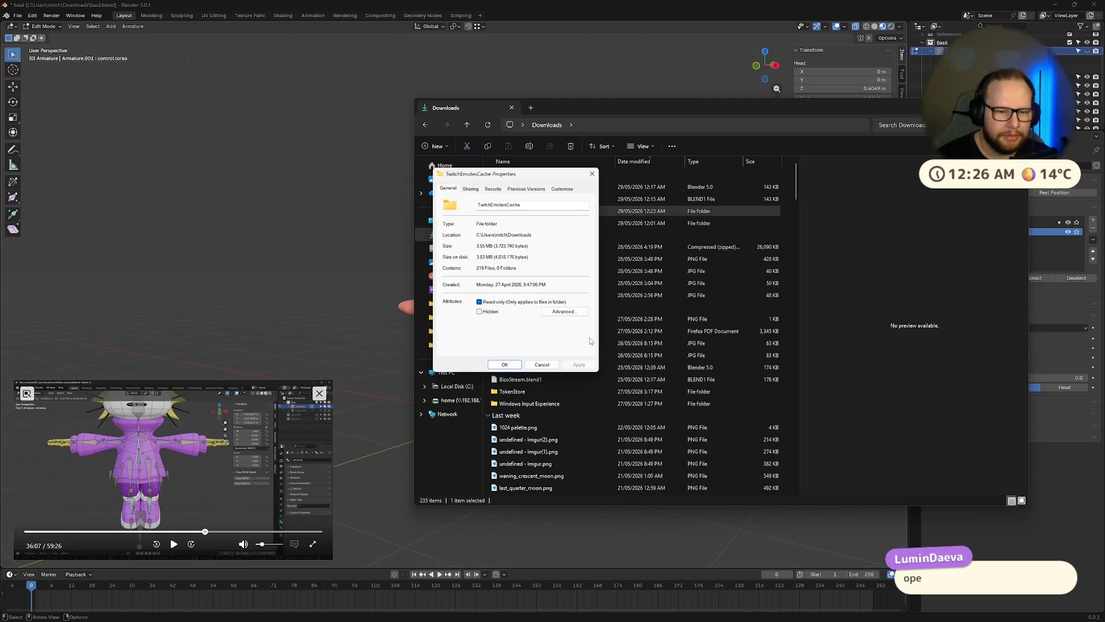
{"action": "left_click", "coordinate": [592, 173]}
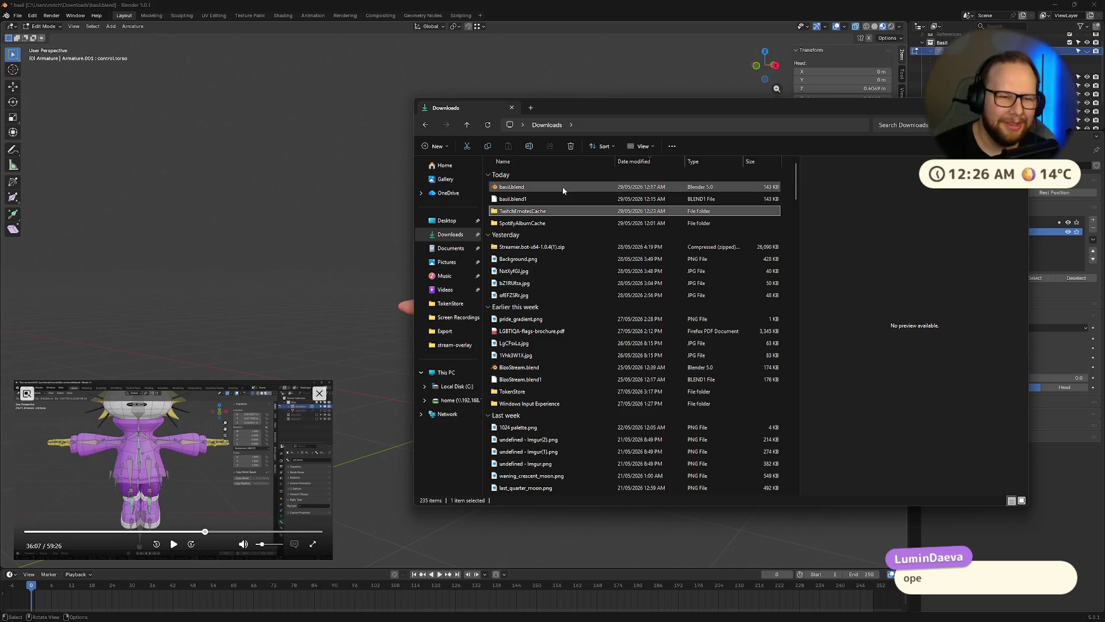
Peek into SpotifyAlbumCache, then check its size in the folder Properties dialog
{"action": "double_click", "coordinate": [556, 223]}
{"action": "left_click", "coordinate": [547, 125]}
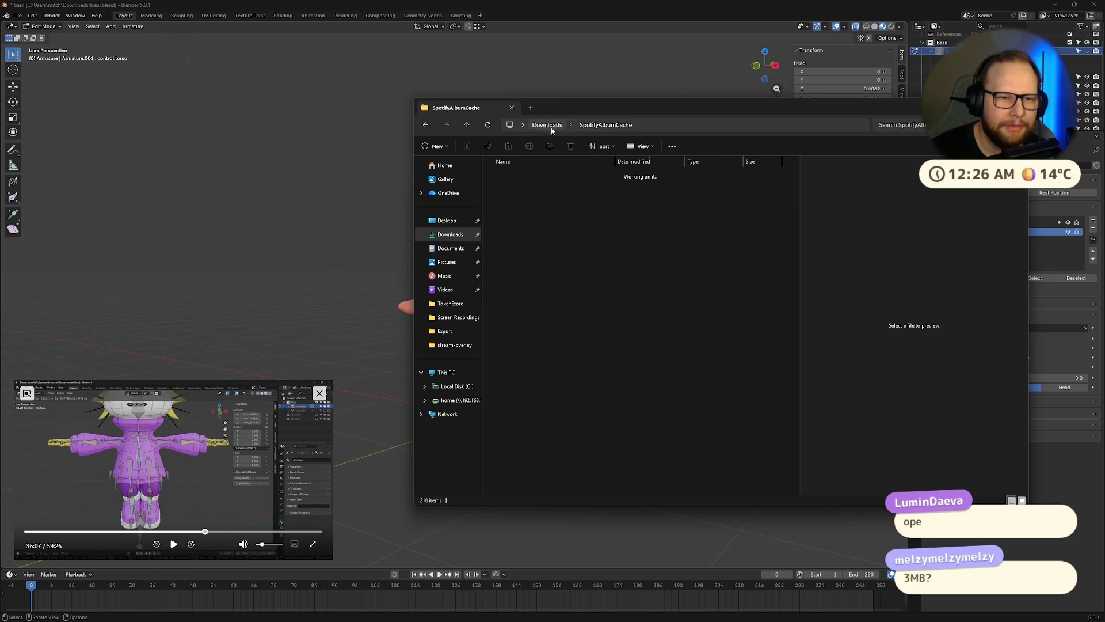
{"action": "right_click", "coordinate": [525, 223]}
{"action": "left_click", "coordinate": [555, 388]}
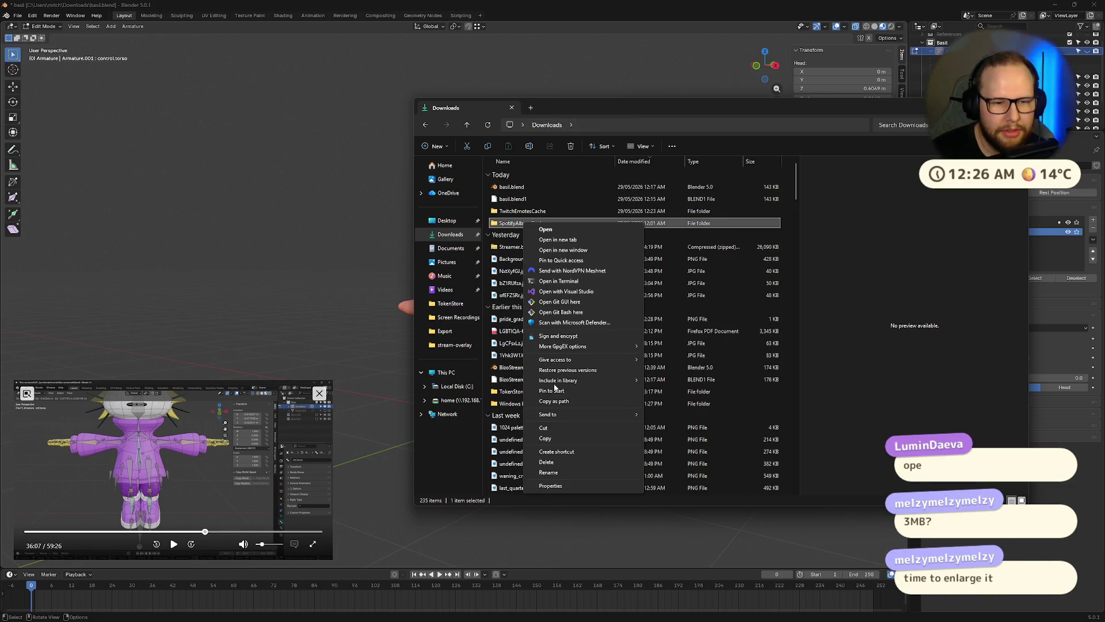
{"action": "right_click", "coordinate": [512, 223]}
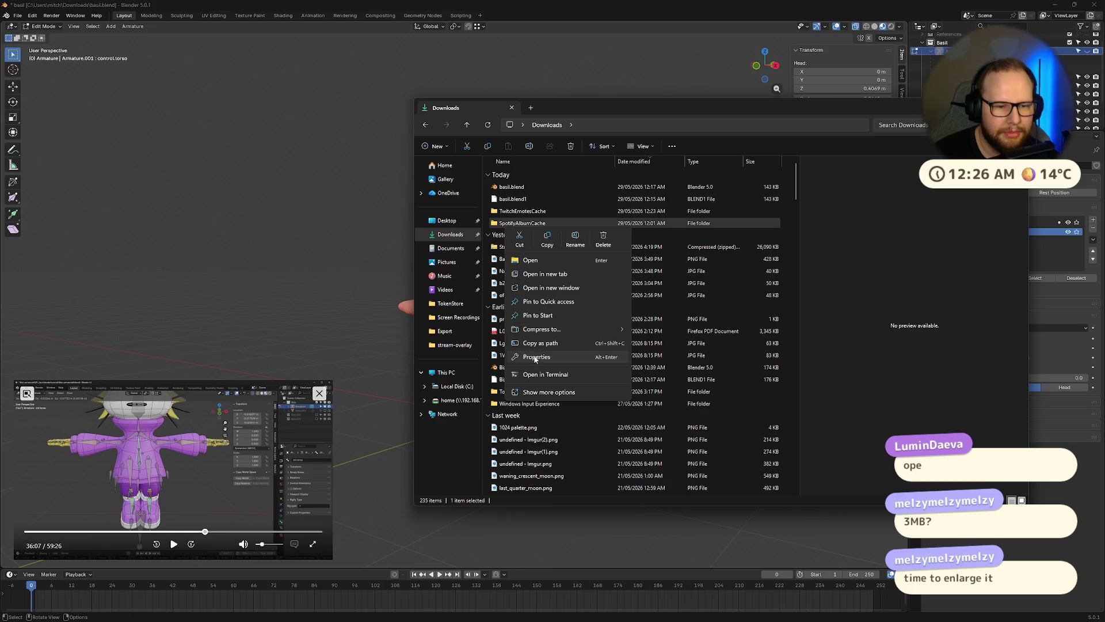
{"action": "left_click", "coordinate": [536, 358]}
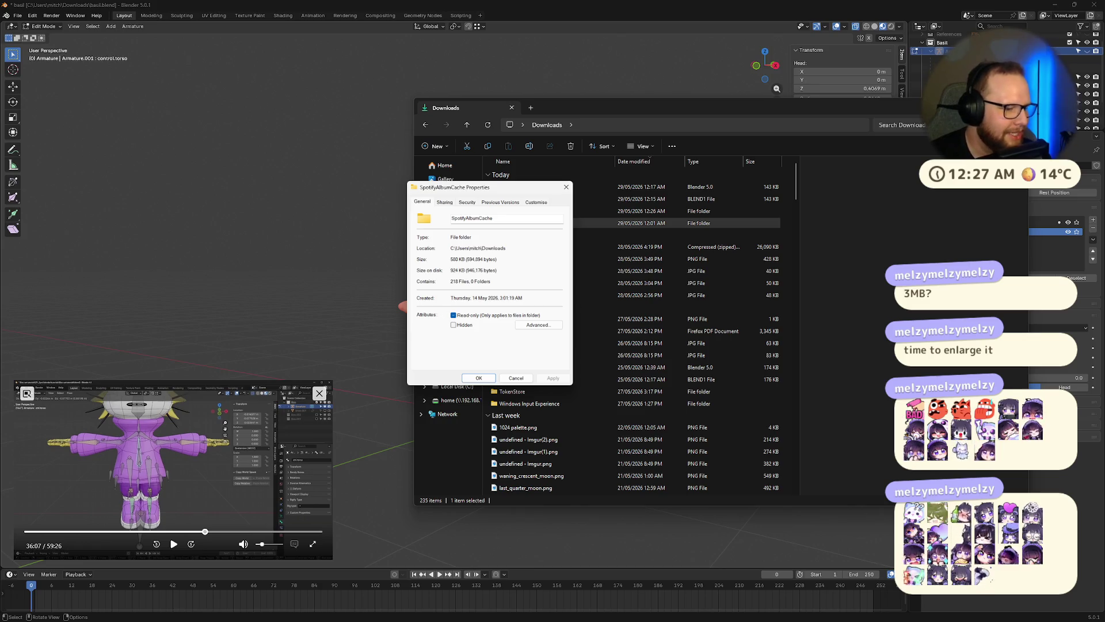
{"action": "left_click", "coordinate": [519, 379]}
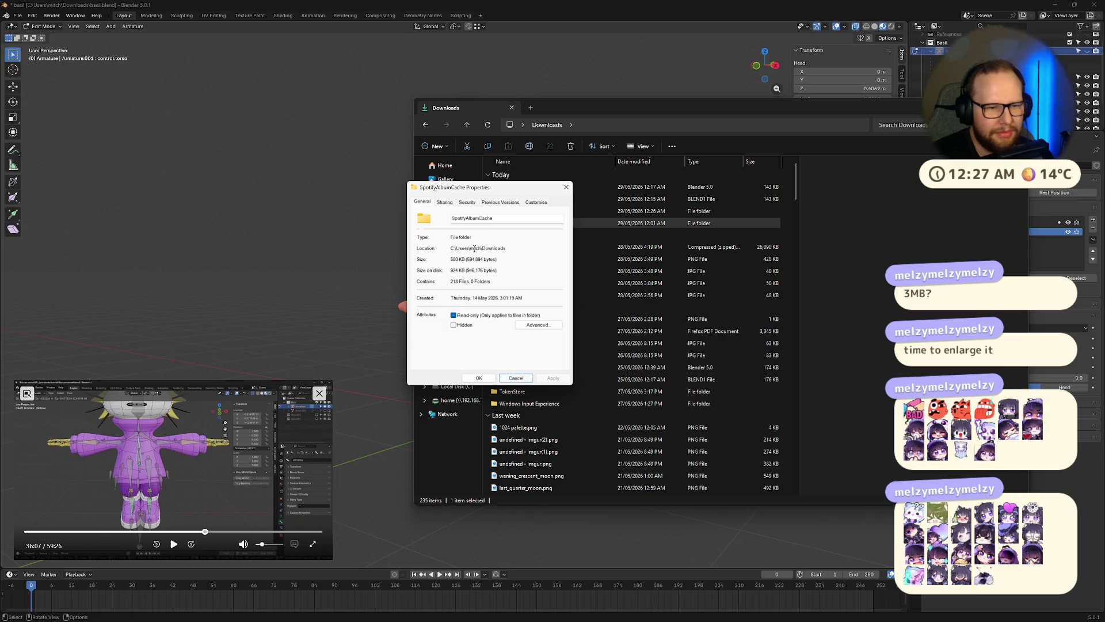
{"action": "left_click", "coordinate": [516, 378]}
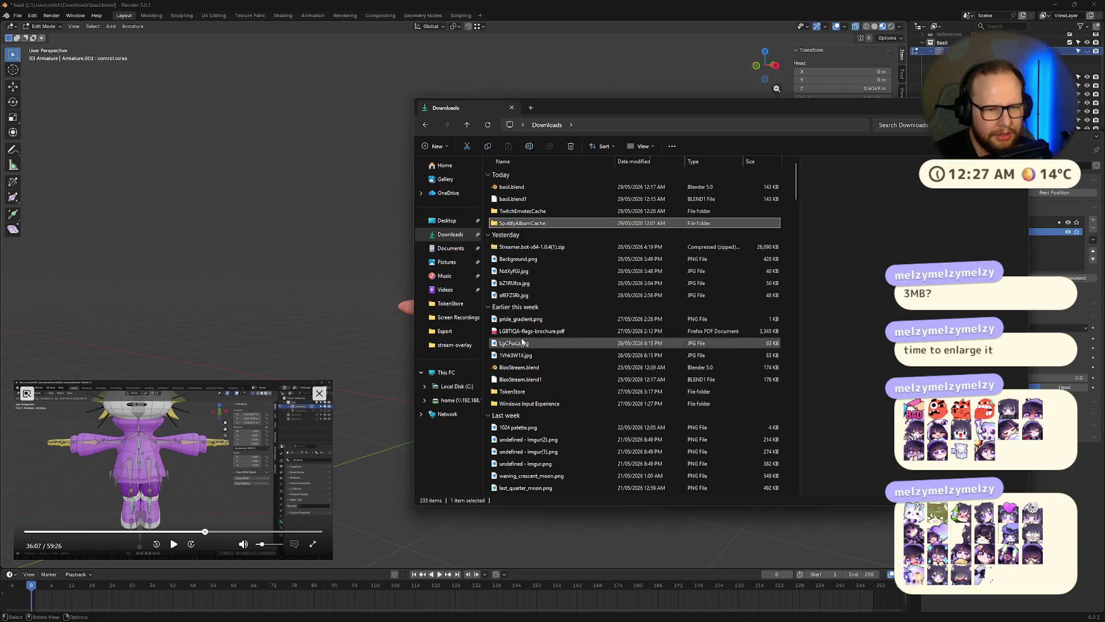
Preview Background.png and bZ1RUfza.jpg, then close File Explorer
{"action": "left_click", "coordinate": [527, 260]}
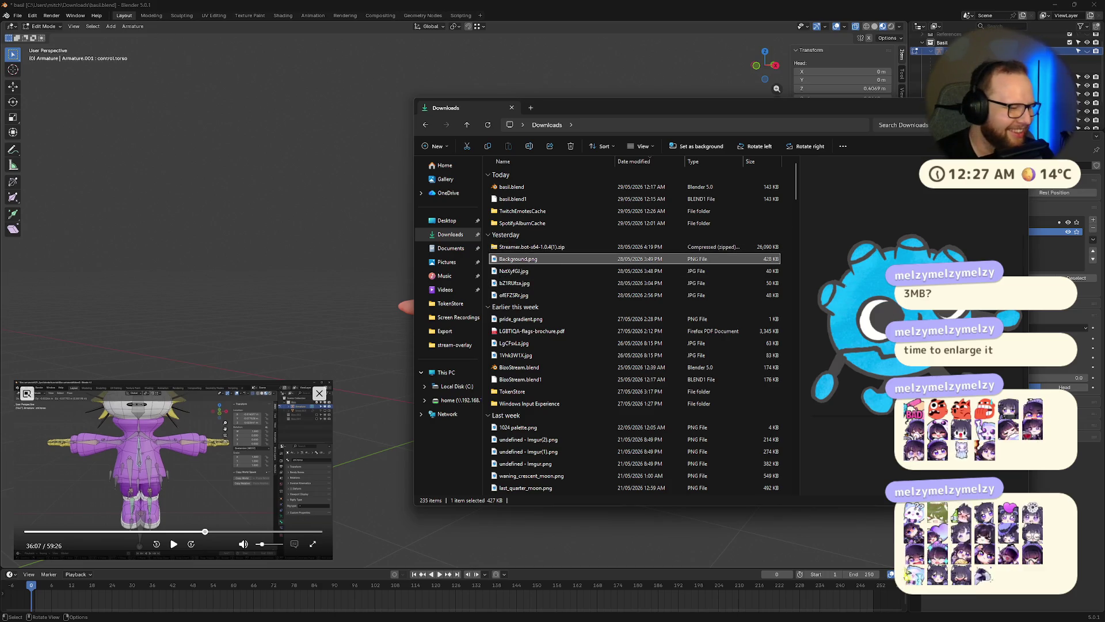
{"action": "left_click_drag", "start_coordinate": [843, 107], "coordinate": [551, 92]}
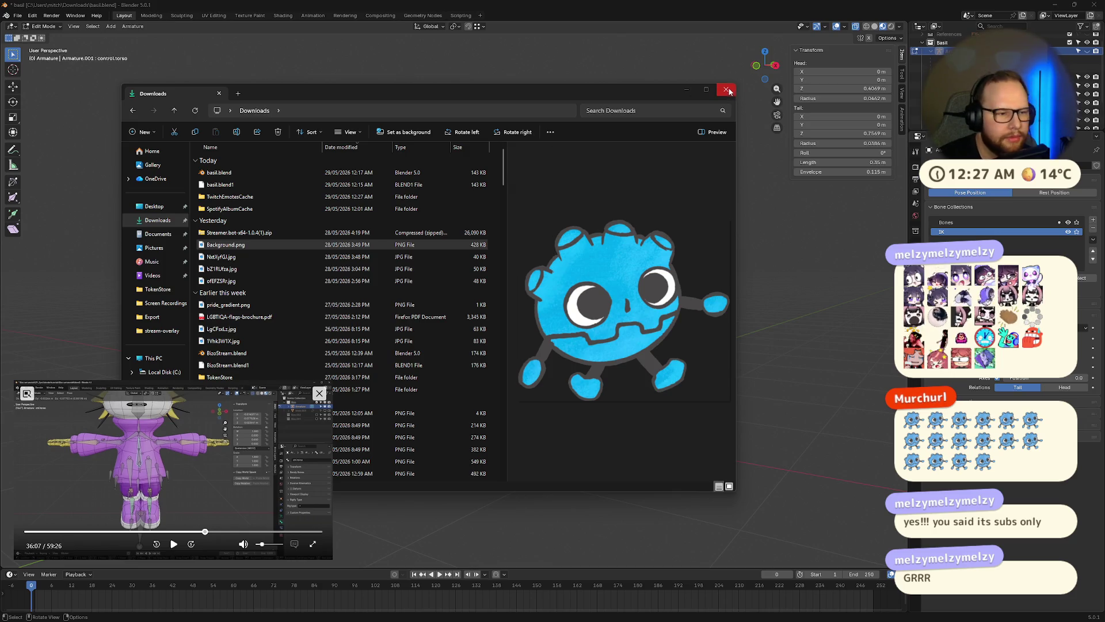
{"action": "left_click", "coordinate": [227, 272]}
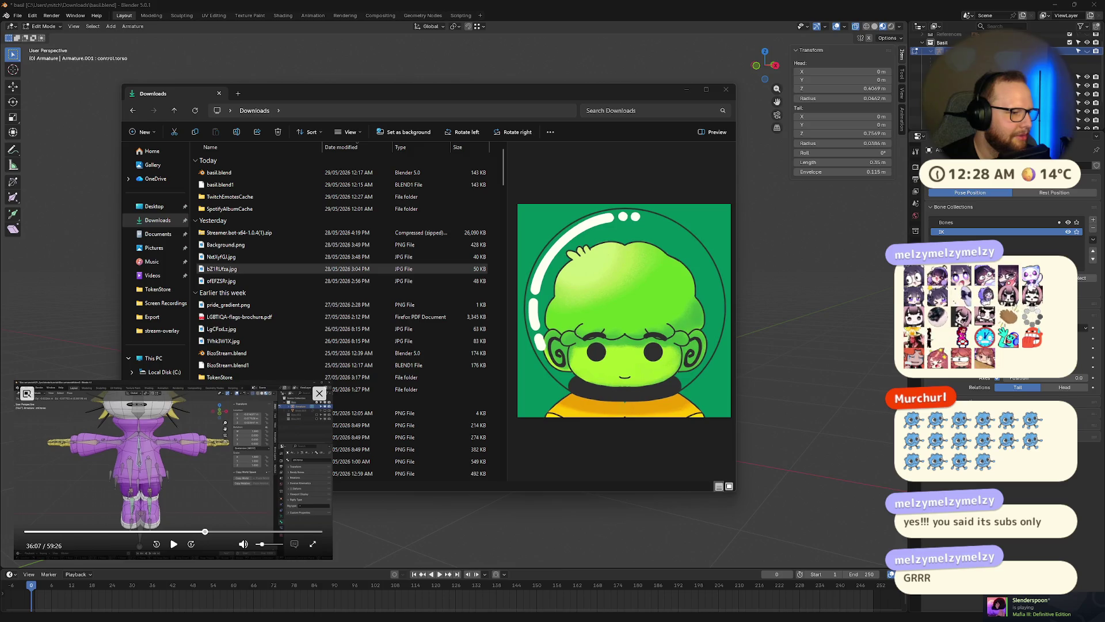
{"action": "left_click", "coordinate": [726, 91]}
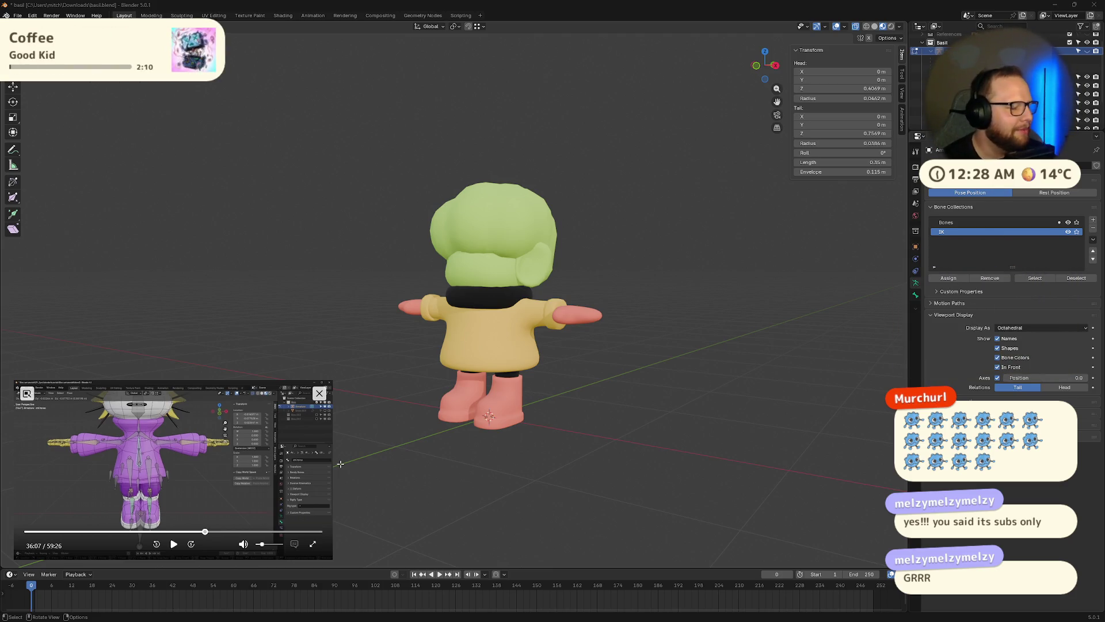
{"action": "left_click", "coordinate": [175, 544]}
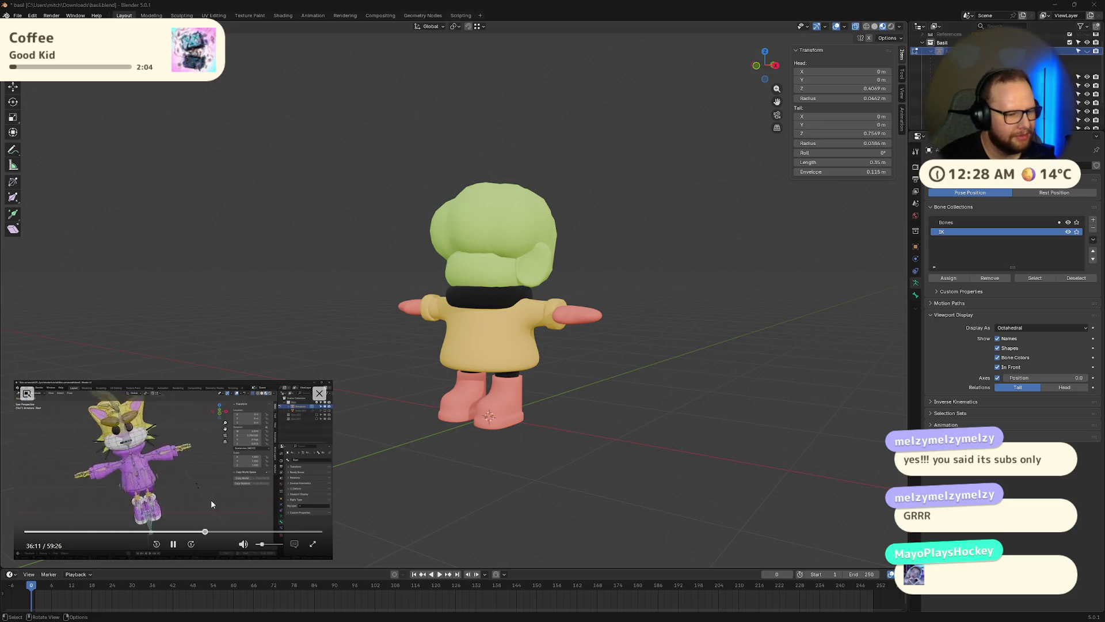
{"action": "left_click", "coordinate": [173, 544]}
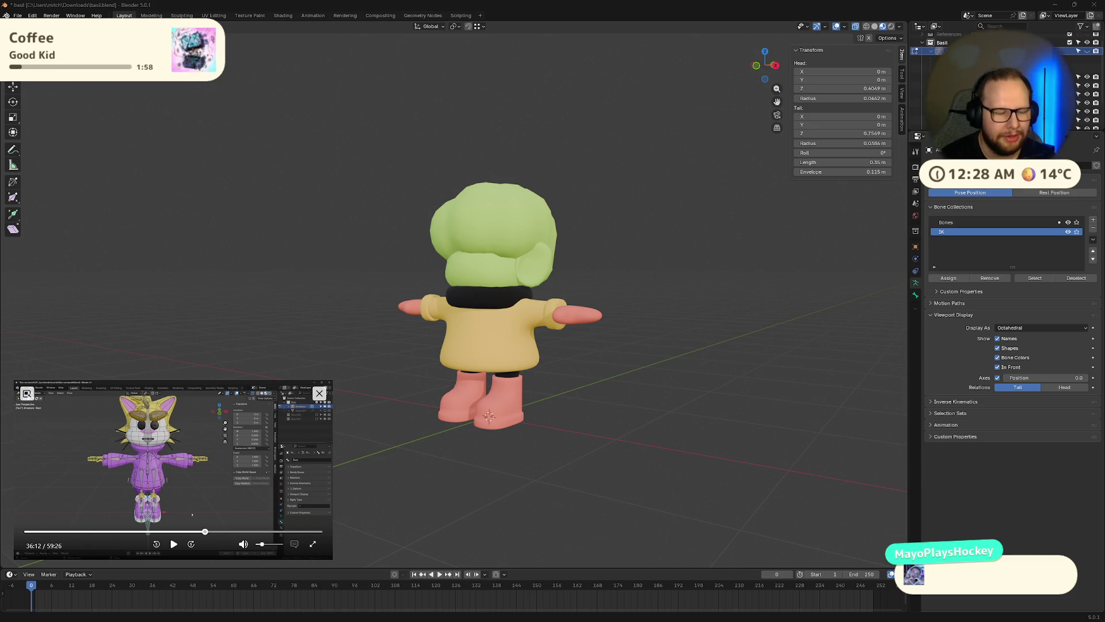
{"action": "mouse_move", "coordinate": [269, 358]}
{"action": "middle_mouse_down"}
{"action": "mouse_move", "coordinate": [338, 348]}
{"action": "mouse_move", "coordinate": [598, 365]}
{"action": "mouse_move", "coordinate": [581, 369]}
{"action": "middle_mouse_up"}
{"action": "left_click", "coordinate": [173, 544]}
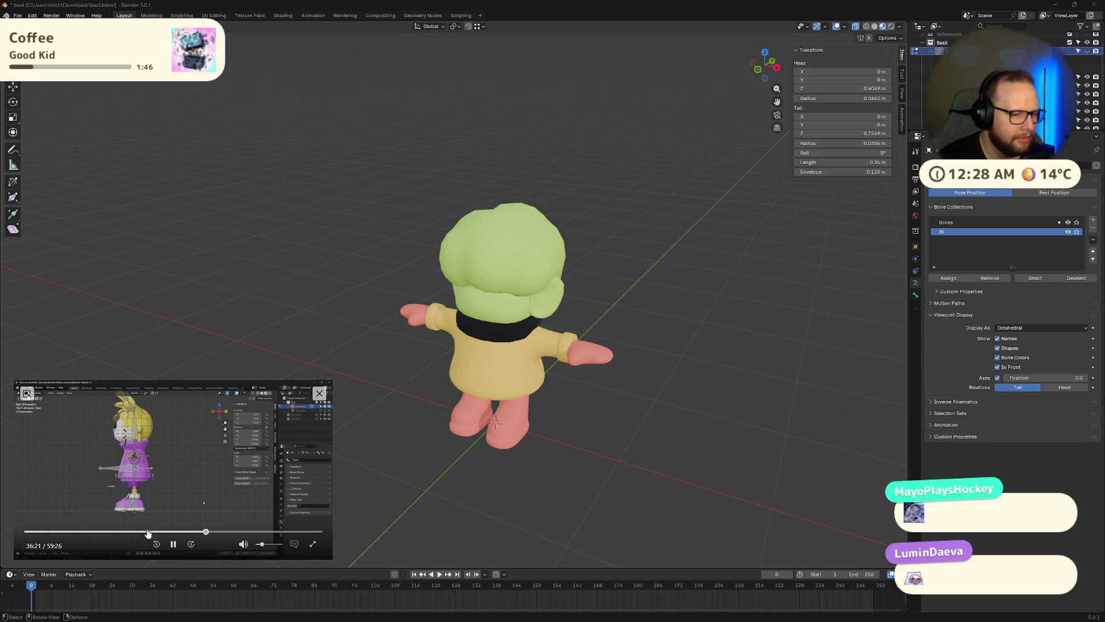
{"action": "left_click", "coordinate": [205, 532]}
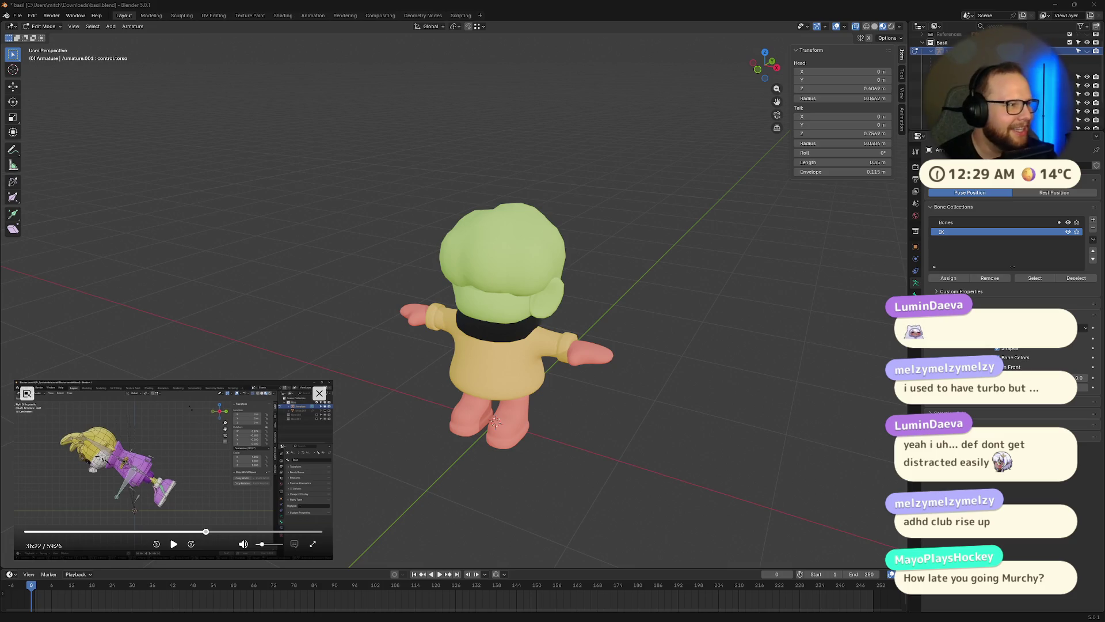
{"action": "mouse_move", "coordinate": [510, 441]}
{"action": "middle_mouse_down"}
{"action": "mouse_move", "coordinate": [568, 261]}
{"action": "mouse_move", "coordinate": [553, 338]}
{"action": "mouse_move", "coordinate": [497, 348]}
{"action": "mouse_move", "coordinate": [740, 403]}
{"action": "mouse_move", "coordinate": [518, 204]}
{"action": "middle_mouse_up"}
Zoom and orbit around the character to an eye-level back view
{"action": "scroll", "coordinate": [495, 349], "scroll_direction": "up", "scroll_amount": 6}
{"action": "scroll", "coordinate": [494, 349], "scroll_direction": "down", "scroll_amount": 8}
{"action": "scroll", "coordinate": [494, 349], "scroll_direction": "up", "scroll_amount": 8}
{"action": "scroll", "coordinate": [634, 382], "scroll_direction": "down", "scroll_amount": 6}
{"action": "scroll", "coordinate": [633, 382], "scroll_direction": "up", "scroll_amount": 7}
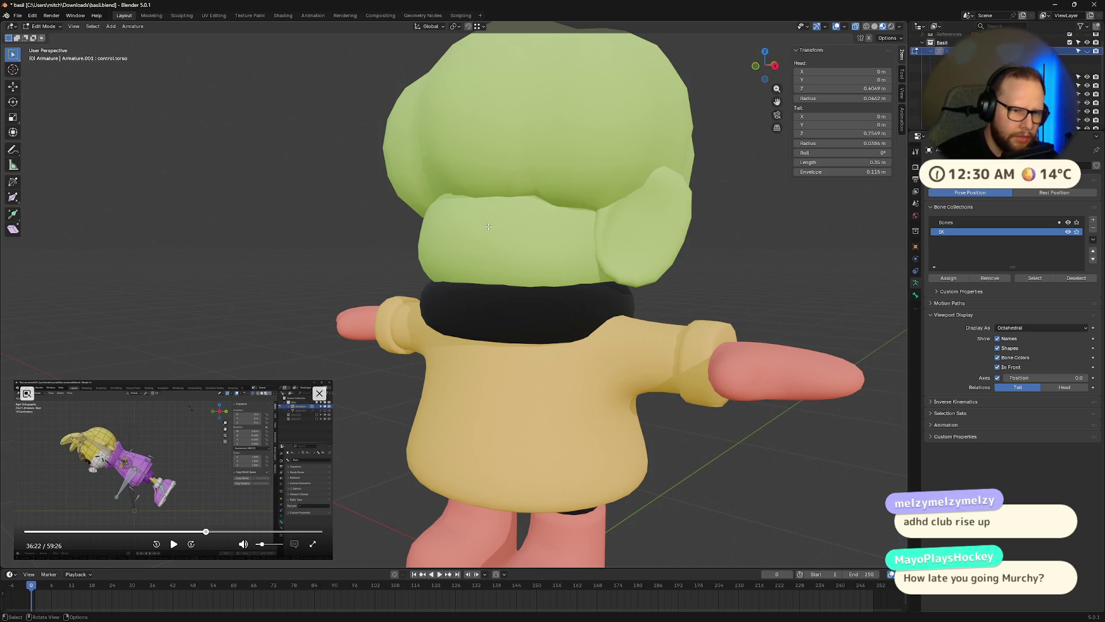
{"action": "scroll", "coordinate": [422, 424], "scroll_direction": "down", "scroll_amount": 5}
{"action": "scroll", "coordinate": [437, 409], "scroll_direction": "up", "scroll_amount": 5}
{"action": "mouse_move", "coordinate": [455, 397]}
{"action": "middle_mouse_down"}
{"action": "mouse_move", "coordinate": [483, 374]}
{"action": "mouse_move", "coordinate": [505, 388]}
{"action": "mouse_move", "coordinate": [514, 420]}
{"action": "middle_mouse_up"}
{"action": "scroll", "coordinate": [503, 356], "scroll_direction": "down", "scroll_amount": 5}
{"action": "scroll", "coordinate": [490, 437], "scroll_direction": "up", "scroll_amount": 8}
{"action": "scroll", "coordinate": [459, 455], "scroll_direction": "down", "scroll_amount": 6}
{"action": "mouse_move", "coordinate": [459, 456]}
{"action": "middle_mouse_down"}
{"action": "mouse_move", "coordinate": [508, 380]}
{"action": "mouse_move", "coordinate": [518, 427]}
{"action": "mouse_move", "coordinate": [536, 375]}
{"action": "mouse_move", "coordinate": [519, 383]}
{"action": "mouse_move", "coordinate": [523, 397]}
{"action": "middle_mouse_up"}
{"action": "scroll", "coordinate": [509, 377], "scroll_direction": "down", "scroll_amount": 4}
{"action": "scroll", "coordinate": [512, 375], "scroll_direction": "up", "scroll_amount": 9}
{"action": "scroll", "coordinate": [523, 397], "scroll_direction": "up", "scroll_amount": 3}
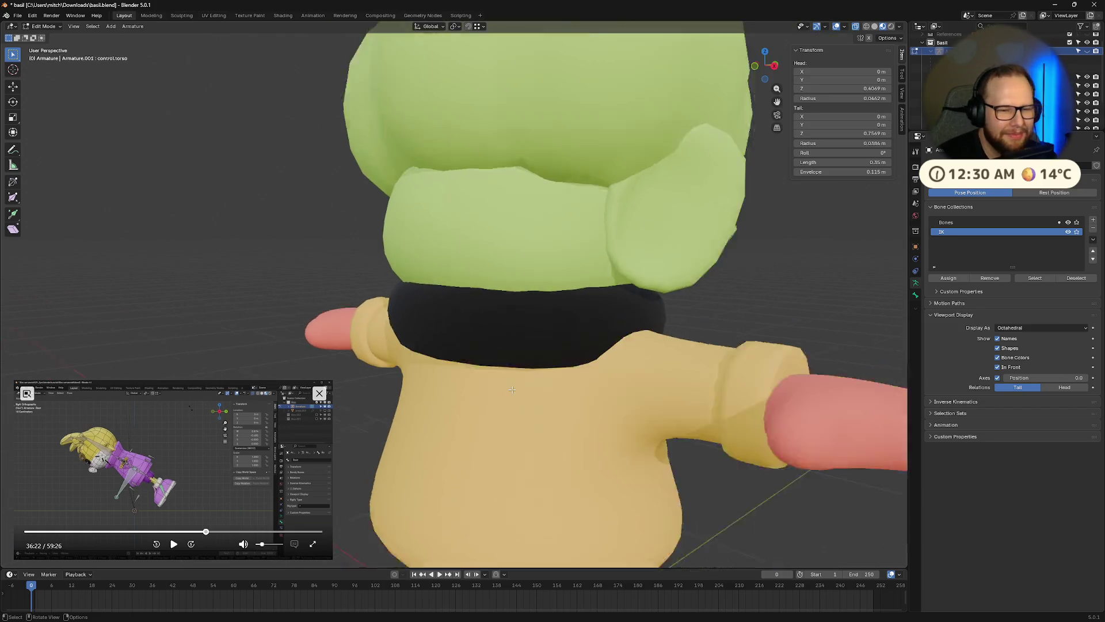
Rewind the reference video to 35:43 and switch the armature into Pose Mode via Ctrl+Tab
{"action": "key", "text": "space"}
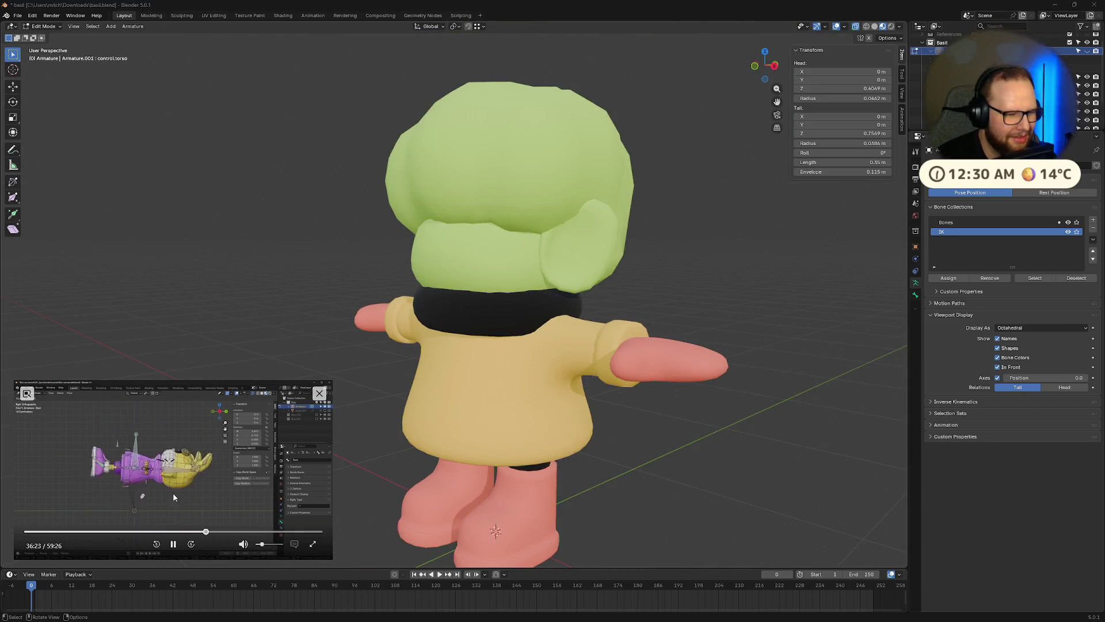
{"action": "left_click", "coordinate": [203, 532]}
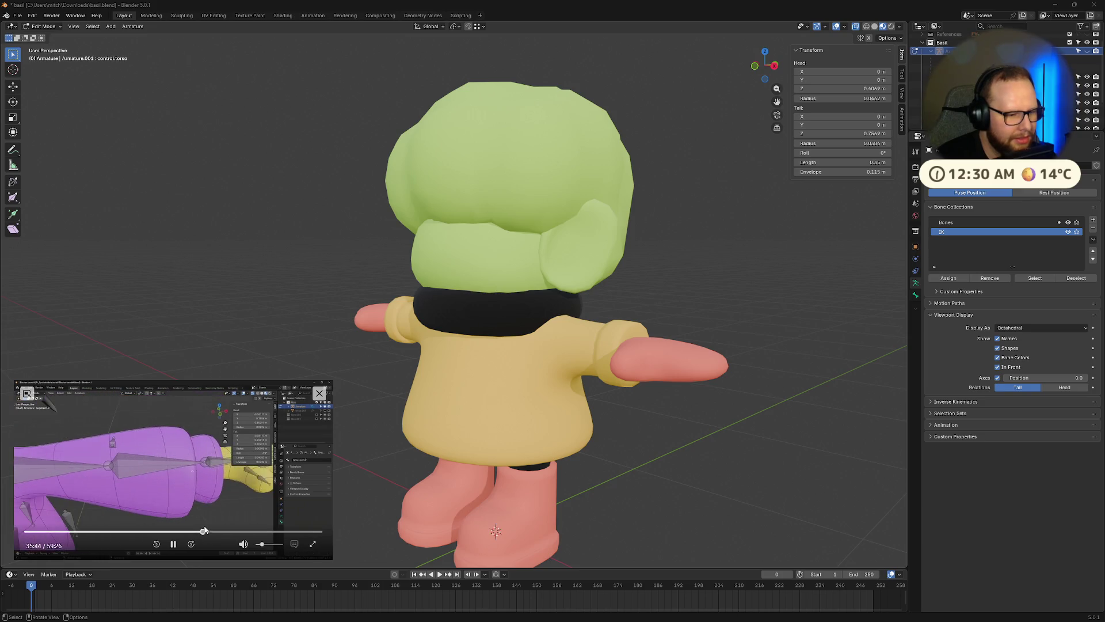
{"action": "middle_click_drag", "start_coordinate": [582, 412], "coordinate": [611, 414]}
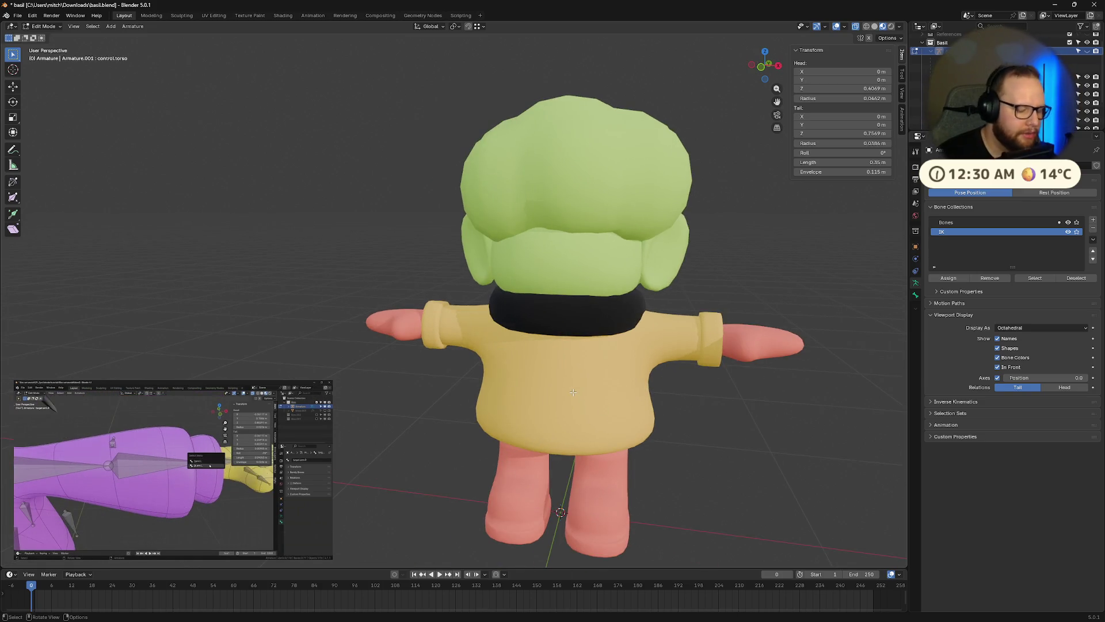
{"action": "key", "text": "ctrl+Tab"}
{"action": "left_click", "coordinate": [570, 418]}
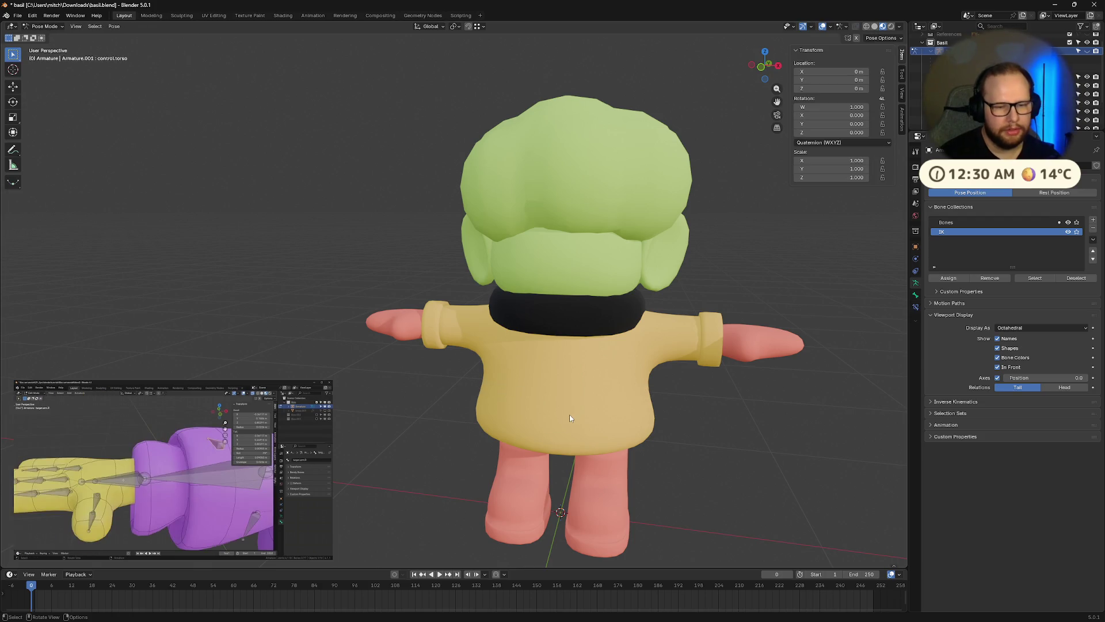
{"action": "left_click", "coordinate": [1083, 60]}
{"action": "left_click", "coordinate": [572, 347]}
{"action": "mouse_move", "coordinate": [572, 347]}
{"action": "middle_mouse_down"}
{"action": "mouse_move", "coordinate": [642, 424]}
{"action": "mouse_move", "coordinate": [507, 449]}
{"action": "middle_mouse_up"}
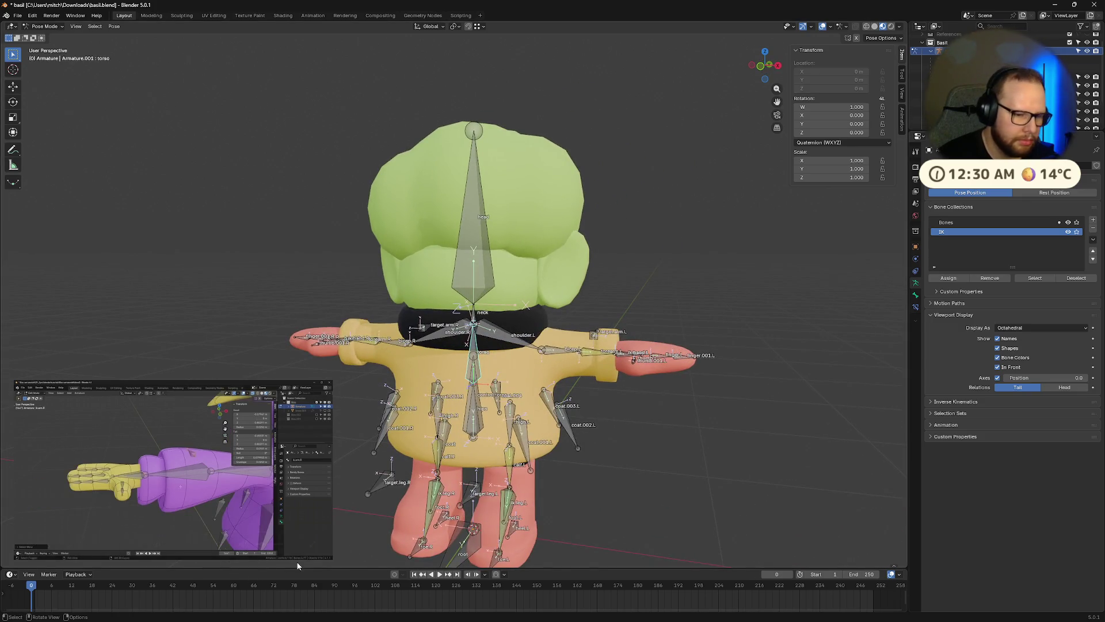
{"action": "left_click", "coordinate": [169, 545]}
{"action": "left_click", "coordinate": [472, 425]}
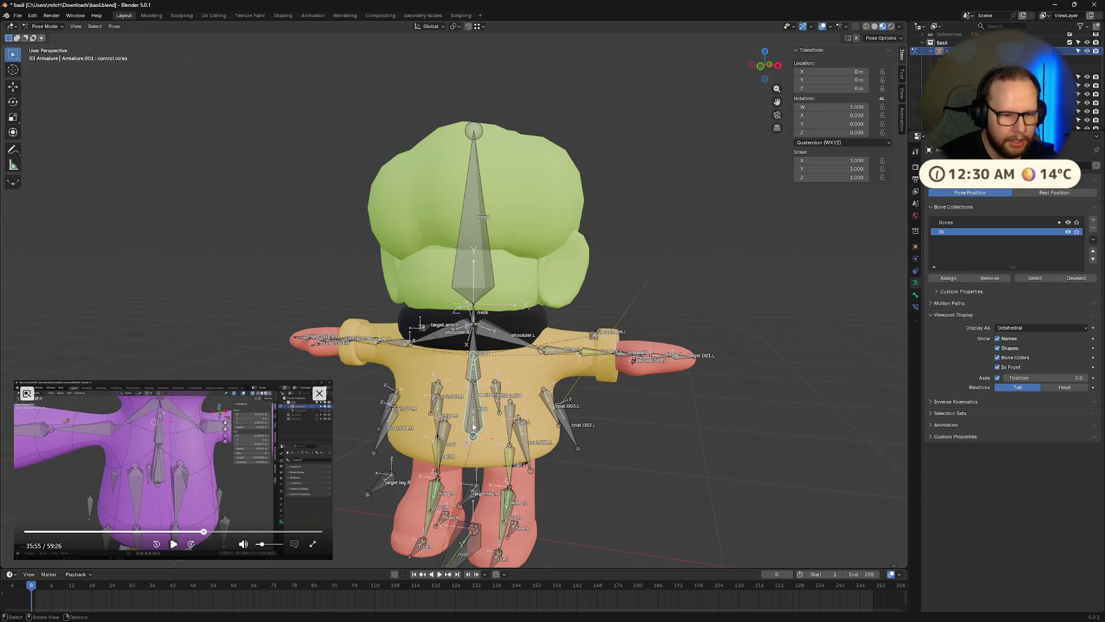
{"action": "key", "text": "g"}
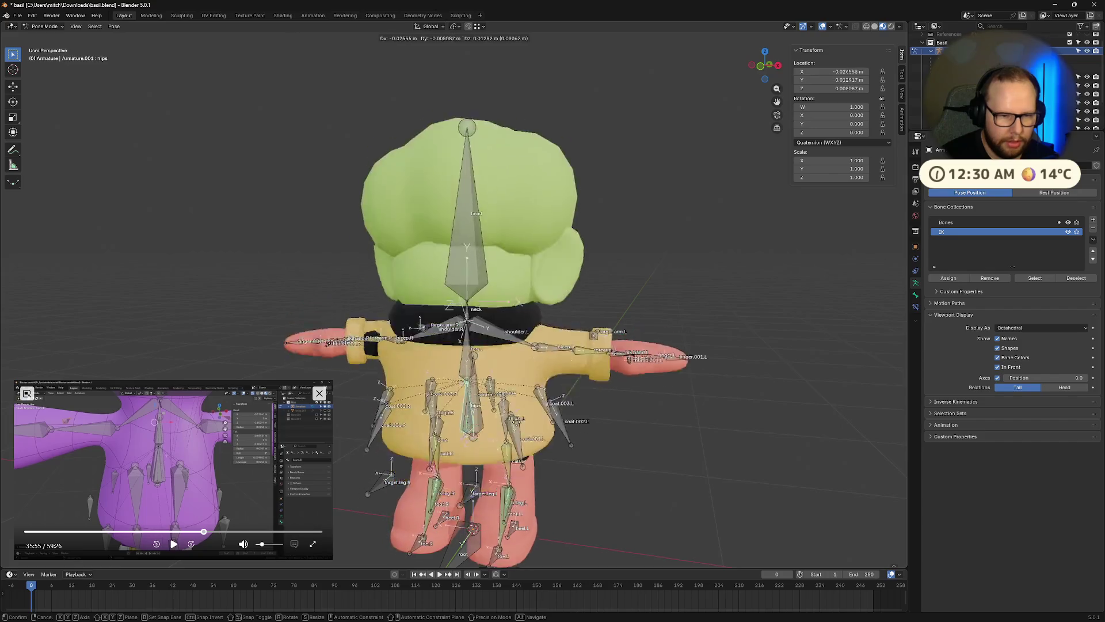
{"action": "key", "text": "Escape"}
{"action": "left_click", "coordinate": [478, 403]}
{"action": "key", "text": "g"}
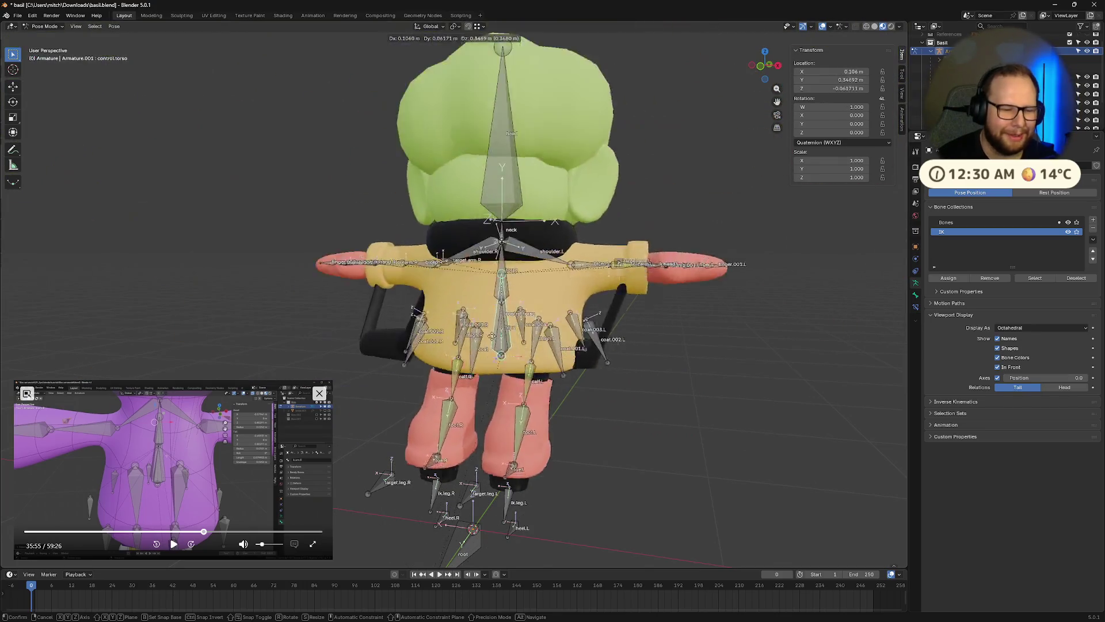
{"action": "left_click", "coordinate": [476, 207]}
{"action": "mouse_move", "coordinate": [476, 207]}
{"action": "middle_mouse_down"}
{"action": "mouse_move", "coordinate": [619, 308]}
{"action": "mouse_move", "coordinate": [482, 282]}
{"action": "mouse_move", "coordinate": [616, 313]}
{"action": "mouse_move", "coordinate": [353, 488]}
{"action": "middle_mouse_up"}
{"action": "key", "text": "alt+g"}
{"action": "left_click", "coordinate": [173, 544]}
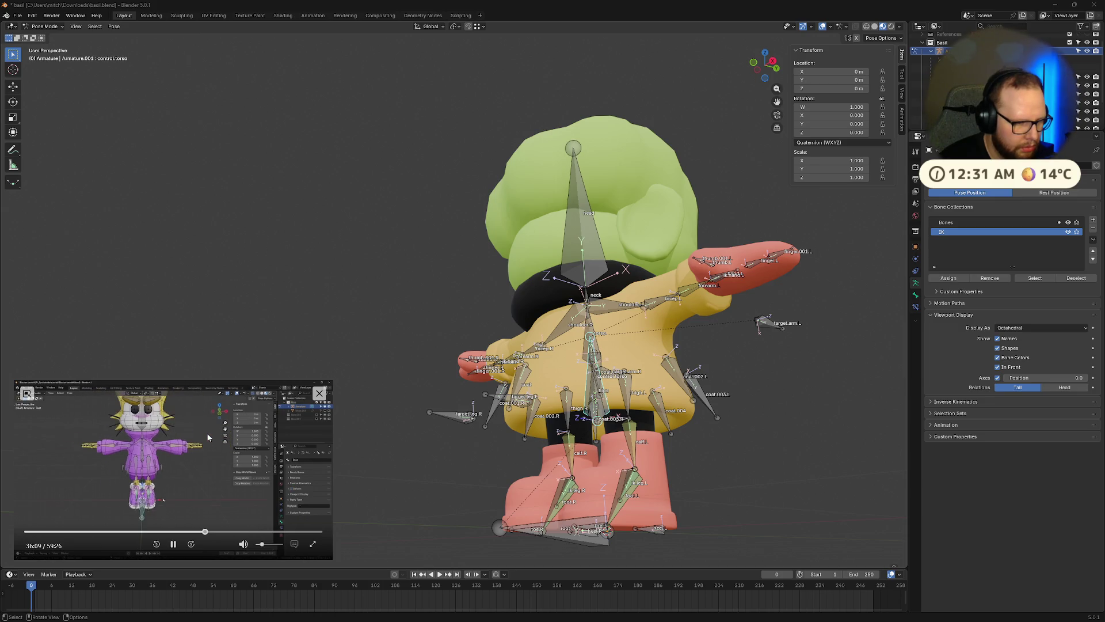
{"action": "left_click", "coordinate": [173, 543]}
{"action": "middle_click_drag", "start_coordinate": [633, 507], "coordinate": [682, 510]}
{"action": "left_click", "coordinate": [555, 542]}
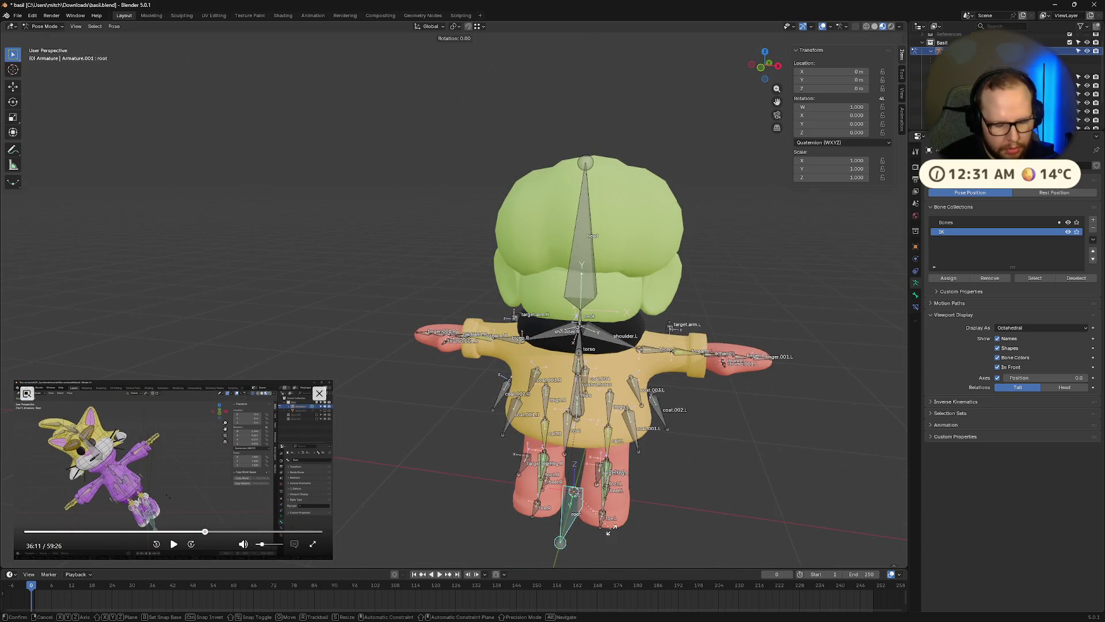
{"action": "key", "text": "r"}
{"action": "key", "text": "y"}
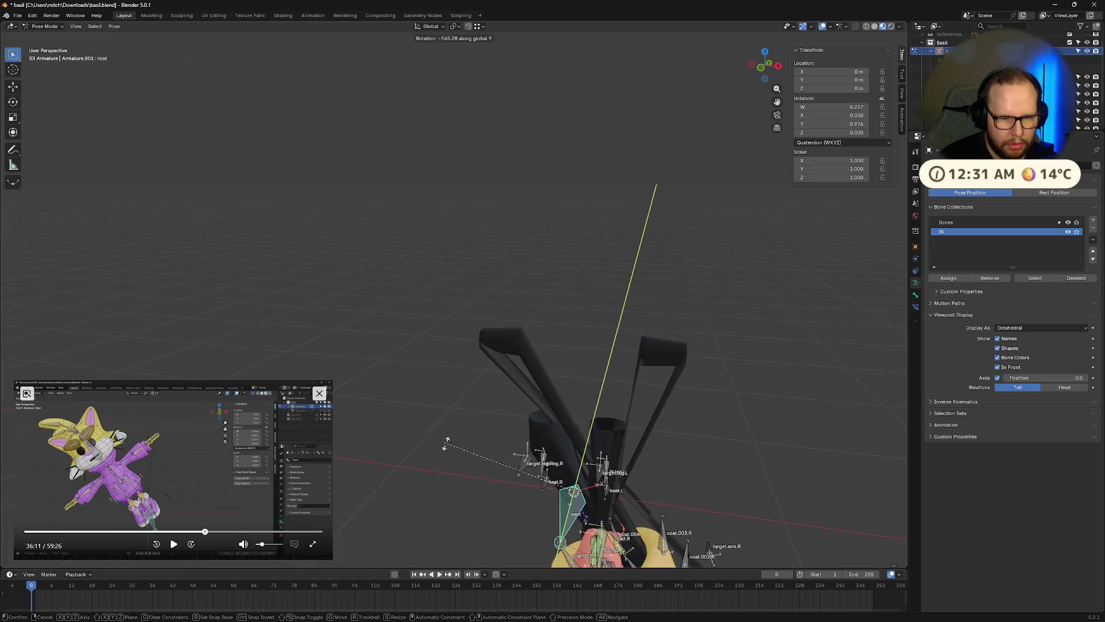
{"action": "right_click", "coordinate": [587, 479]}
{"action": "scroll", "coordinate": [584, 466], "scroll_direction": "down", "scroll_amount": 3}
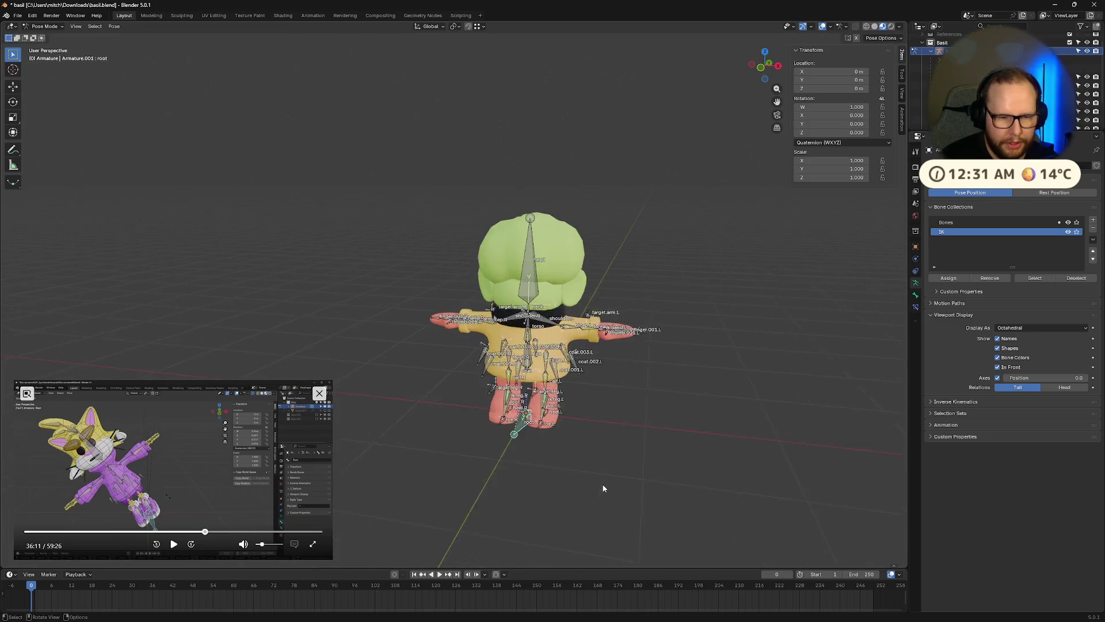
{"action": "scroll", "coordinate": [585, 460], "scroll_direction": "up", "scroll_amount": 4}
{"action": "middle_click_drag", "start_coordinate": [584, 460], "coordinate": [571, 374]}
{"action": "left_click", "coordinate": [568, 374]}
{"action": "key", "text": "g"}
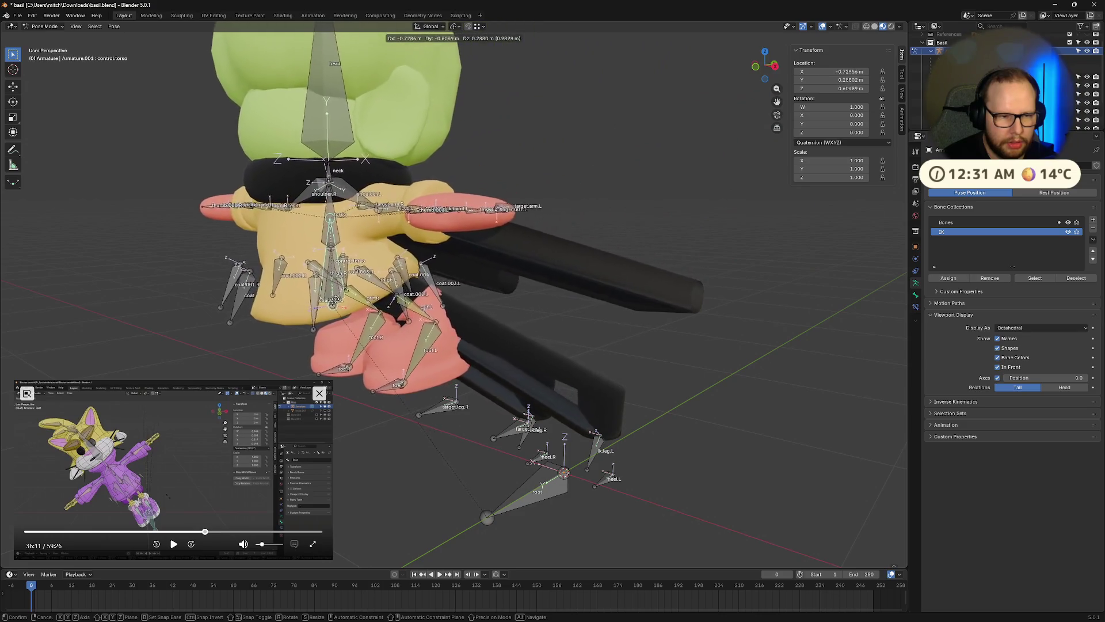
{"action": "left_click", "coordinate": [498, 508]}
{"action": "left_click", "coordinate": [498, 509]}
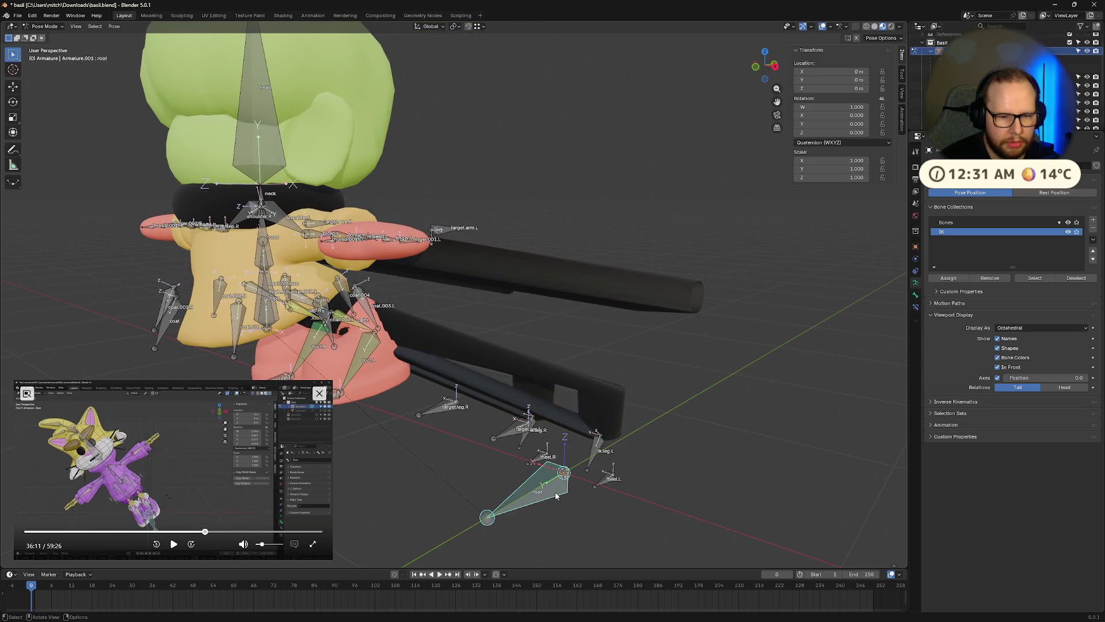
{"action": "key", "text": "g"}
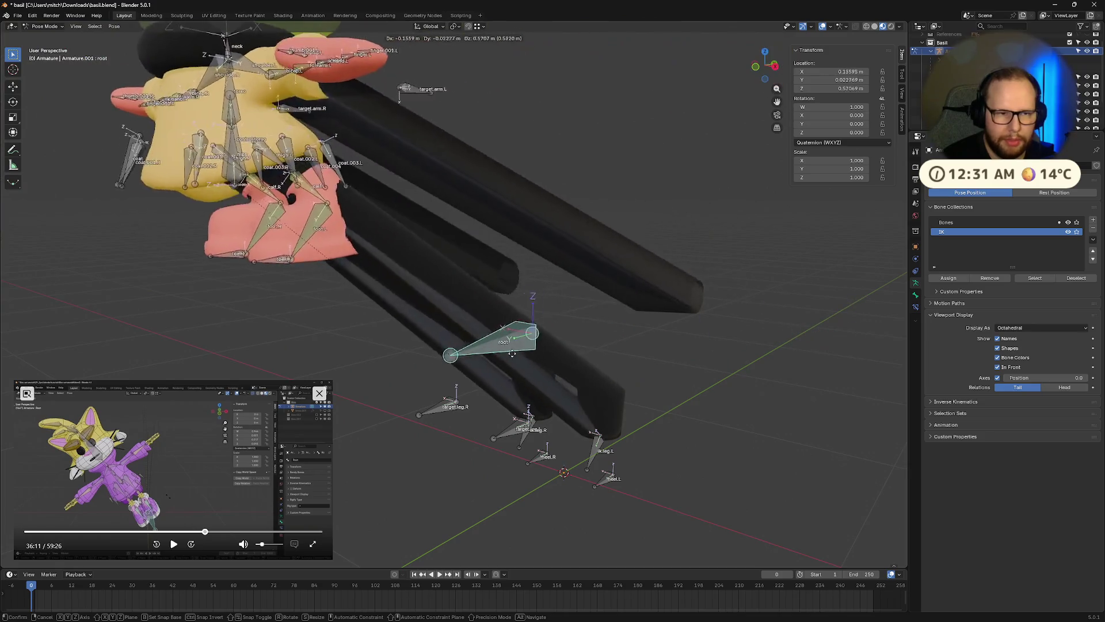
{"action": "right_click", "coordinate": [353, 402]}
{"action": "mouse_move", "coordinate": [353, 401]}
{"action": "middle_mouse_down"}
{"action": "mouse_move", "coordinate": [541, 396]}
{"action": "mouse_move", "coordinate": [679, 444]}
{"action": "mouse_move", "coordinate": [643, 447]}
{"action": "mouse_move", "coordinate": [589, 422]}
{"action": "mouse_move", "coordinate": [415, 416]}
{"action": "mouse_move", "coordinate": [530, 430]}
{"action": "middle_mouse_up"}
{"action": "key", "text": "ctrl+z"}
{"action": "key", "text": "ctrl+z"}
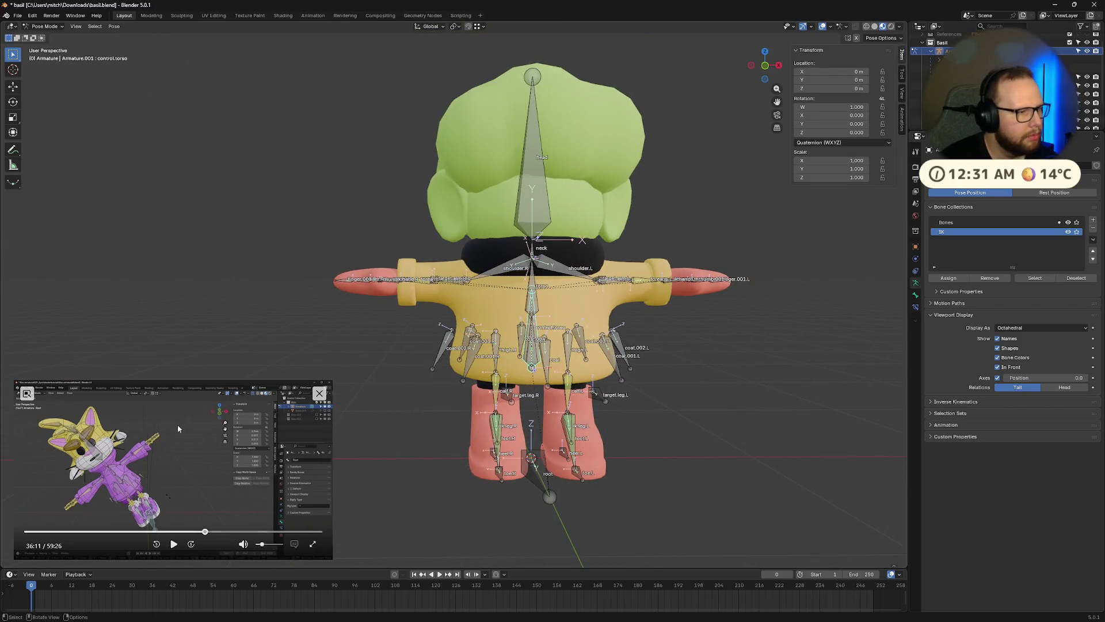
{"action": "left_click", "coordinate": [174, 548]}
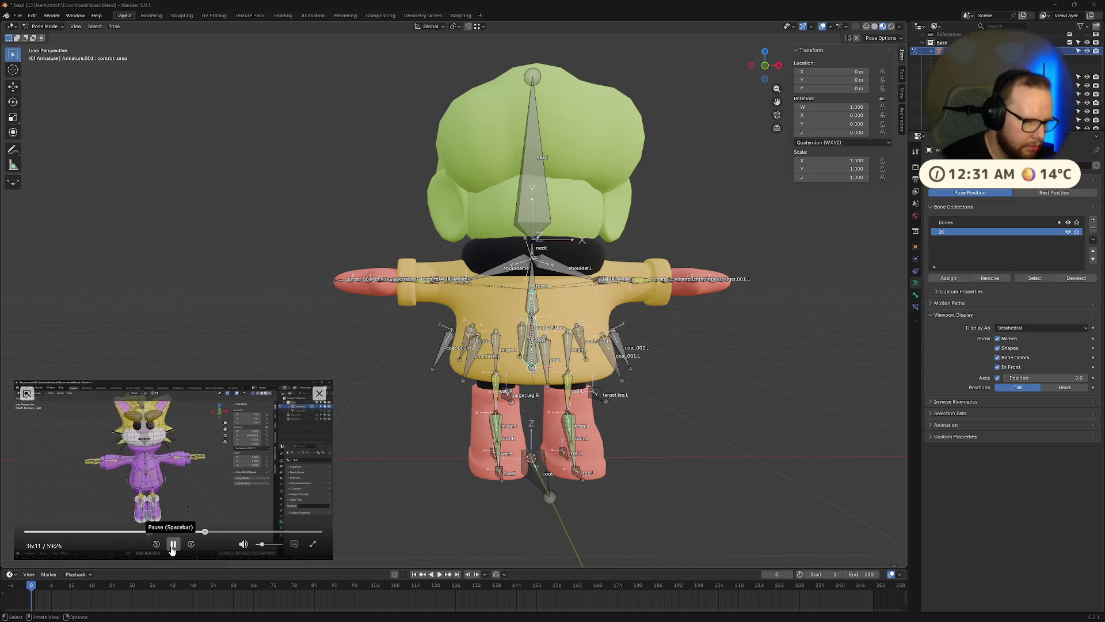
{"action": "middle_click_drag", "start_coordinate": [472, 489], "coordinate": [553, 486]}
{"action": "left_click", "coordinate": [547, 479]}
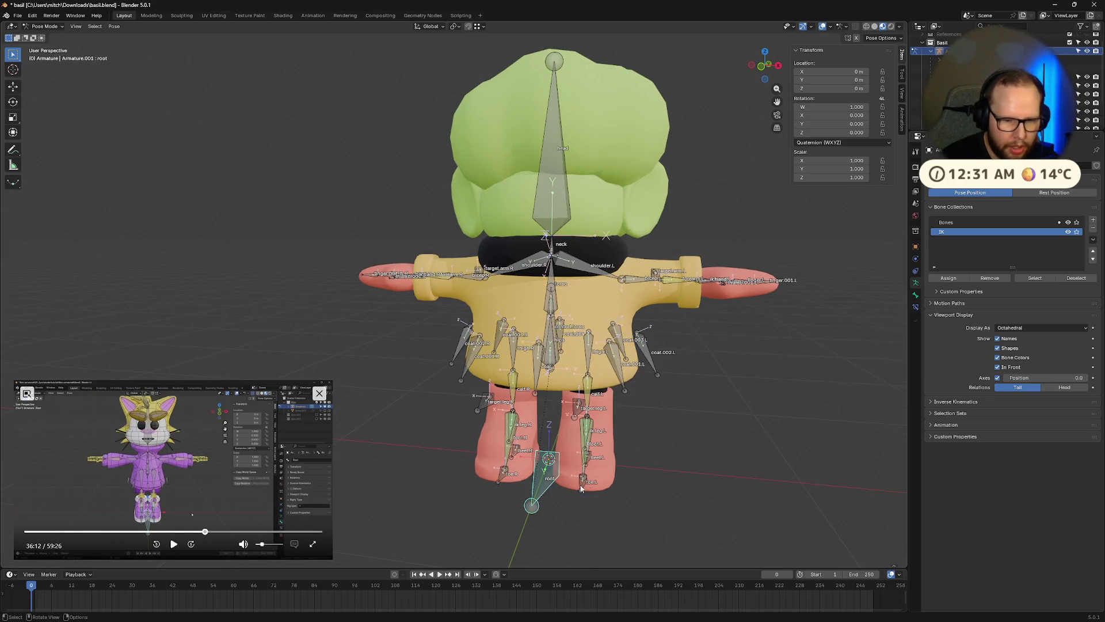
{"action": "key", "text": "r"}
{"action": "right_click", "coordinate": [632, 448]}
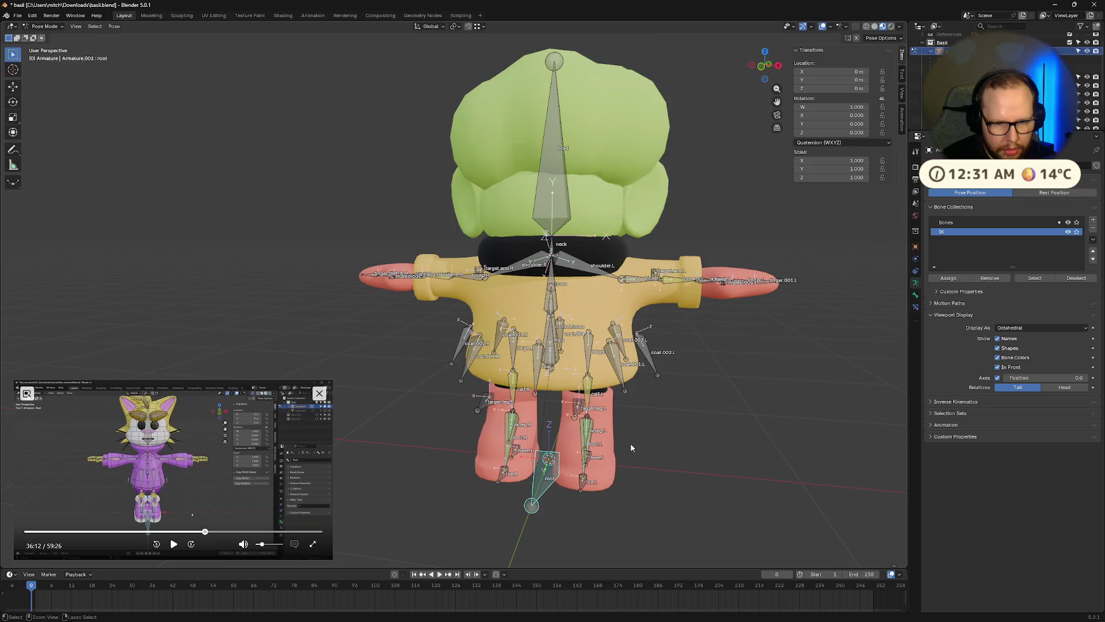
{"action": "key", "text": "r"}
{"action": "key", "text": "y"}
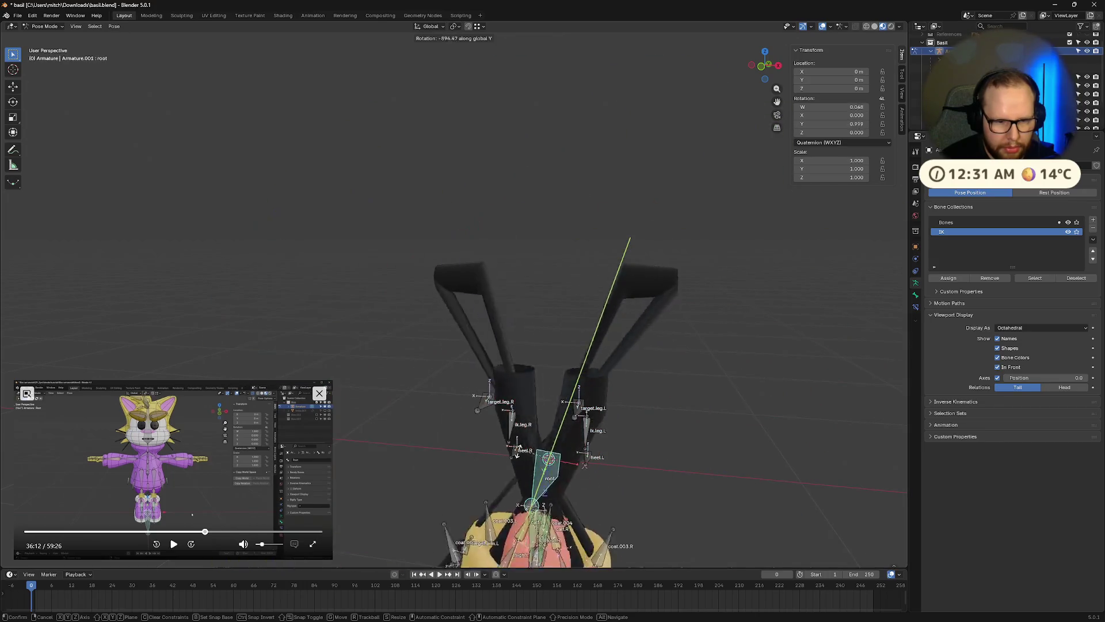
{"action": "key", "text": "Escape"}
{"action": "mouse_move", "coordinate": [552, 474]}
{"action": "middle_mouse_down"}
{"action": "mouse_move", "coordinate": [582, 438]}
{"action": "mouse_move", "coordinate": [565, 431]}
{"action": "mouse_move", "coordinate": [623, 452]}
{"action": "middle_mouse_up"}
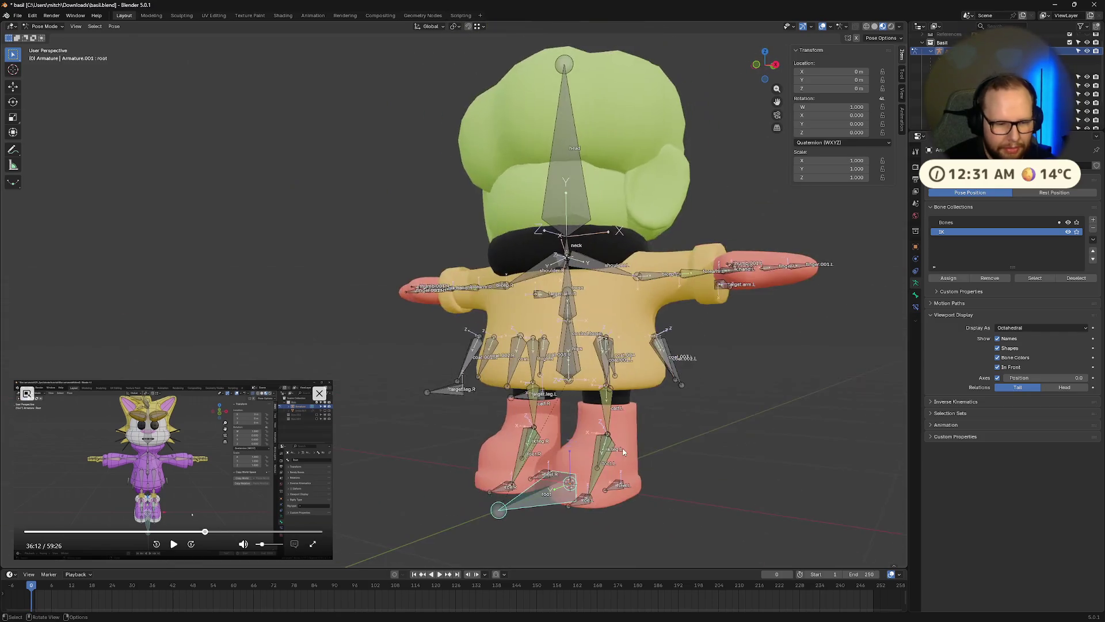
{"action": "left_click", "coordinate": [202, 533]}
{"action": "left_click", "coordinate": [176, 544]}
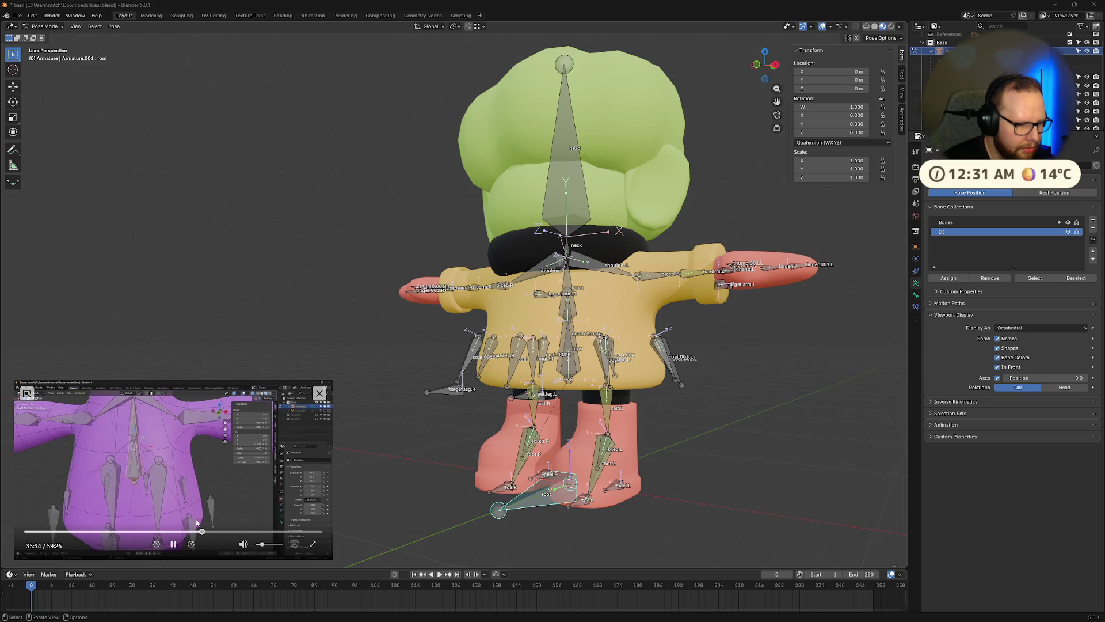
{"action": "left_click", "coordinate": [200, 533]}
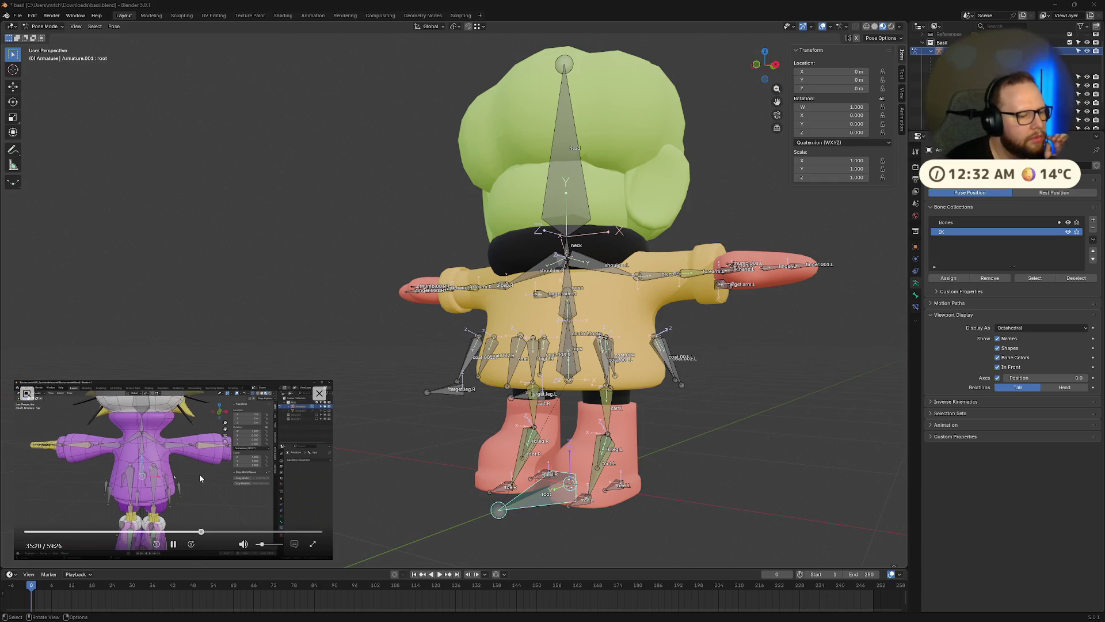
{"action": "key", "text": "Left"}
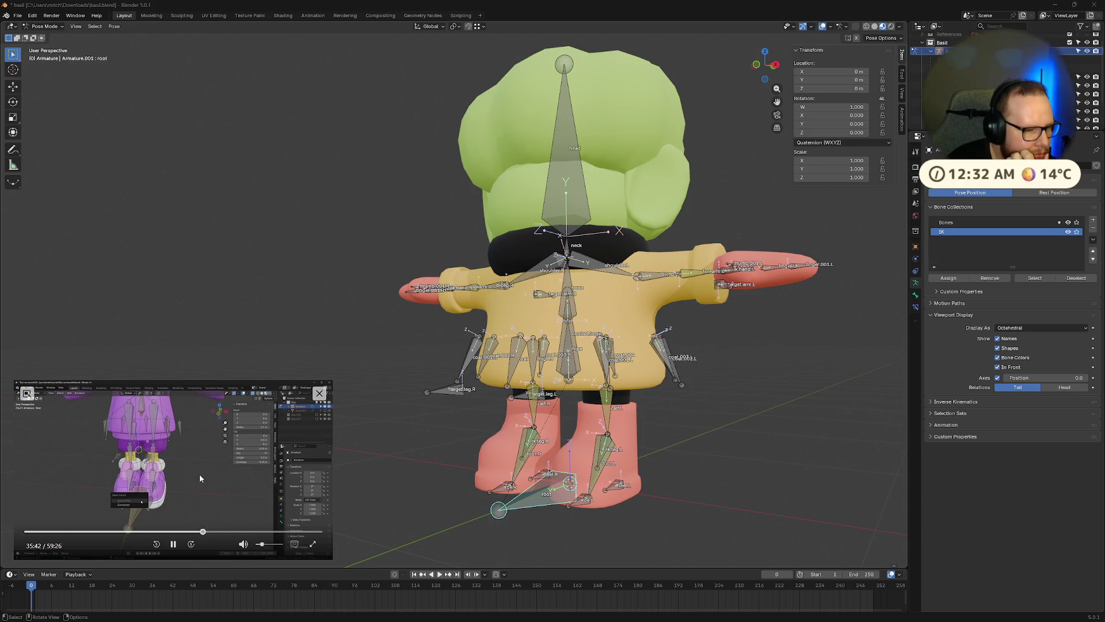
{"action": "key", "text": "Left"}
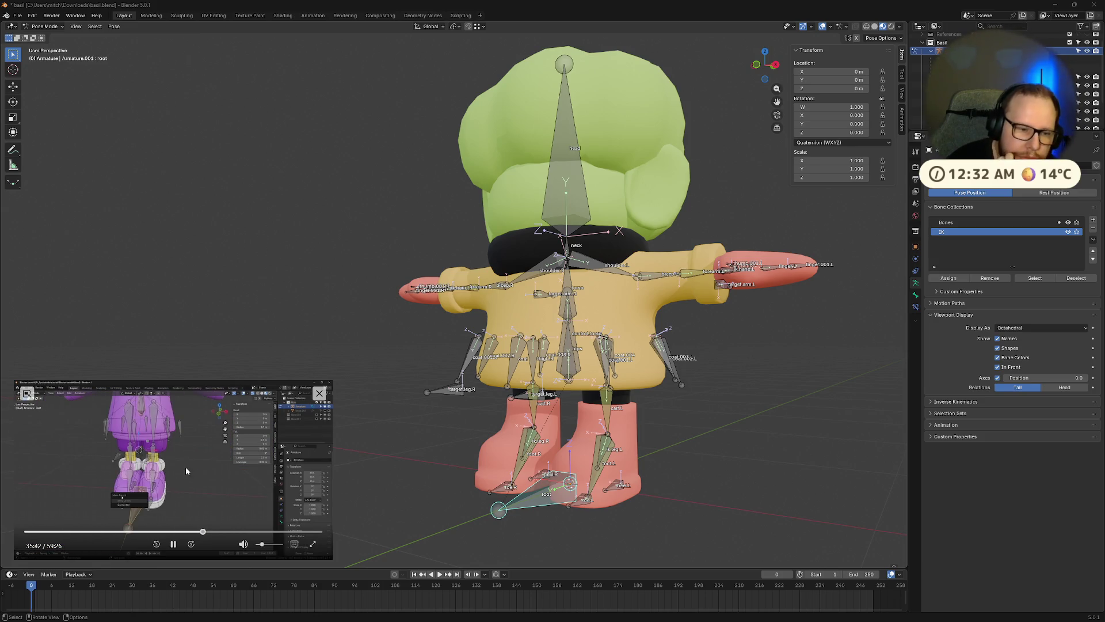
Move the root bone with G, then select the control.torso bone
{"action": "left_click", "coordinate": [173, 544]}
{"action": "key", "text": "g"}
{"action": "left_click", "coordinate": [586, 479]}
{"action": "left_click", "coordinate": [561, 359]}
{"action": "mouse_move", "coordinate": [561, 359]}
{"action": "middle_mouse_down"}
{"action": "mouse_move", "coordinate": [494, 420]}
{"action": "mouse_move", "coordinate": [525, 410]}
{"action": "mouse_move", "coordinate": [350, 492]}
{"action": "middle_mouse_up"}
{"action": "left_click", "coordinate": [174, 544]}
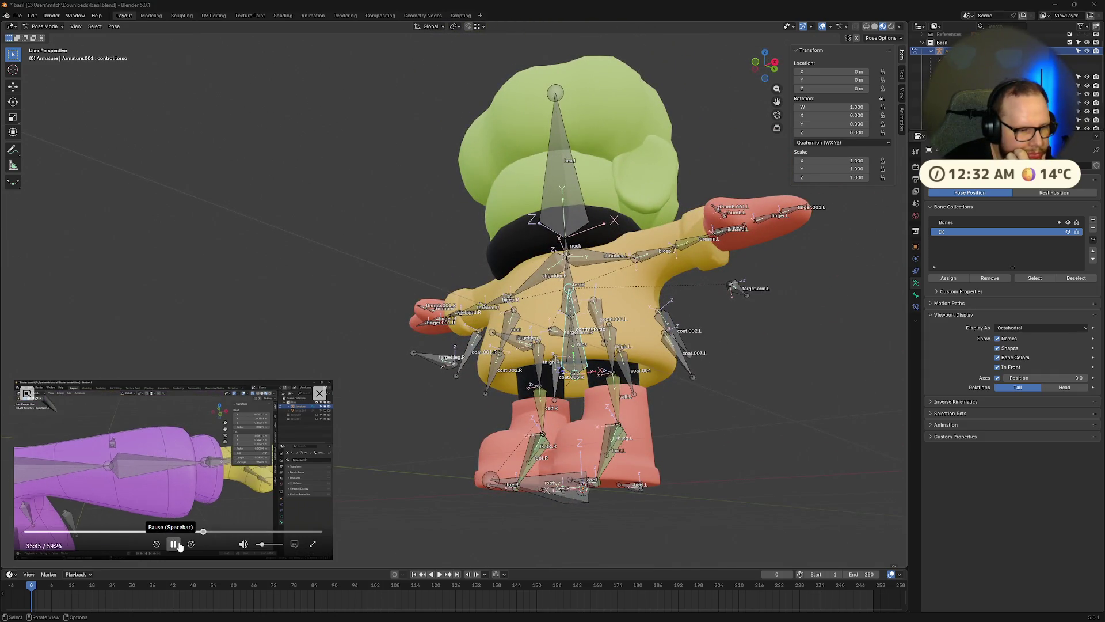
{"action": "left_click", "coordinate": [174, 544]}
Inspect the rig by selecting heel.L, calf.L, thigh.L, hips, control.torso and root in turn
{"action": "left_click", "coordinate": [633, 485]}
{"action": "mouse_move", "coordinate": [633, 485]}
{"action": "middle_mouse_down"}
{"action": "mouse_move", "coordinate": [609, 510]}
{"action": "mouse_move", "coordinate": [616, 506]}
{"action": "mouse_move", "coordinate": [592, 496]}
{"action": "mouse_move", "coordinate": [582, 469]}
{"action": "mouse_move", "coordinate": [628, 501]}
{"action": "middle_mouse_up"}
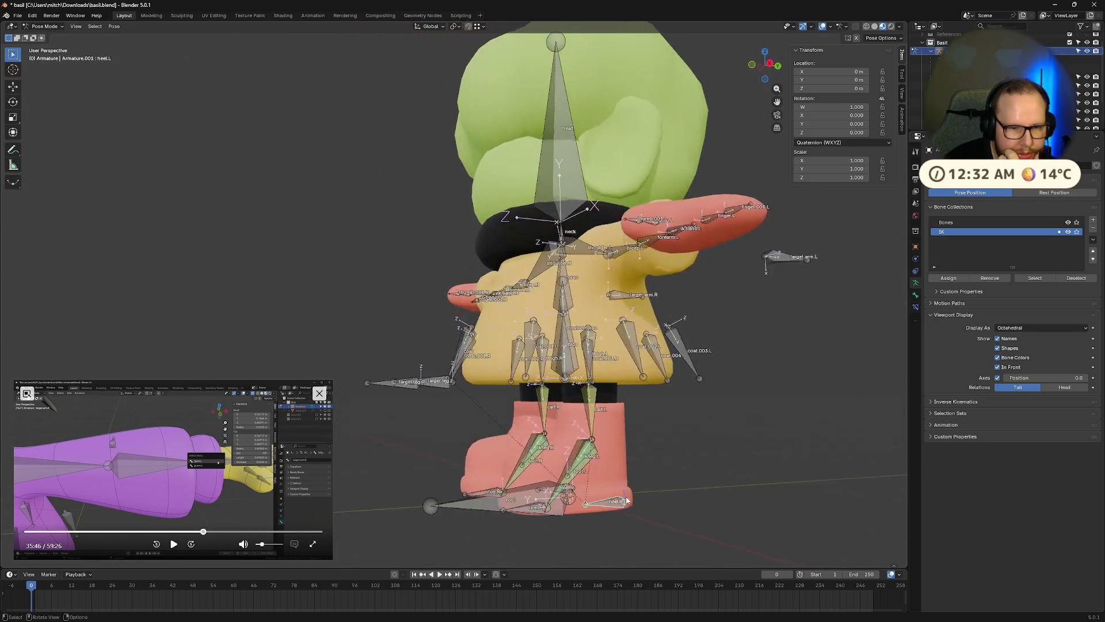
{"action": "left_click", "coordinate": [596, 423]}
{"action": "mouse_move", "coordinate": [596, 423]}
{"action": "middle_mouse_down"}
{"action": "mouse_move", "coordinate": [622, 489]}
{"action": "mouse_move", "coordinate": [654, 486]}
{"action": "mouse_move", "coordinate": [627, 484]}
{"action": "mouse_move", "coordinate": [611, 368]}
{"action": "mouse_move", "coordinate": [650, 394]}
{"action": "mouse_move", "coordinate": [640, 365]}
{"action": "middle_mouse_up"}
{"action": "left_click", "coordinate": [606, 354]}
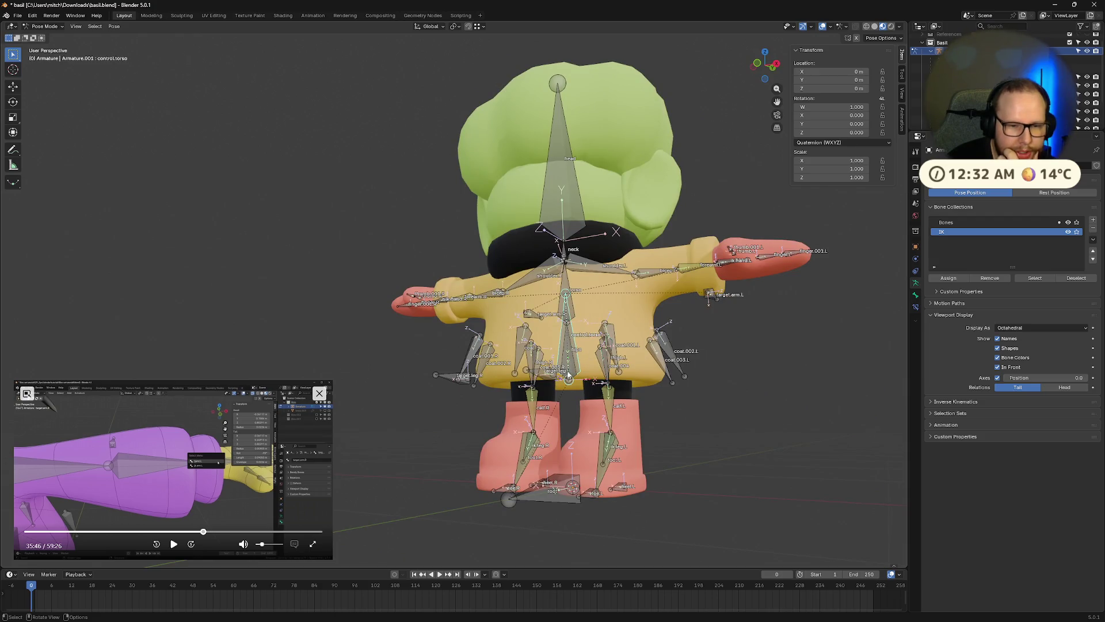
{"action": "scroll", "coordinate": [568, 375], "scroll_direction": "up", "scroll_amount": 3}
{"action": "left_click", "coordinate": [661, 431]}
{"action": "mouse_move", "coordinate": [661, 430]}
{"action": "middle_mouse_down"}
{"action": "mouse_move", "coordinate": [673, 403]}
{"action": "mouse_move", "coordinate": [643, 440]}
{"action": "mouse_move", "coordinate": [613, 427]}
{"action": "mouse_move", "coordinate": [636, 448]}
{"action": "mouse_move", "coordinate": [582, 475]}
{"action": "mouse_move", "coordinate": [640, 534]}
{"action": "middle_mouse_up"}
{"action": "left_click", "coordinate": [681, 390]}
{"action": "scroll", "coordinate": [673, 403], "scroll_direction": "down", "scroll_amount": 3}
{"action": "left_click", "coordinate": [642, 437]}
Rotate the root bone around global Y to test the rig, then clear the rotation
{"action": "key", "text": "r"}
{"action": "key", "text": "y"}
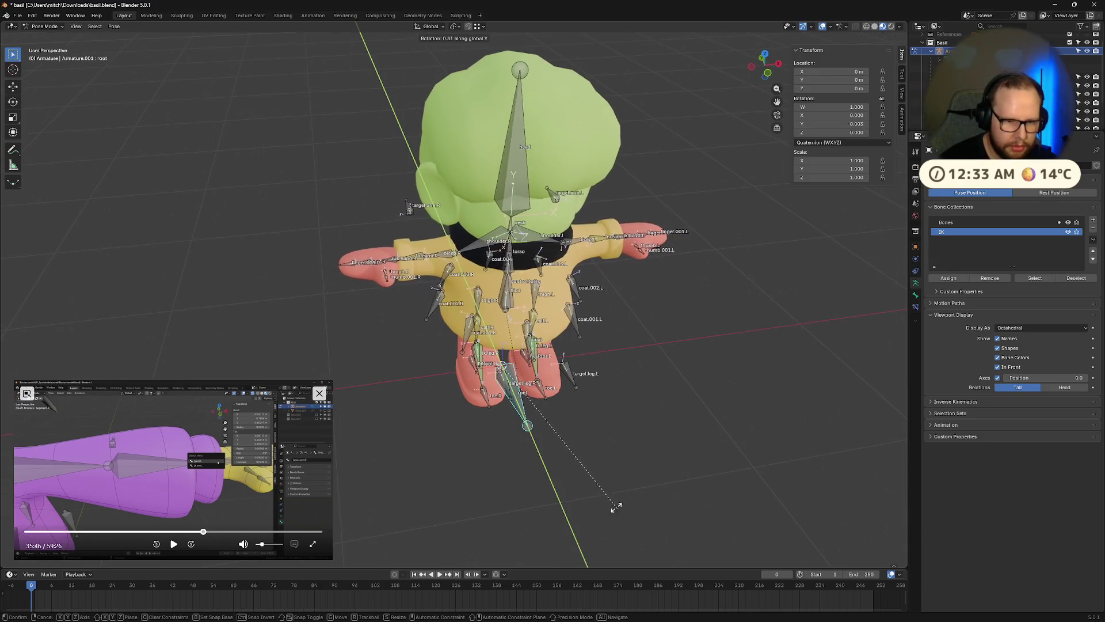
{"action": "left_click", "coordinate": [464, 449]}
{"action": "mouse_move", "coordinate": [464, 449]}
{"action": "middle_mouse_down"}
{"action": "mouse_move", "coordinate": [534, 357]}
{"action": "mouse_move", "coordinate": [454, 392]}
{"action": "mouse_move", "coordinate": [597, 405]}
{"action": "mouse_move", "coordinate": [503, 465]}
{"action": "mouse_move", "coordinate": [653, 499]}
{"action": "mouse_move", "coordinate": [583, 498]}
{"action": "mouse_move", "coordinate": [495, 402]}
{"action": "middle_mouse_up"}
{"action": "key", "text": "alt+r"}
{"action": "left_click", "coordinate": [174, 544]}
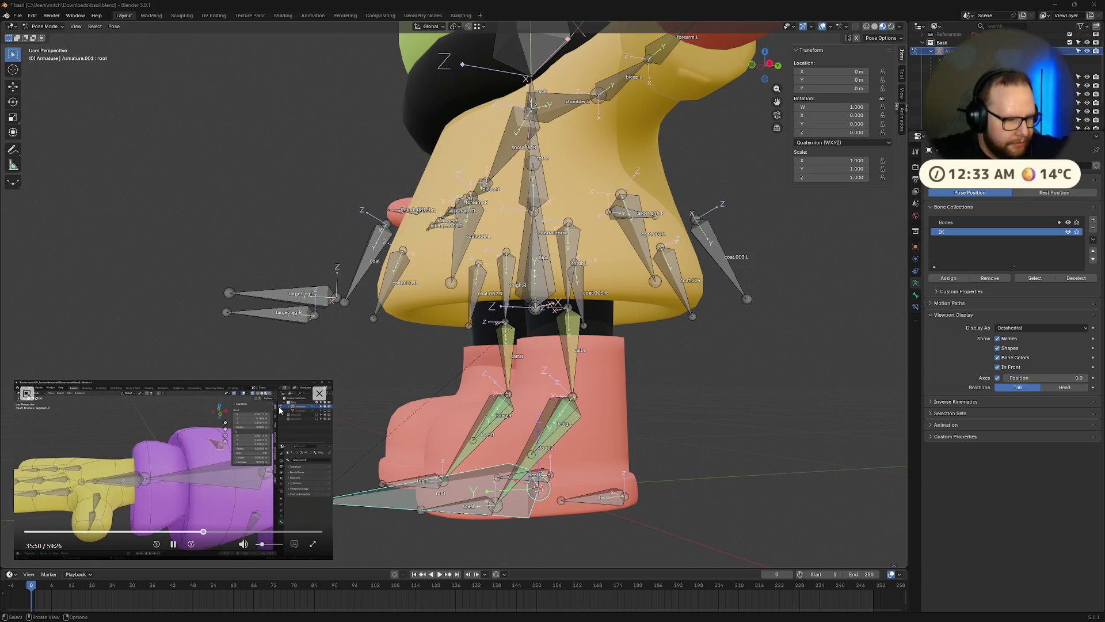
{"action": "middle_click_drag", "start_coordinate": [276, 438], "coordinate": [201, 576]}
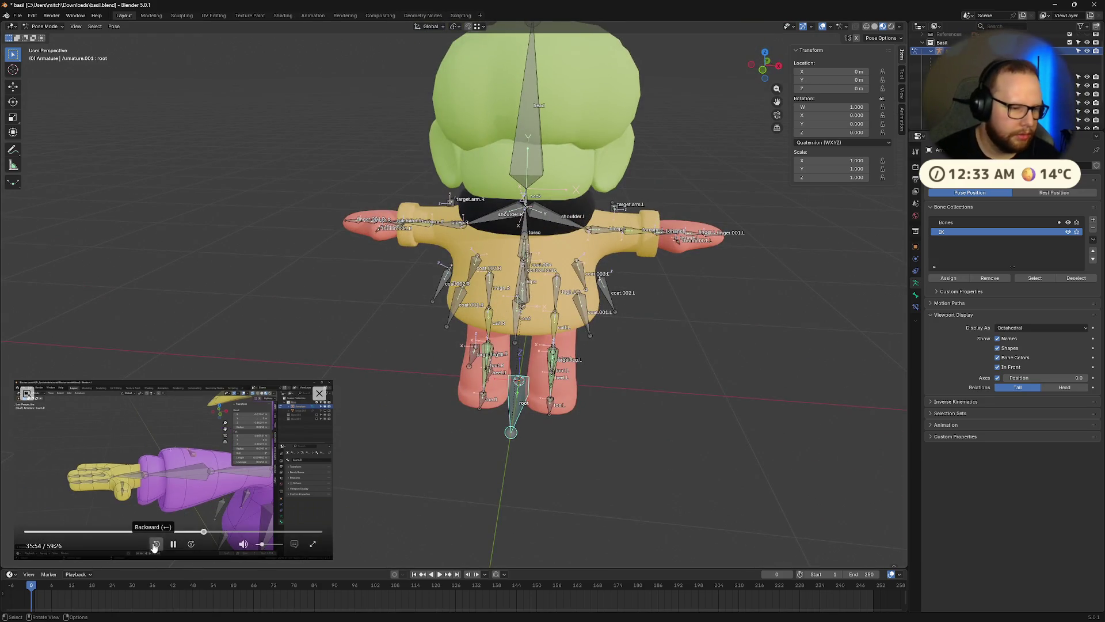
{"action": "left_click", "coordinate": [174, 544]}
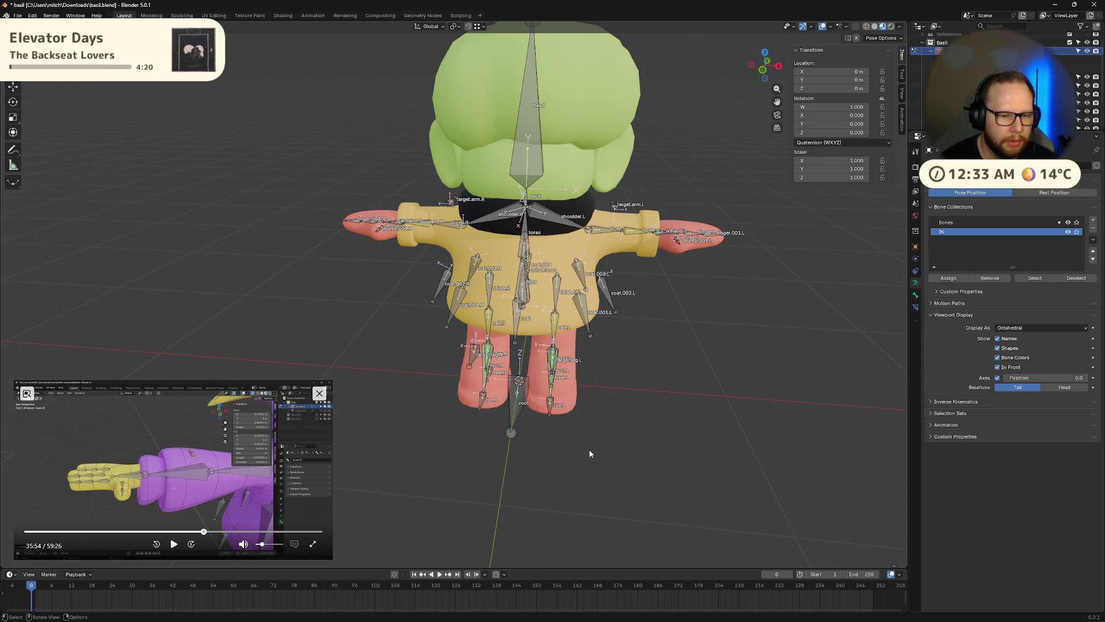
Repeat the root bone's global-Y rotation test and reset it with Alt+R
{"action": "left_click", "coordinate": [520, 398]}
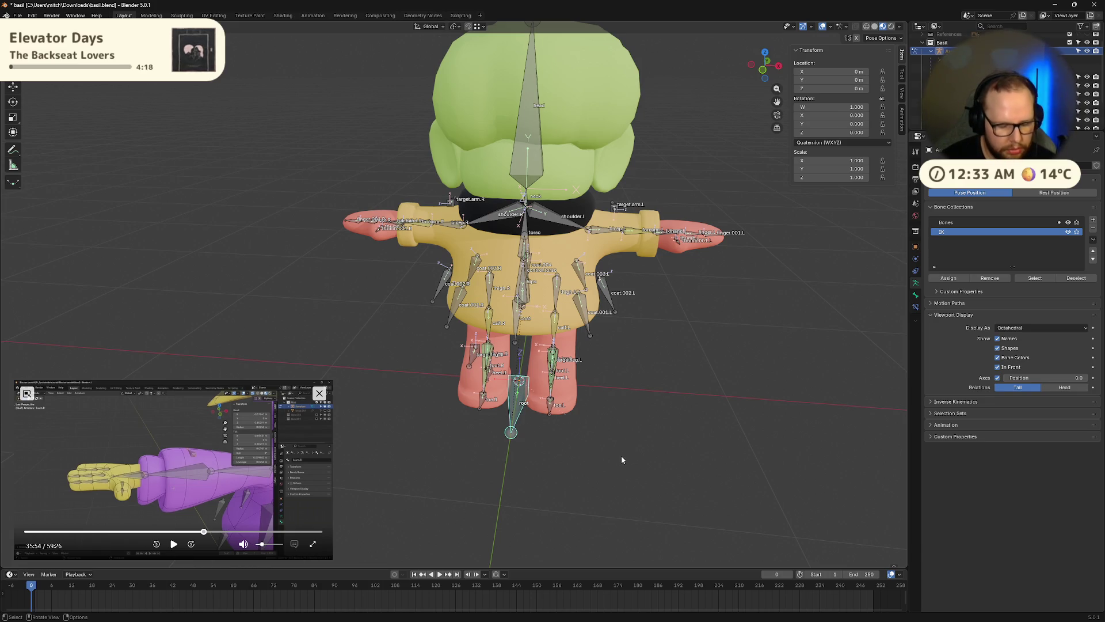
{"action": "key", "text": "r"}
{"action": "key", "text": "y"}
{"action": "left_click", "coordinate": [599, 357]}
{"action": "mouse_move", "coordinate": [599, 356]}
{"action": "middle_mouse_down"}
{"action": "mouse_move", "coordinate": [652, 338]}
{"action": "mouse_move", "coordinate": [552, 279]}
{"action": "mouse_move", "coordinate": [655, 306]}
{"action": "mouse_move", "coordinate": [699, 263]}
{"action": "mouse_move", "coordinate": [655, 335]}
{"action": "mouse_move", "coordinate": [609, 311]}
{"action": "mouse_move", "coordinate": [605, 346]}
{"action": "mouse_move", "coordinate": [540, 400]}
{"action": "middle_mouse_up"}
{"action": "key", "text": "alt+r"}
Move the heel.L bone with G to test it, then undo the move
{"action": "left_click", "coordinate": [548, 410]}
{"action": "key", "text": "g"}
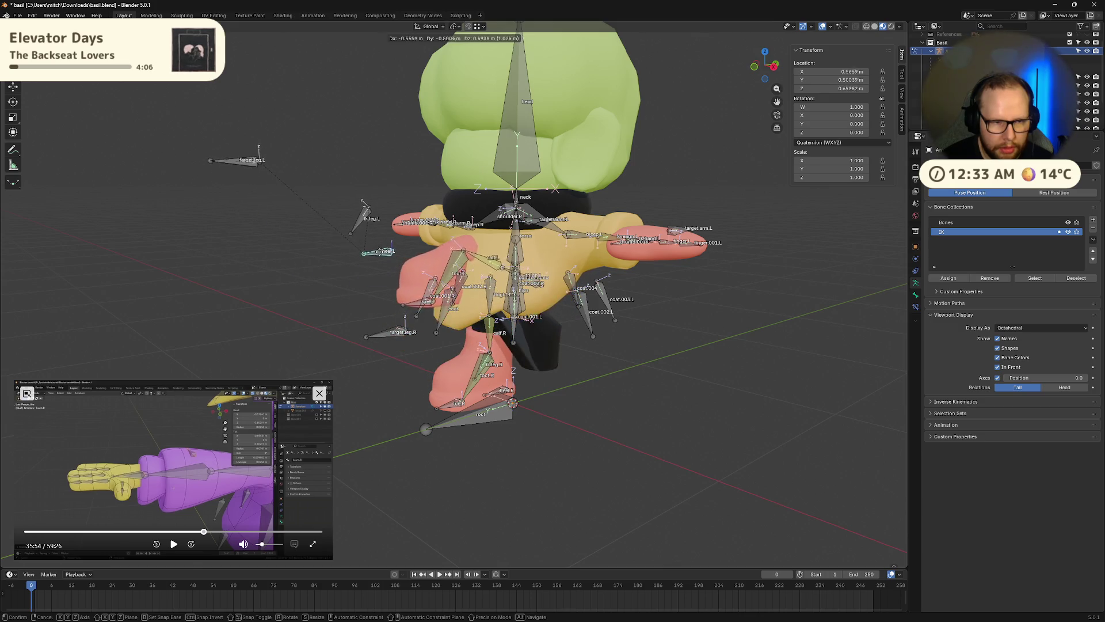
{"action": "left_click", "coordinate": [241, 253]}
{"action": "middle_click_drag", "start_coordinate": [241, 254], "coordinate": [405, 384]}
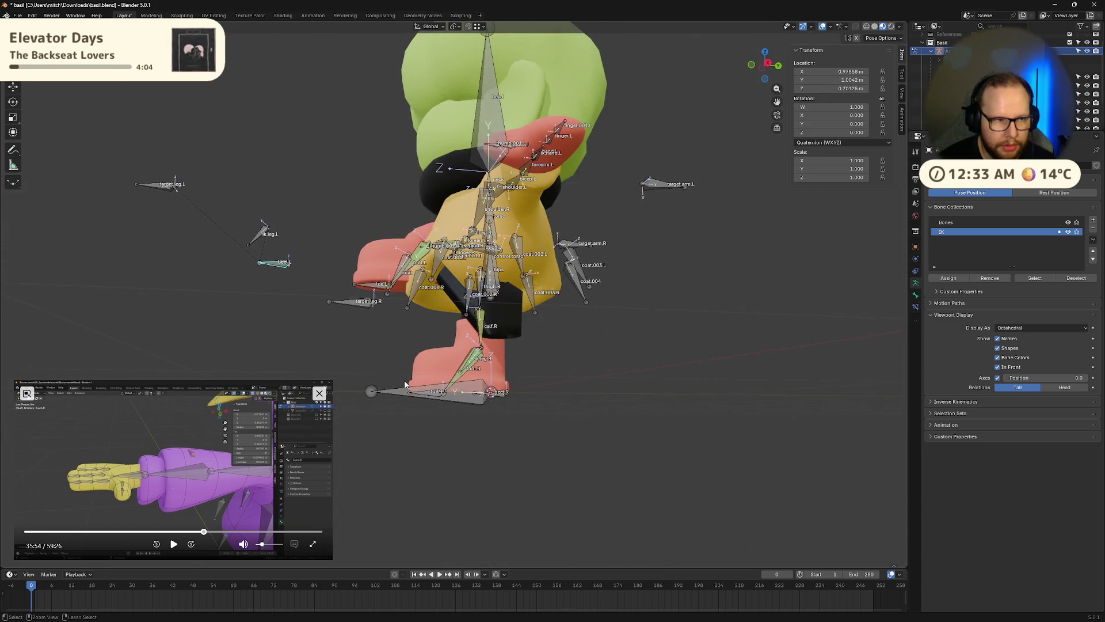
{"action": "key", "text": "ctrl+z"}
Inspect the left leg controls by selecting ik.leg.L, heel.L and target.leg.L
{"action": "scroll", "coordinate": [535, 399], "scroll_direction": "up", "scroll_amount": 4}
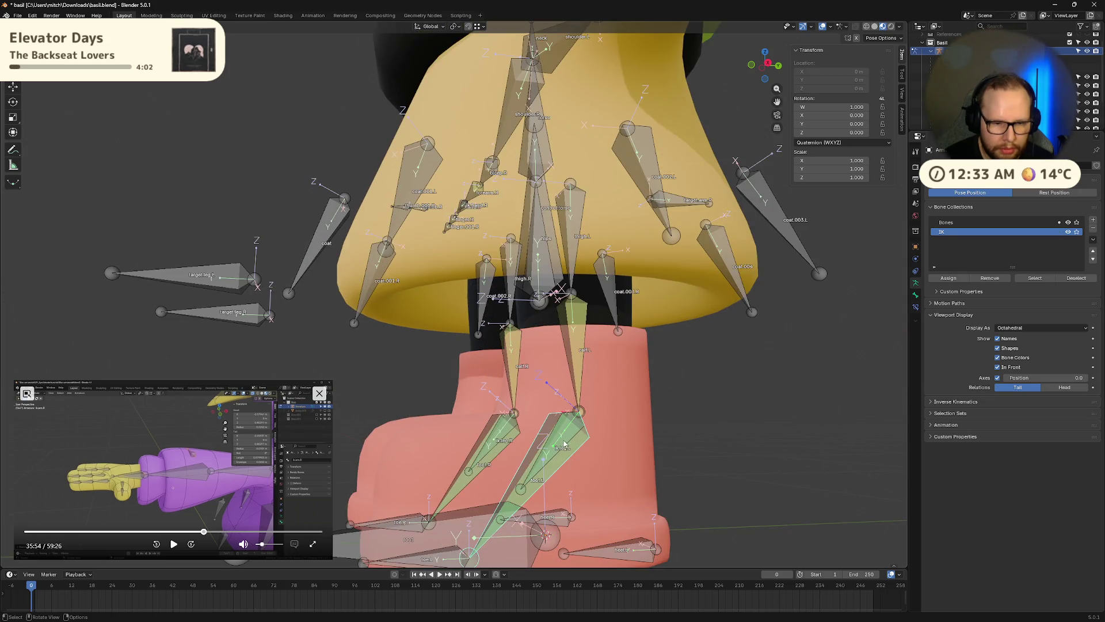
{"action": "mouse_move", "coordinate": [558, 441]}
{"action": "middle_mouse_down"}
{"action": "mouse_move", "coordinate": [672, 447]}
{"action": "mouse_move", "coordinate": [640, 410]}
{"action": "middle_mouse_up"}
{"action": "left_click", "coordinate": [641, 410]}
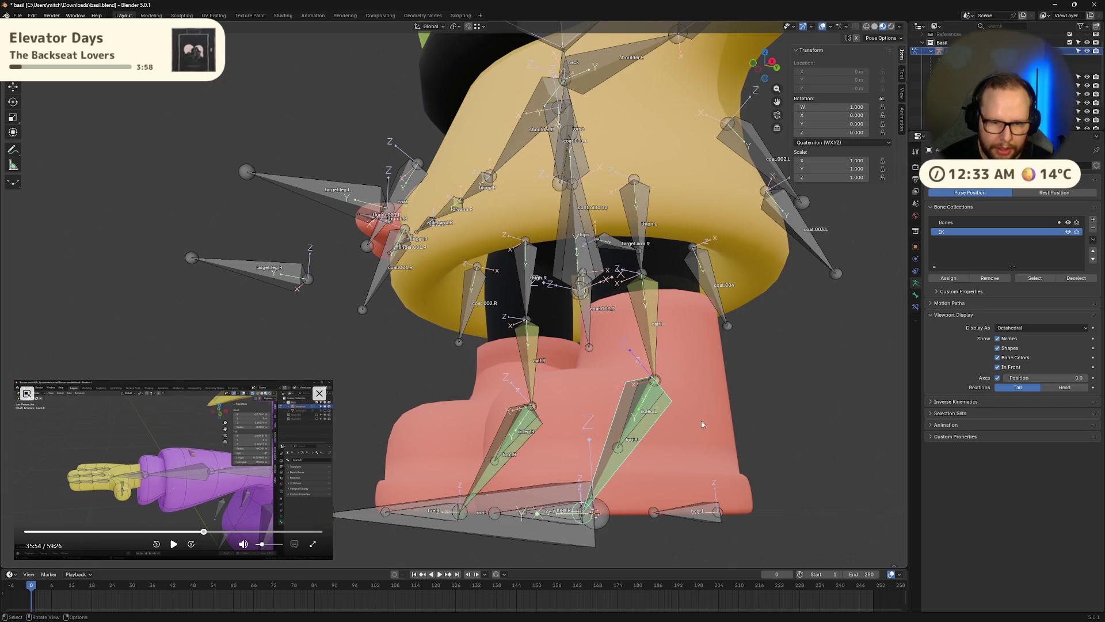
{"action": "left_click", "coordinate": [684, 507]}
{"action": "mouse_move", "coordinate": [626, 304]}
{"action": "middle_mouse_down"}
{"action": "mouse_move", "coordinate": [666, 356]}
{"action": "mouse_move", "coordinate": [397, 344]}
{"action": "middle_mouse_up"}
{"action": "left_click", "coordinate": [184, 206]}
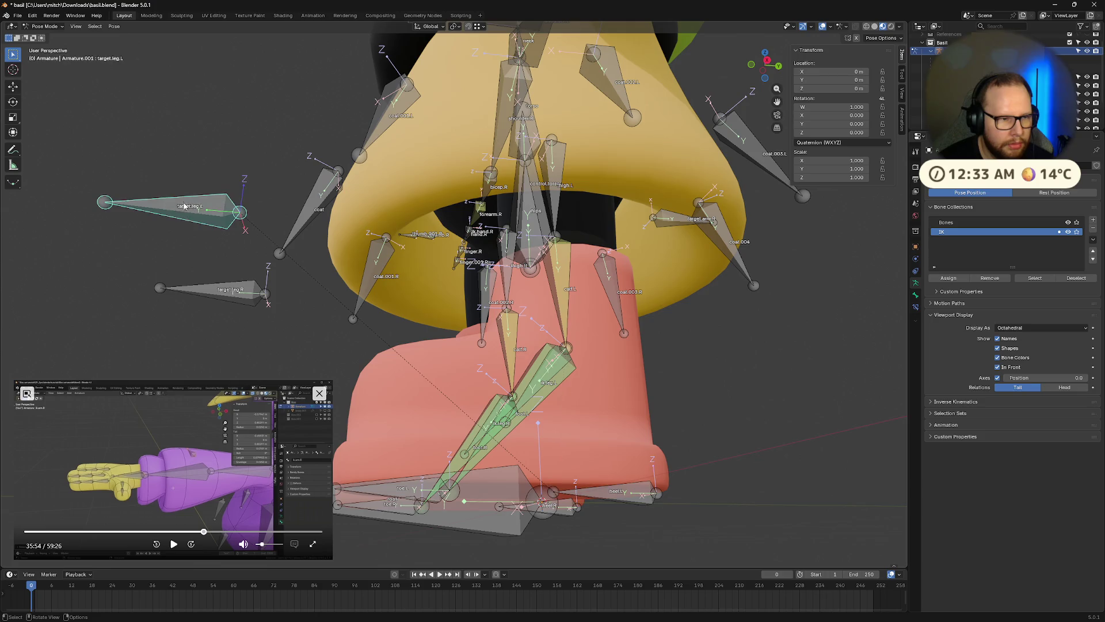
Select the ik.leg.L bone after trying control.torso and hips from a front view
{"action": "left_click", "coordinate": [558, 381]}
{"action": "middle_click_drag", "start_coordinate": [558, 381], "coordinate": [645, 422]}
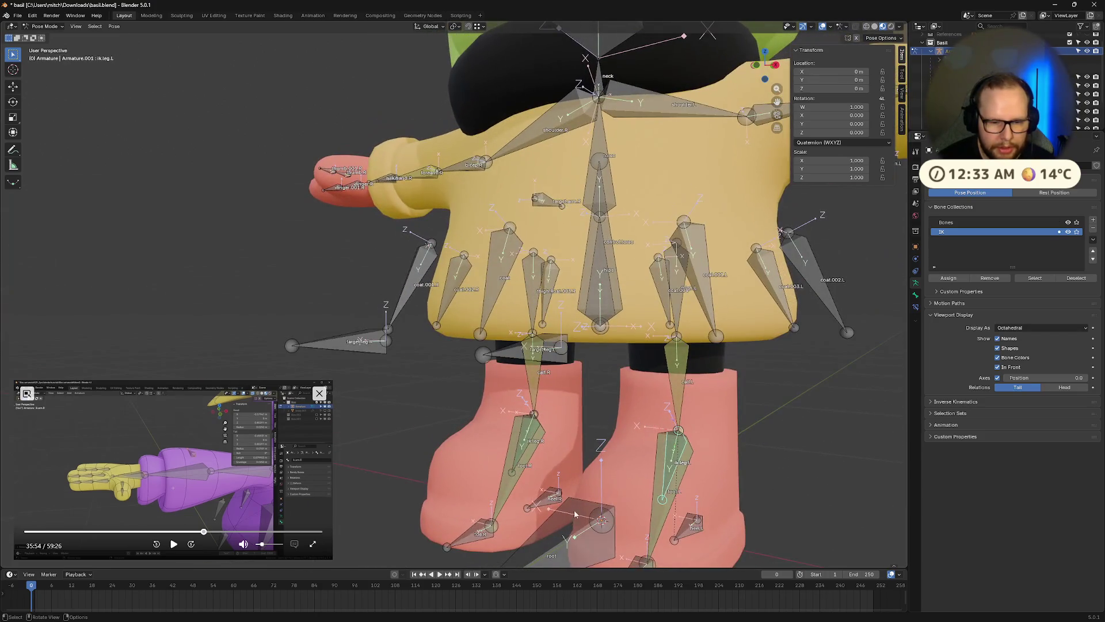
{"action": "left_click", "coordinate": [619, 297]}
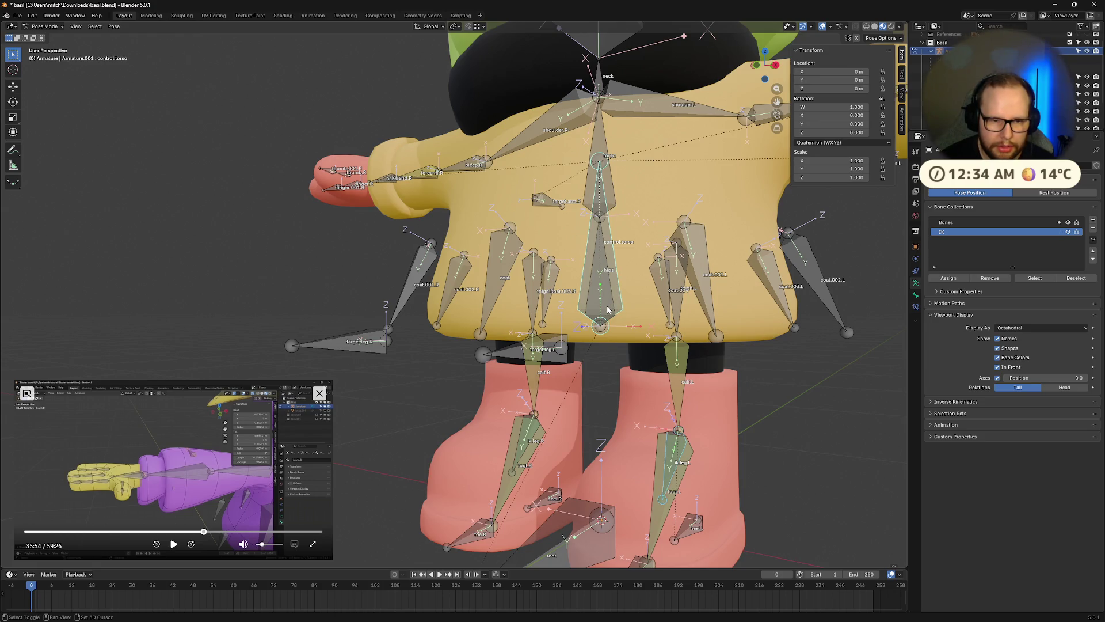
{"action": "left_click", "coordinate": [607, 311]}
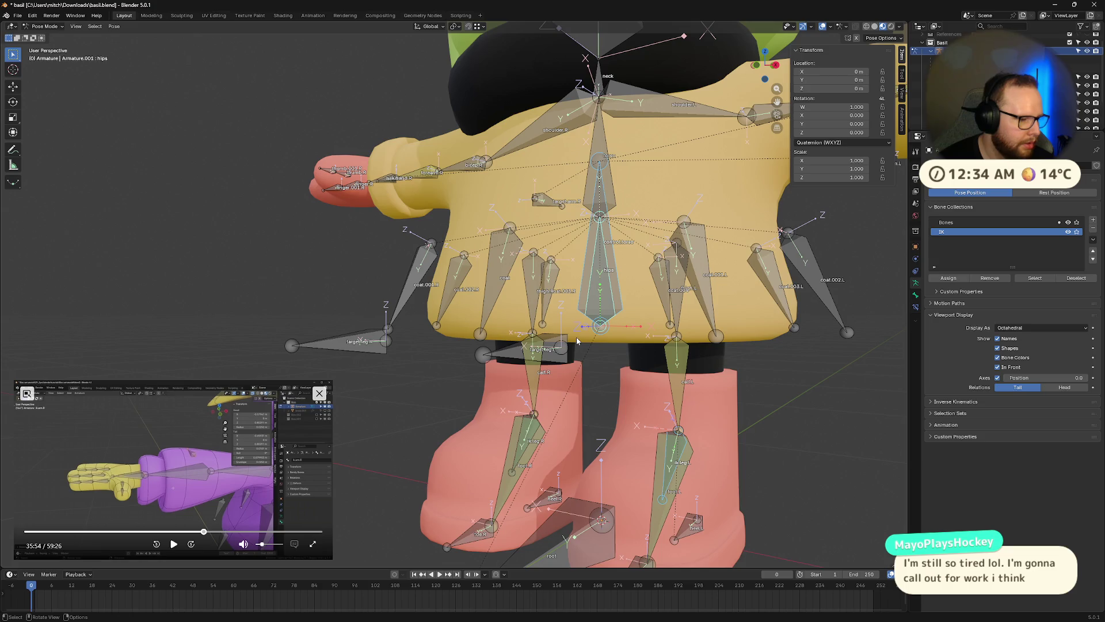
{"action": "left_click", "coordinate": [609, 234], "text": "shift"}
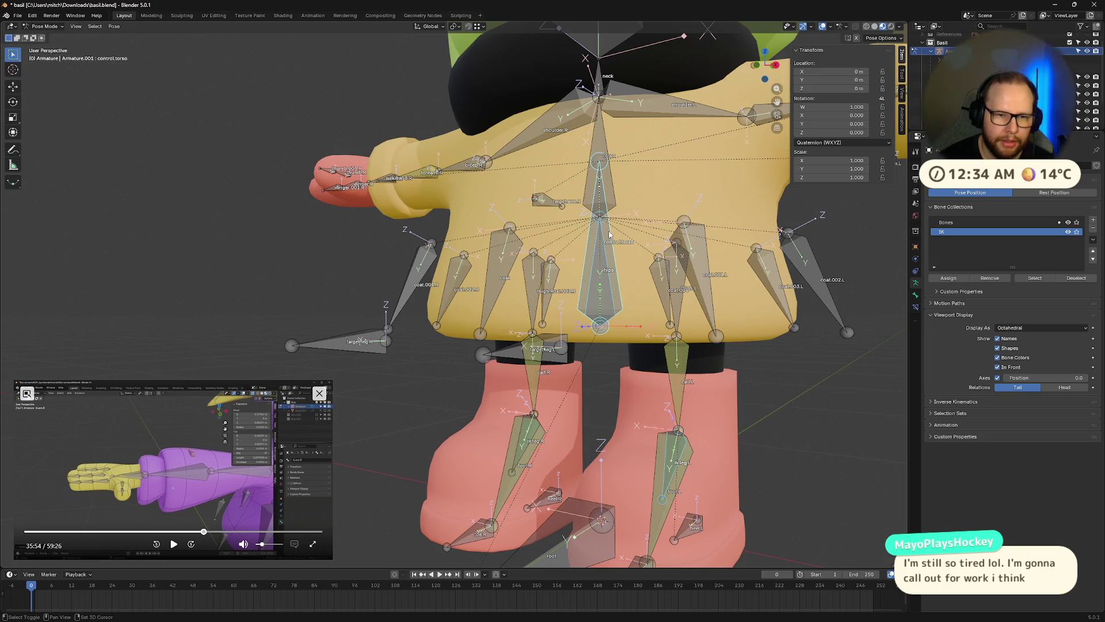
{"action": "middle_click_drag", "start_coordinate": [611, 253], "coordinate": [685, 397]}
{"action": "left_click", "coordinate": [687, 403]}
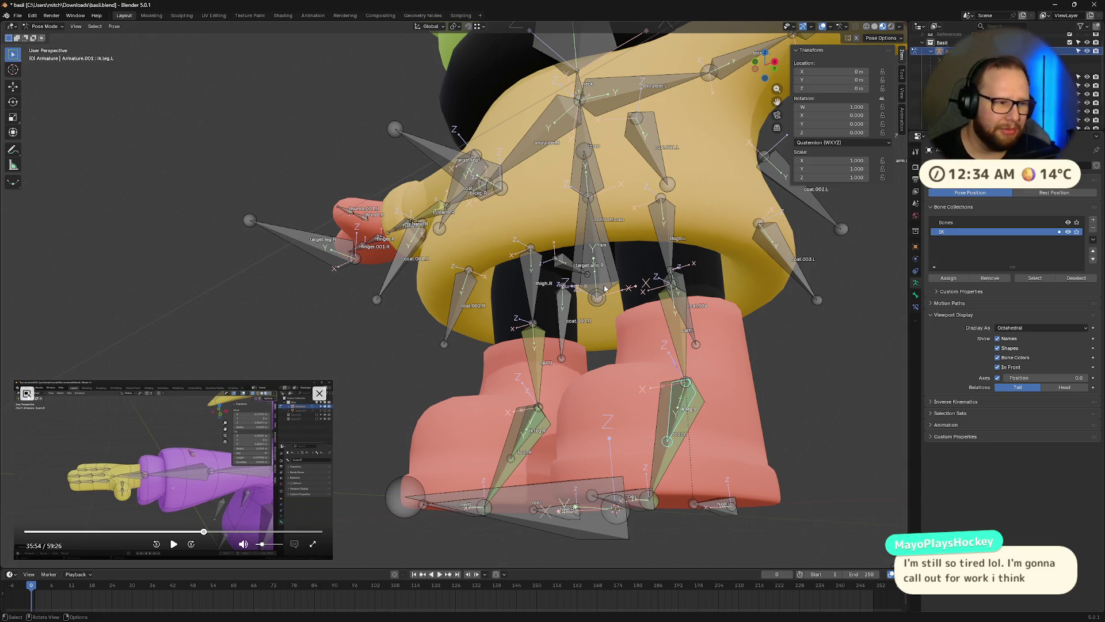
Add hips to the ik.leg.L selection from the overlap list and bring up Set Parent To
{"action": "middle_click_drag", "start_coordinate": [604, 288], "coordinate": [630, 368]}
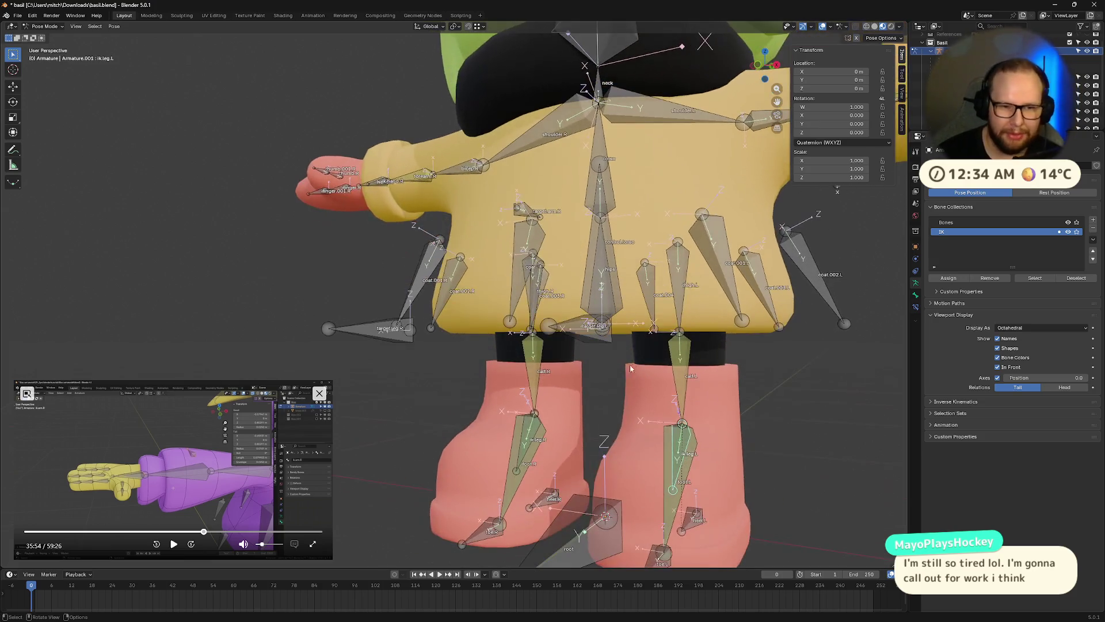
{"action": "left_click", "coordinate": [617, 297]}
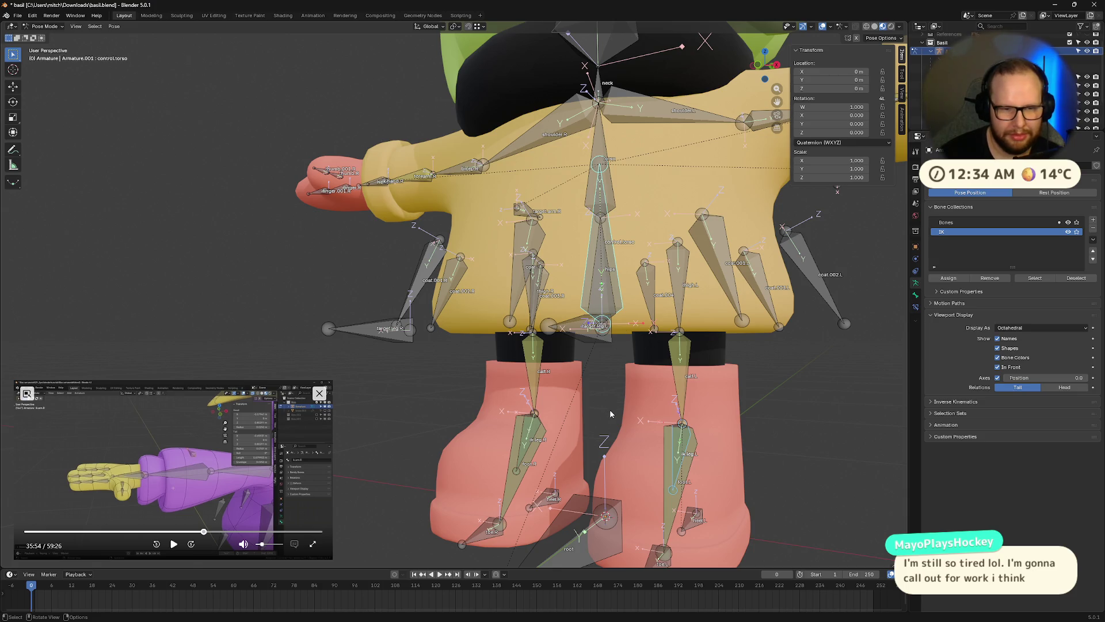
{"action": "key", "text": "alt+a"}
{"action": "left_click", "coordinate": [603, 305], "text": "alt"}
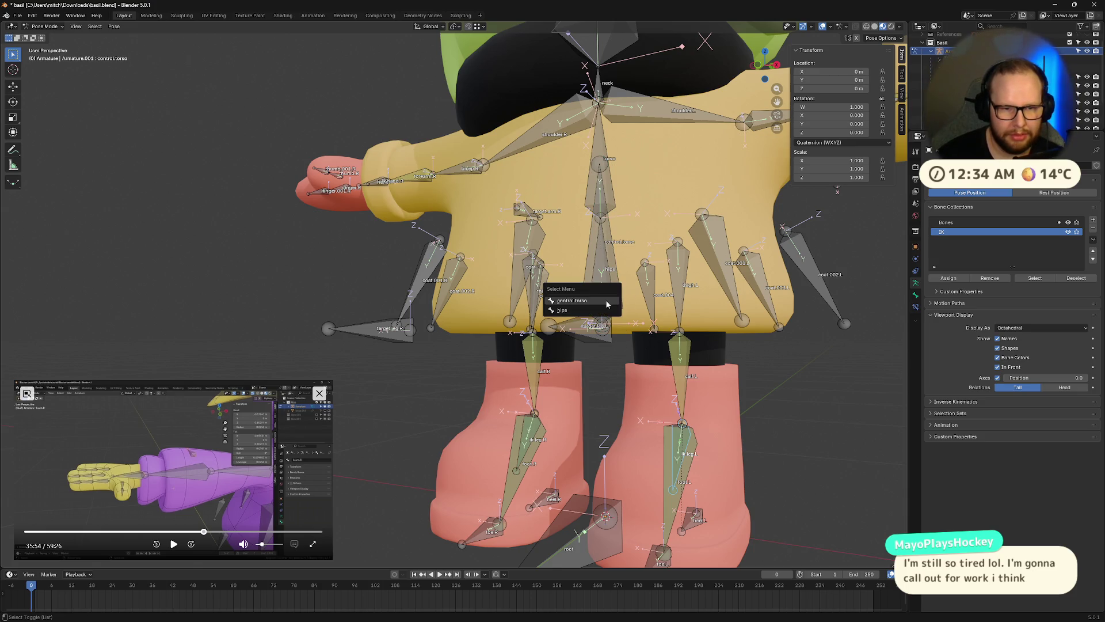
{"action": "left_click", "coordinate": [603, 312]}
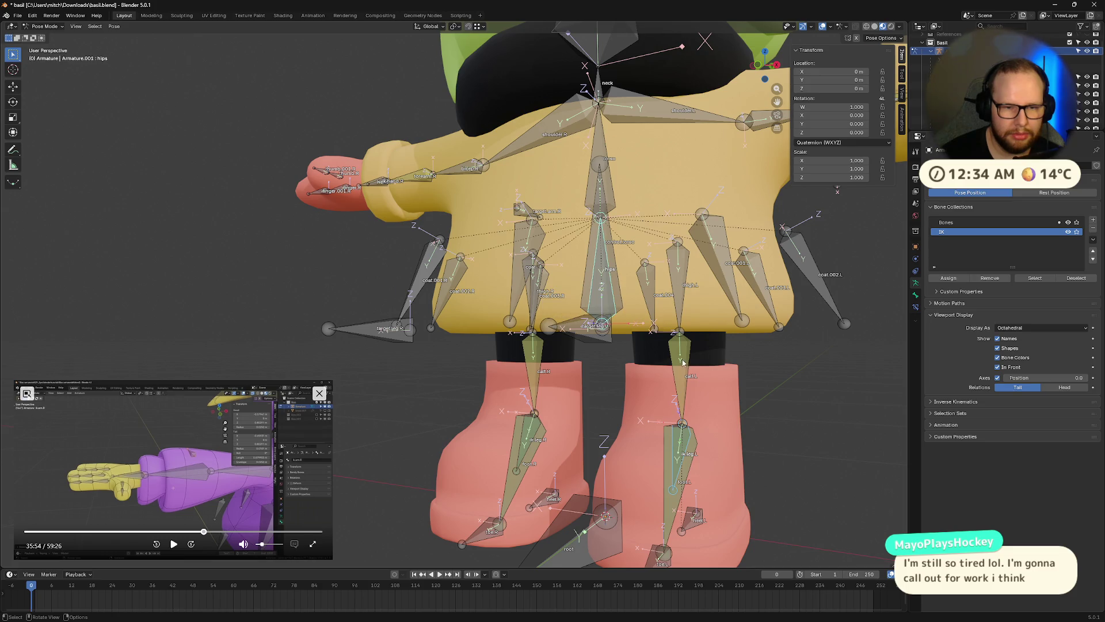
{"action": "middle_click_drag", "start_coordinate": [603, 311], "coordinate": [677, 350]}
{"action": "key", "text": "ctrl+p"}
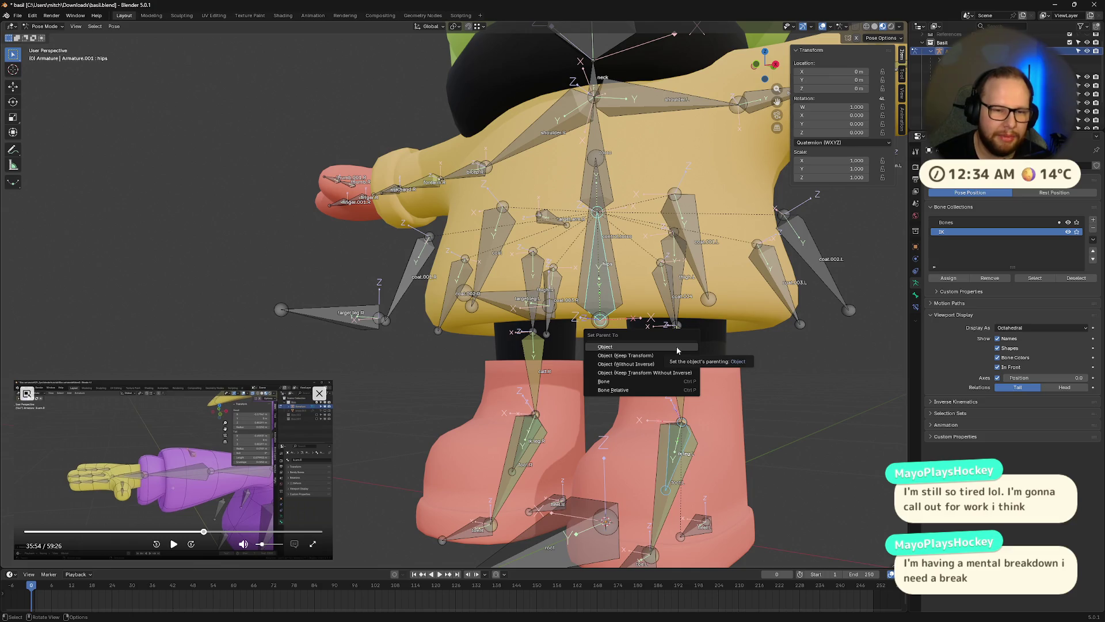
Dismiss the parent menu, then test-move ik.leg.L and cancel the move
{"action": "left_click", "coordinate": [675, 346]}
{"action": "mouse_move", "coordinate": [676, 347]}
{"action": "middle_mouse_down"}
{"action": "mouse_move", "coordinate": [639, 369]}
{"action": "mouse_move", "coordinate": [690, 386]}
{"action": "mouse_move", "coordinate": [703, 442]}
{"action": "mouse_move", "coordinate": [726, 450]}
{"action": "mouse_move", "coordinate": [655, 448]}
{"action": "middle_mouse_up"}
{"action": "left_click", "coordinate": [652, 455]}
{"action": "key", "text": "g"}
{"action": "right_click", "coordinate": [725, 384]}
Test-move the whole rig from the root bone and cancel
{"action": "middle_click_drag", "start_coordinate": [724, 384], "coordinate": [694, 393]}
{"action": "scroll", "coordinate": [615, 308], "scroll_direction": "down", "scroll_amount": 5}
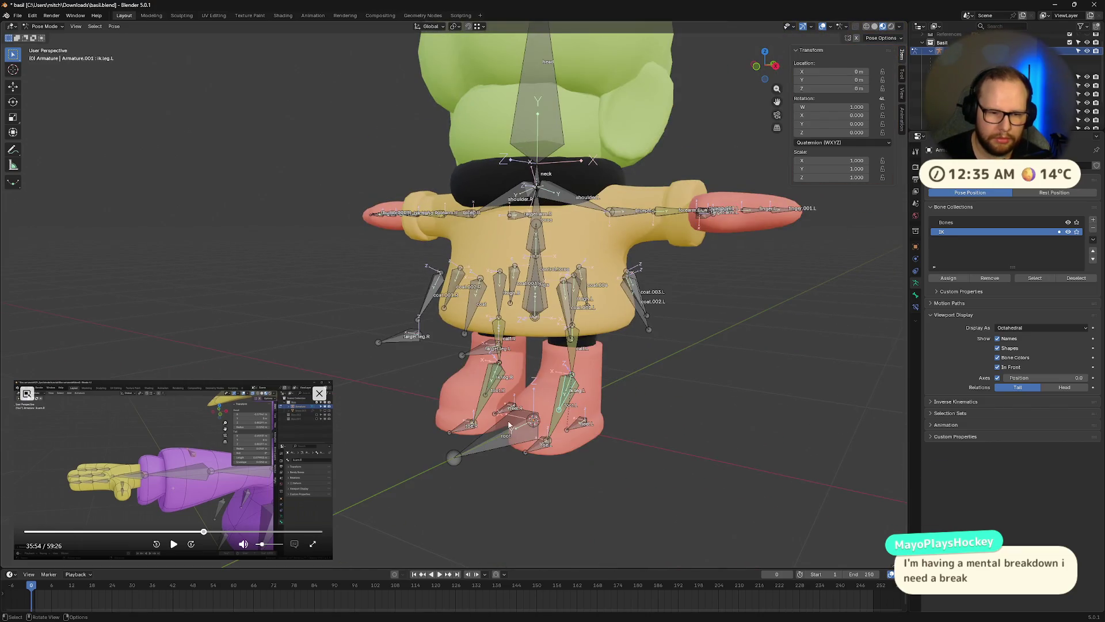
{"action": "left_click", "coordinate": [489, 441]}
{"action": "key", "text": "g"}
{"action": "right_click", "coordinate": [660, 351]}
Select ik.leg.L and switch the armature through Object Mode into Edit Mode
{"action": "mouse_move", "coordinate": [660, 351]}
{"action": "middle_mouse_down"}
{"action": "mouse_move", "coordinate": [634, 384]}
{"action": "mouse_move", "coordinate": [637, 459]}
{"action": "middle_mouse_up"}
{"action": "scroll", "coordinate": [638, 459], "scroll_direction": "up", "scroll_amount": 6}
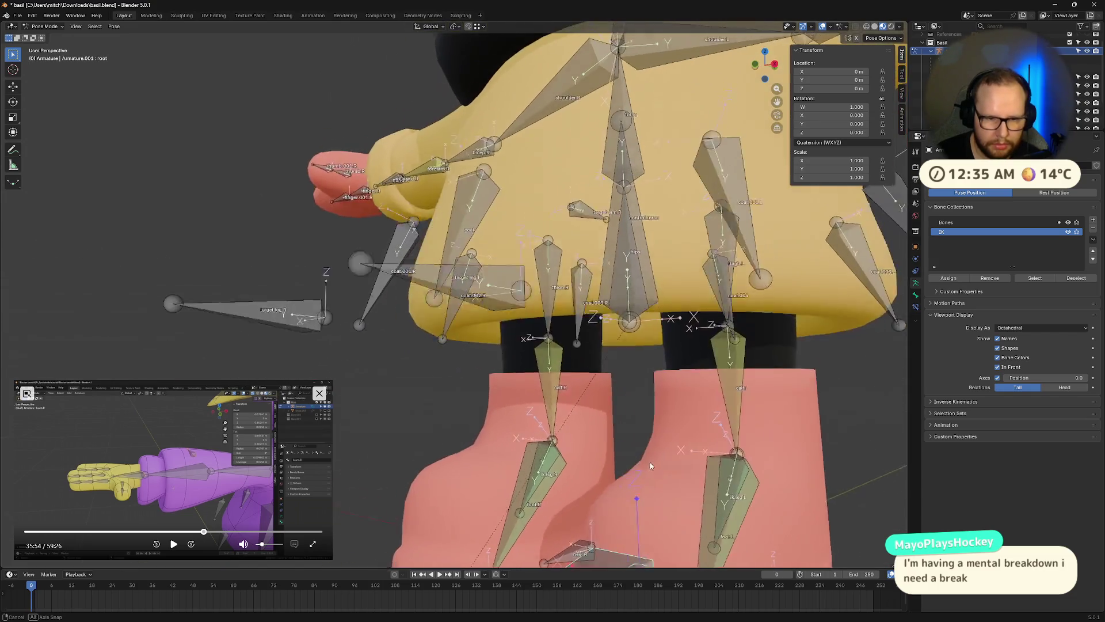
{"action": "left_click", "coordinate": [752, 470]}
{"action": "mouse_move", "coordinate": [751, 469]}
{"action": "middle_mouse_down"}
{"action": "mouse_move", "coordinate": [796, 443]}
{"action": "mouse_move", "coordinate": [658, 338]}
{"action": "middle_mouse_up"}
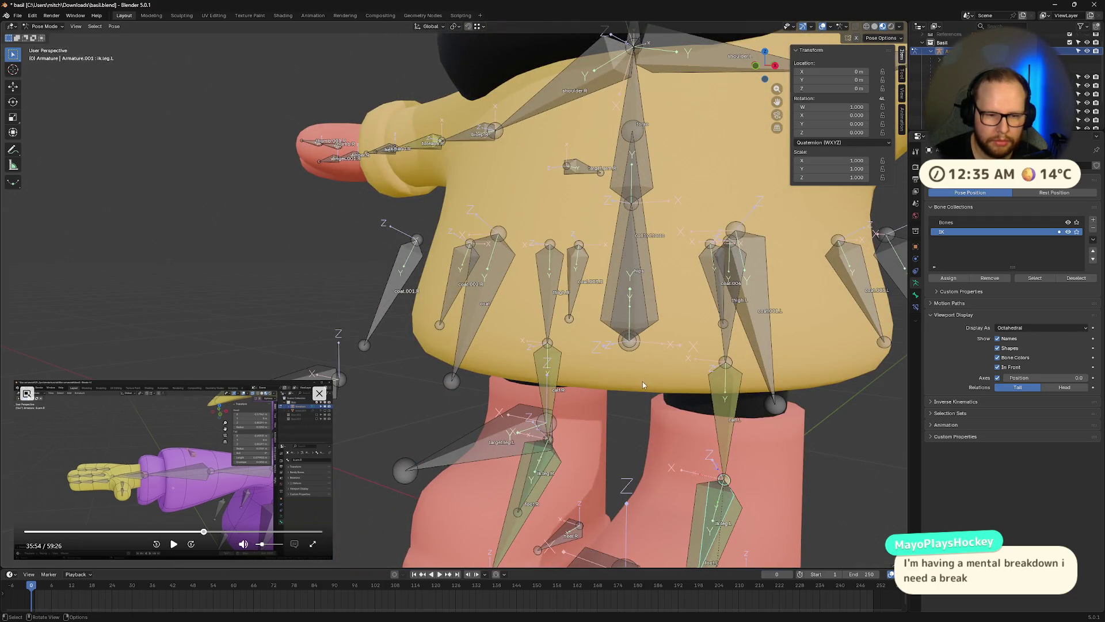
{"action": "key", "text": "ctrl+Tab"}
{"action": "middle_click_drag", "start_coordinate": [642, 381], "coordinate": [685, 390]}
{"action": "key", "text": "Tab"}
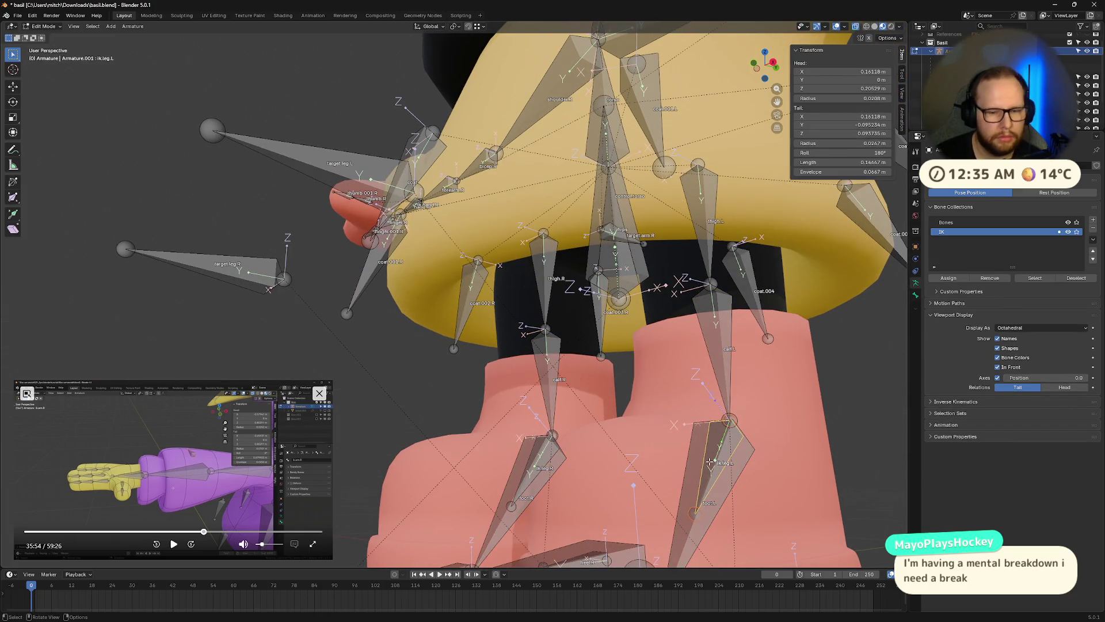
Select ik.leg.L and pick hips from the overlapping bones as the active bone
{"action": "left_click", "coordinate": [628, 287]}
{"action": "left_click", "coordinate": [627, 288]}
{"action": "left_click", "coordinate": [700, 468]}
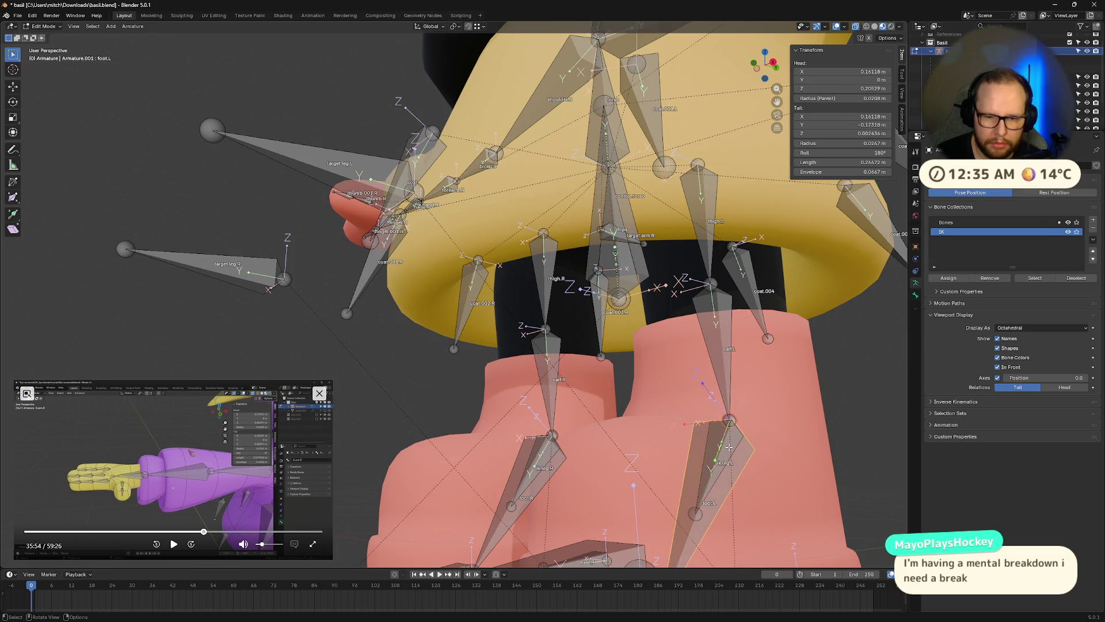
{"action": "left_click", "coordinate": [622, 274], "text": "alt+shift"}
{"action": "left_click", "coordinate": [624, 272]}
{"action": "middle_click_drag", "start_coordinate": [623, 274], "coordinate": [681, 368]}
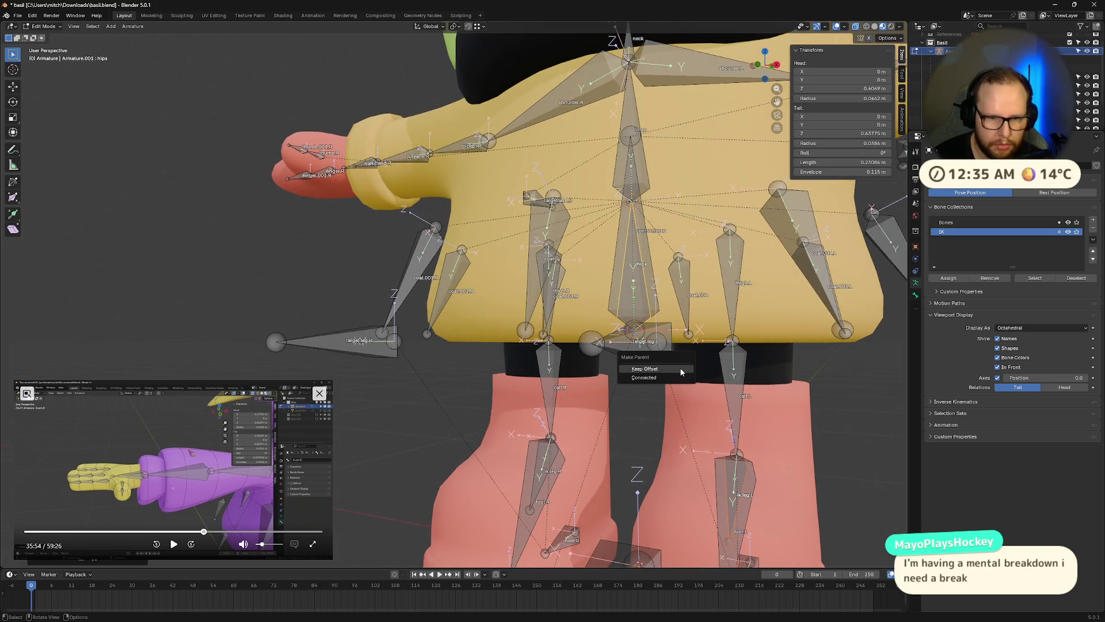
Test the root bone, return to Pose Mode, move the rig and reset it with Alt+G
{"action": "mouse_move", "coordinate": [795, 403]}
{"action": "middle_mouse_down"}
{"action": "mouse_move", "coordinate": [719, 449]}
{"action": "mouse_move", "coordinate": [535, 460]}
{"action": "middle_mouse_up"}
{"action": "left_click", "coordinate": [535, 461]}
{"action": "key", "text": "g"}
{"action": "right_click", "coordinate": [465, 401]}
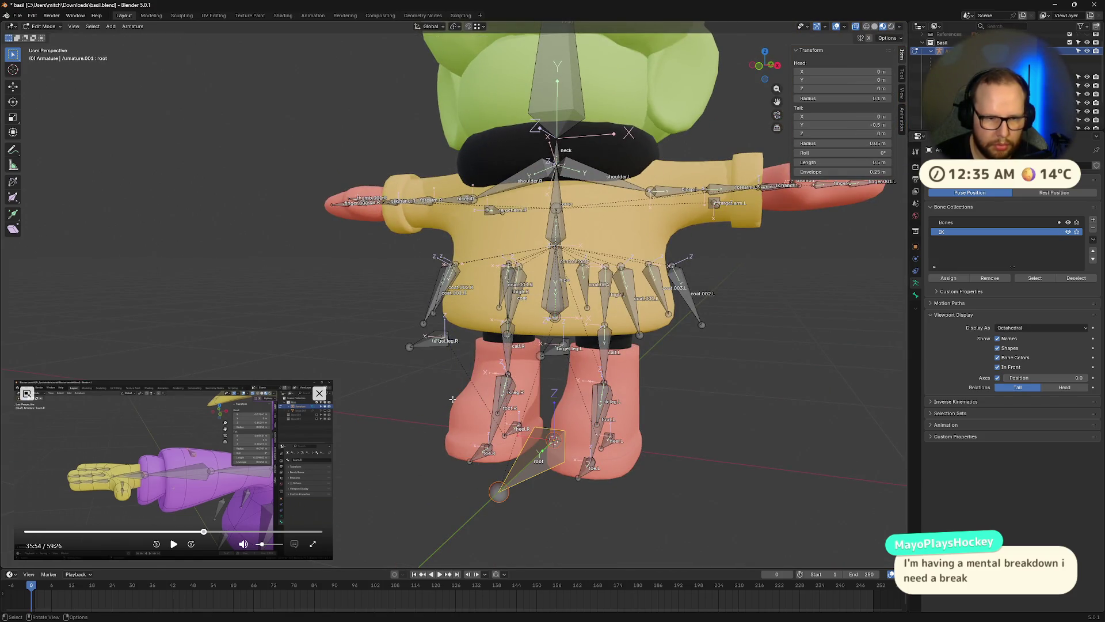
{"action": "key", "text": "ctrl+Tab"}
{"action": "left_click", "coordinate": [573, 461]}
{"action": "mouse_move", "coordinate": [573, 461]}
{"action": "left_mouse_down"}
{"action": "mouse_move", "coordinate": [536, 437]}
{"action": "mouse_move", "coordinate": [444, 288]}
{"action": "left_mouse_up"}
{"action": "key", "text": "alt+g"}
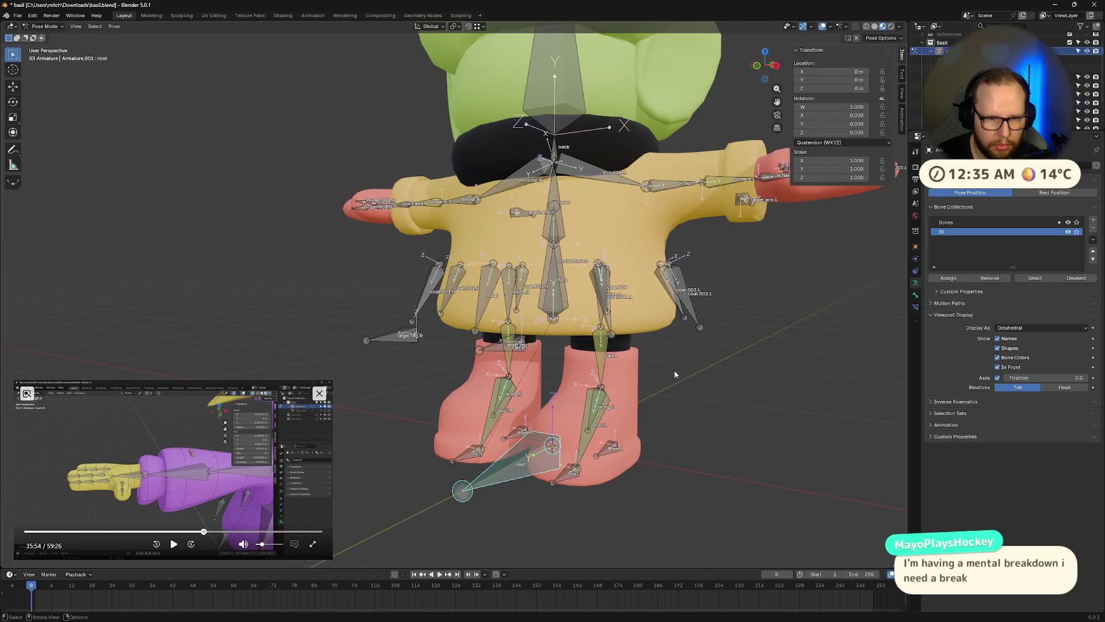
Rotate the root around global Y, clear it with Alt+R, then cancel a second Y rotation
{"action": "left_click", "coordinate": [551, 311]}
{"action": "left_click", "coordinate": [552, 311]}
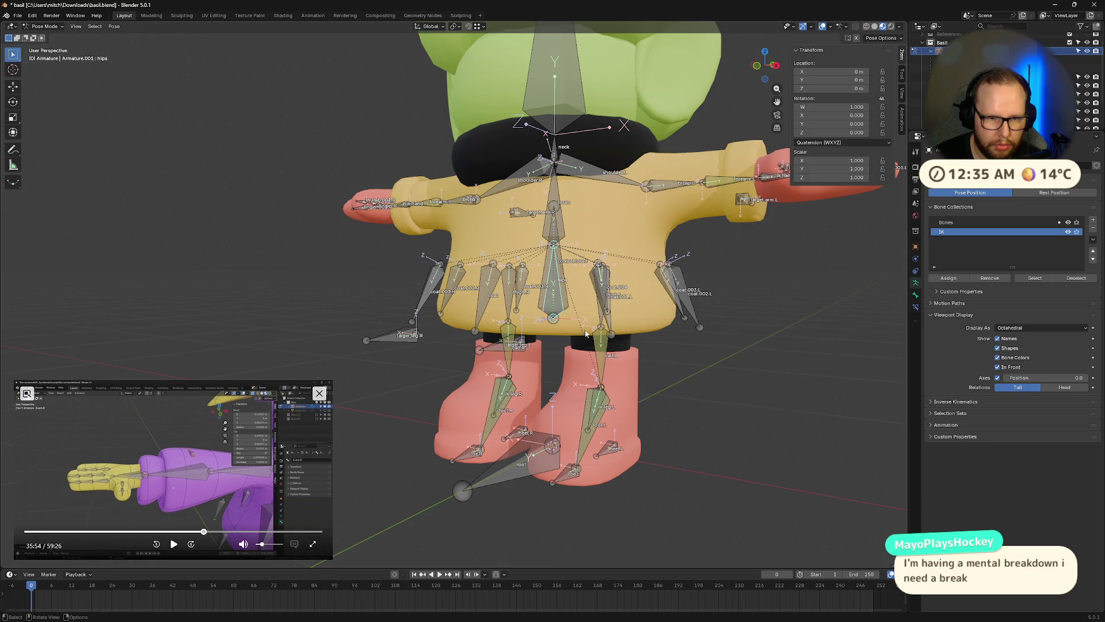
{"action": "left_click", "coordinate": [520, 466]}
{"action": "key", "text": "r"}
{"action": "key", "text": "x"}
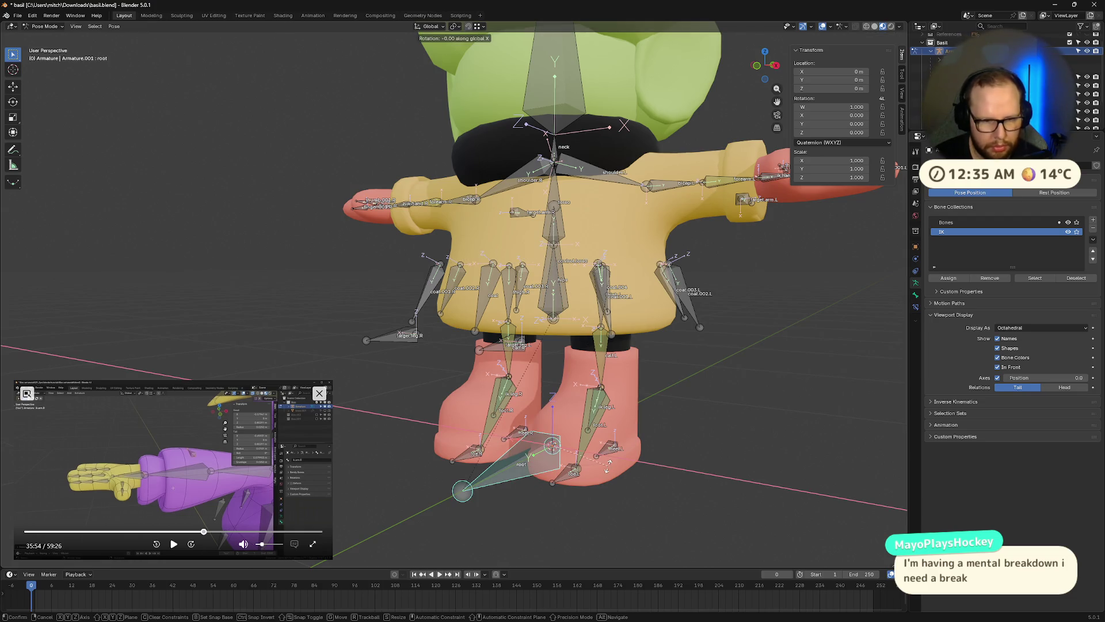
{"action": "key", "text": "y"}
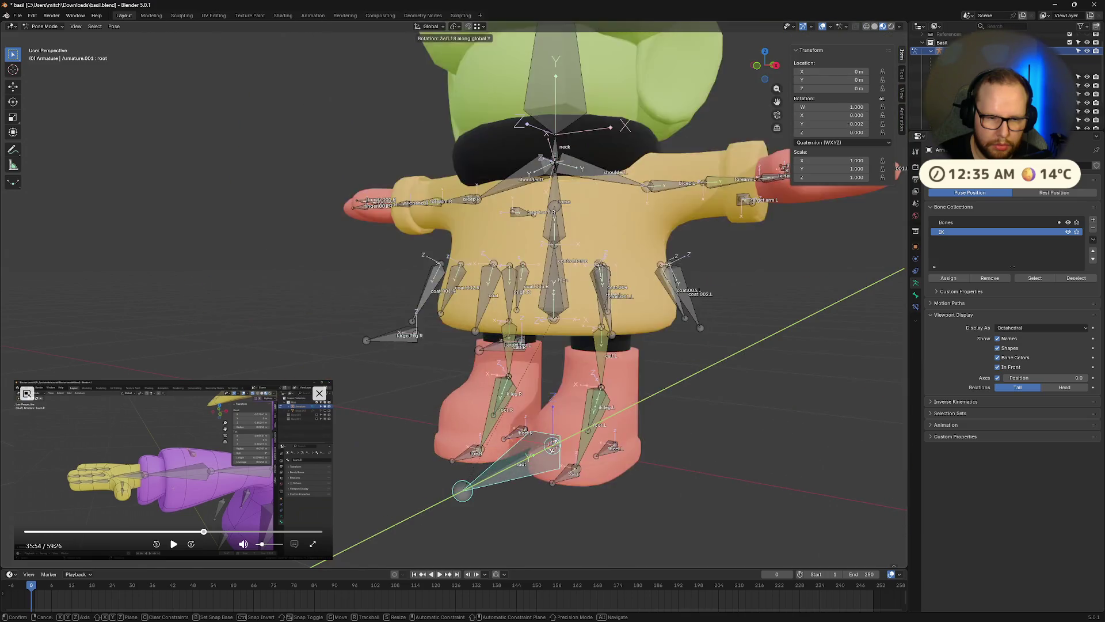
{"action": "left_click", "coordinate": [554, 447]}
{"action": "key", "text": "alt+r"}
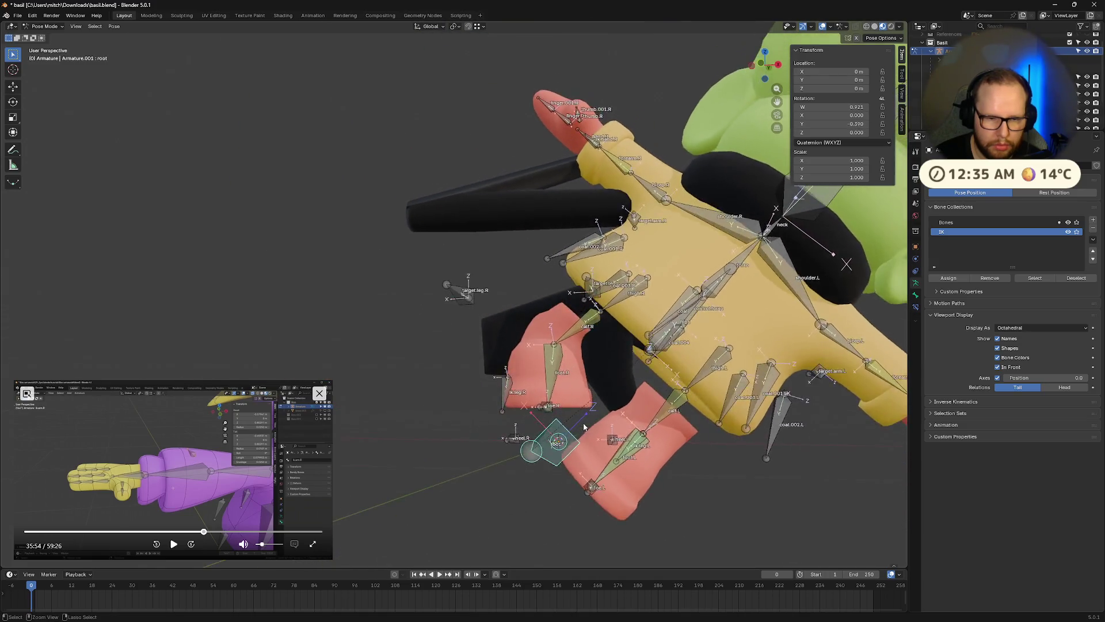
{"action": "key", "text": "r"}
{"action": "key", "text": "y"}
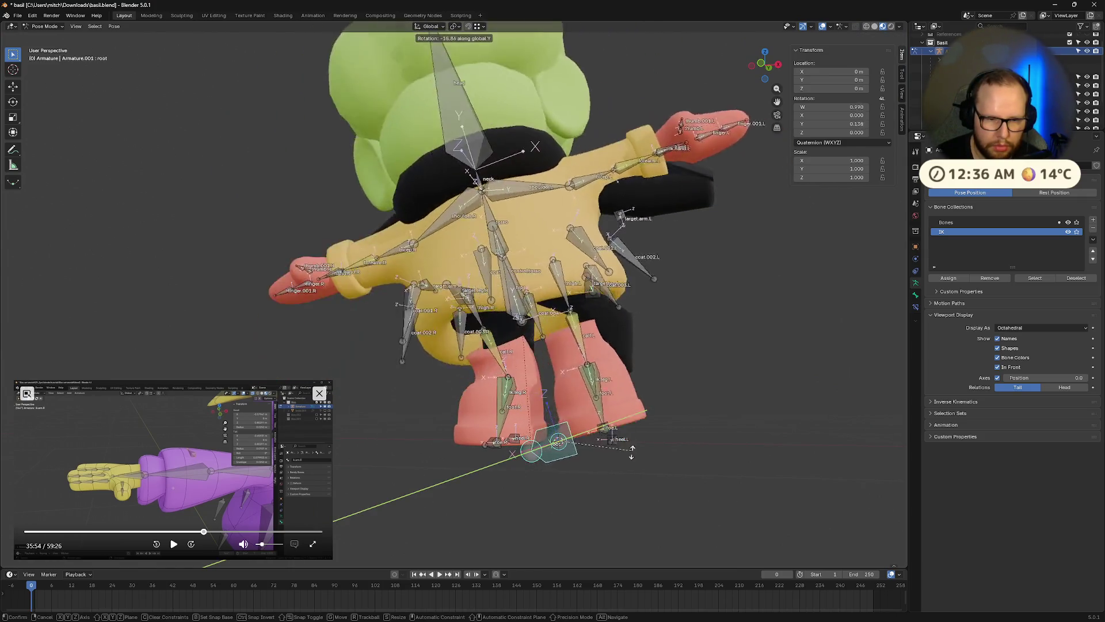
{"action": "right_click", "coordinate": [712, 461]}
Select heel.L and enter Edit Mode on the armature with it active
{"action": "mouse_move", "coordinate": [712, 457]}
{"action": "middle_mouse_down"}
{"action": "mouse_move", "coordinate": [665, 468]}
{"action": "mouse_move", "coordinate": [611, 450]}
{"action": "mouse_move", "coordinate": [653, 462]}
{"action": "mouse_move", "coordinate": [662, 479]}
{"action": "mouse_move", "coordinate": [654, 464]}
{"action": "mouse_move", "coordinate": [598, 452]}
{"action": "mouse_move", "coordinate": [534, 407]}
{"action": "mouse_move", "coordinate": [558, 316]}
{"action": "middle_mouse_up"}
{"action": "left_click", "coordinate": [617, 474]}
{"action": "key", "text": "ctrl+Tab"}
{"action": "key", "text": "ctrl+Tab"}
{"action": "key", "text": "Tab"}
{"action": "middle_click_drag", "start_coordinate": [592, 283], "coordinate": [445, 231]}
{"action": "key", "text": "Escape"}
{"action": "mouse_move", "coordinate": [256, 99]}
{"action": "middle_mouse_down"}
{"action": "mouse_move", "coordinate": [558, 338]}
{"action": "mouse_move", "coordinate": [524, 221]}
{"action": "middle_mouse_up"}
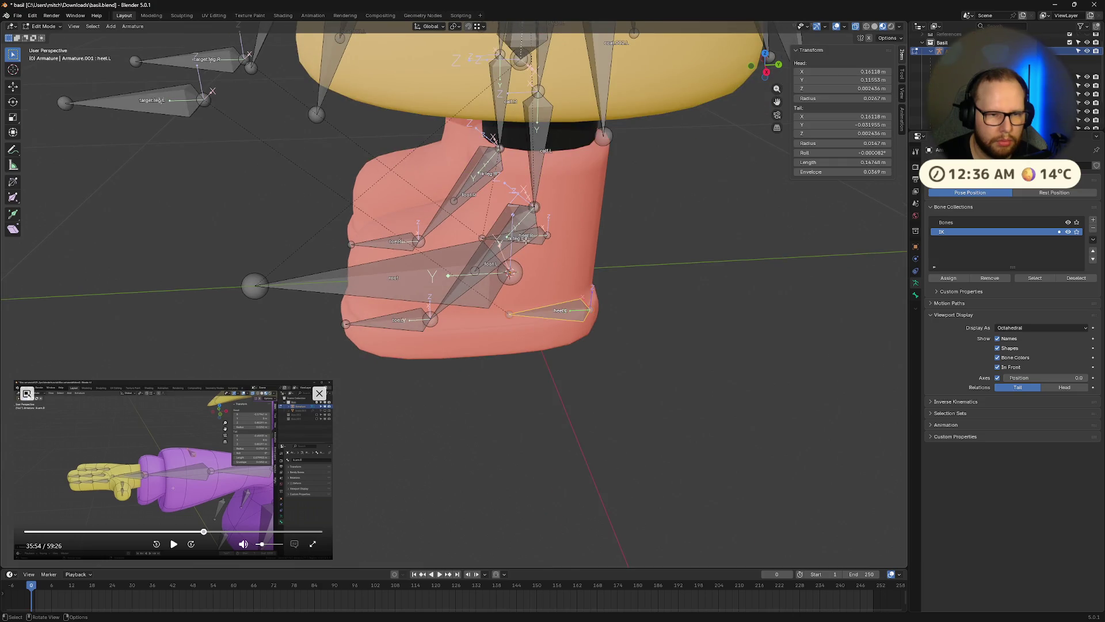
Make ik.leg.L the parent of heel.L
{"action": "left_click", "coordinate": [524, 221], "text": "shift"}
{"action": "key", "text": "ctrl+z"}
{"action": "left_click", "coordinate": [526, 228], "text": "alt+shift"}
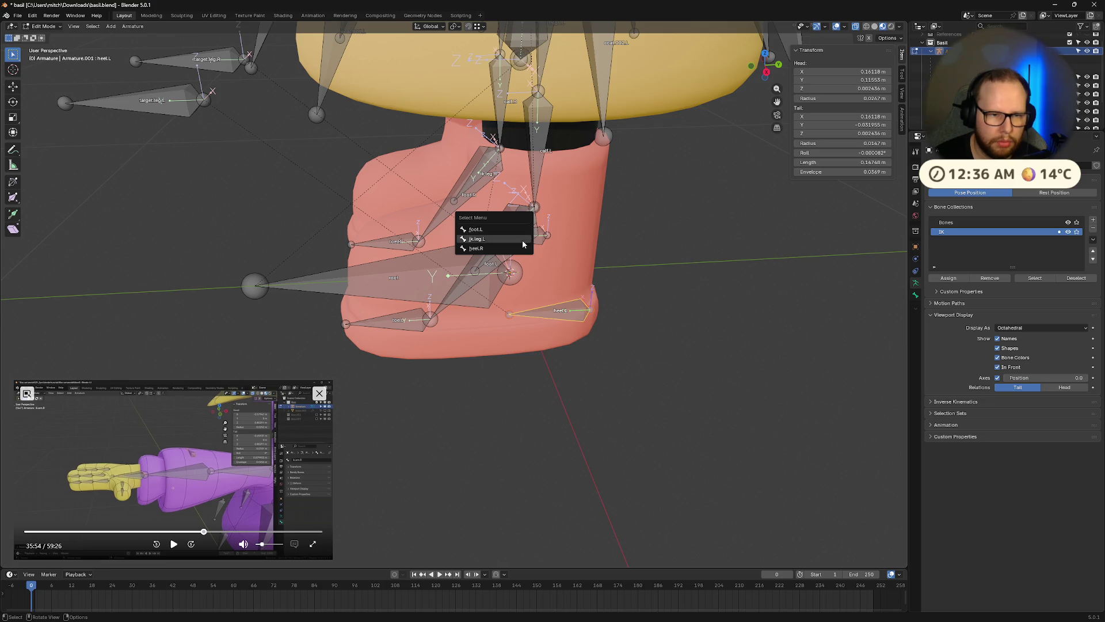
{"action": "left_click", "coordinate": [521, 238]}
{"action": "middle_click_drag", "start_coordinate": [638, 305], "coordinate": [662, 310]}
{"action": "key", "text": "ctrl+p"}
{"action": "left_click", "coordinate": [662, 309]}
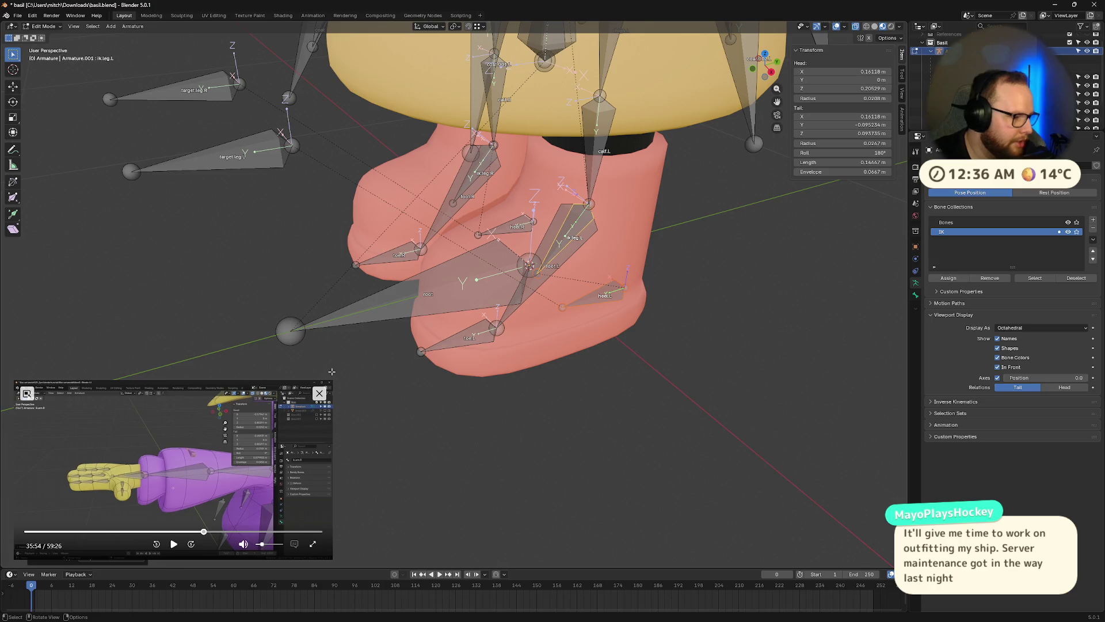
Select root, test a global-Y rotation and cancel it, then switch to Pose Mode
{"action": "mouse_move", "coordinate": [357, 308]}
{"action": "middle_mouse_down"}
{"action": "mouse_move", "coordinate": [529, 293]}
{"action": "mouse_move", "coordinate": [654, 264]}
{"action": "mouse_move", "coordinate": [695, 278]}
{"action": "middle_mouse_up"}
{"action": "left_click", "coordinate": [529, 293]}
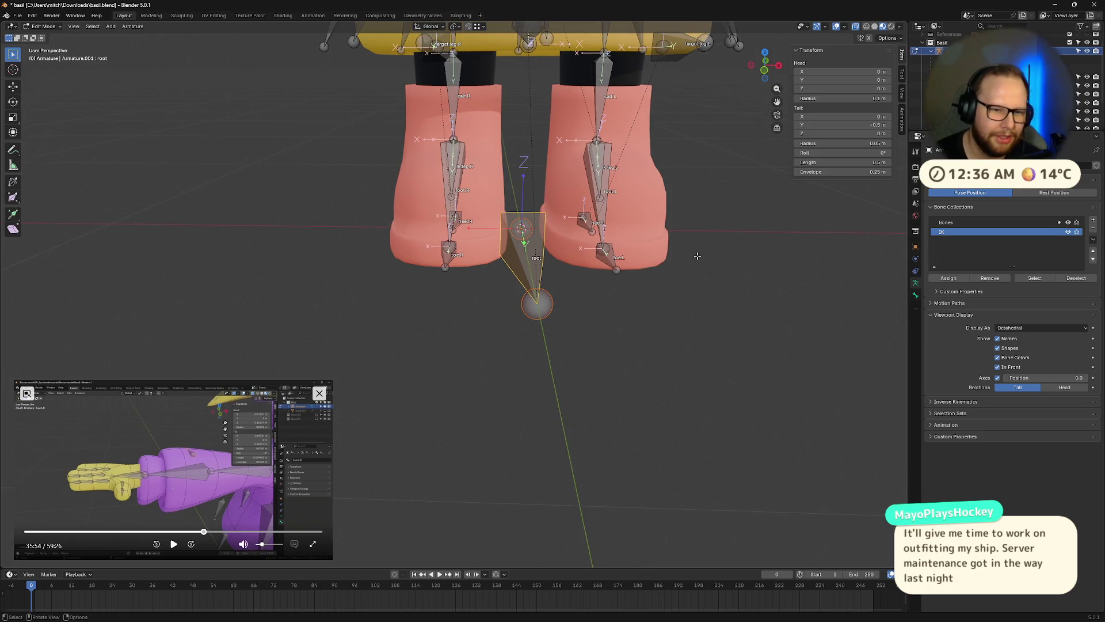
{"action": "scroll", "coordinate": [740, 310], "scroll_direction": "down", "scroll_amount": 5}
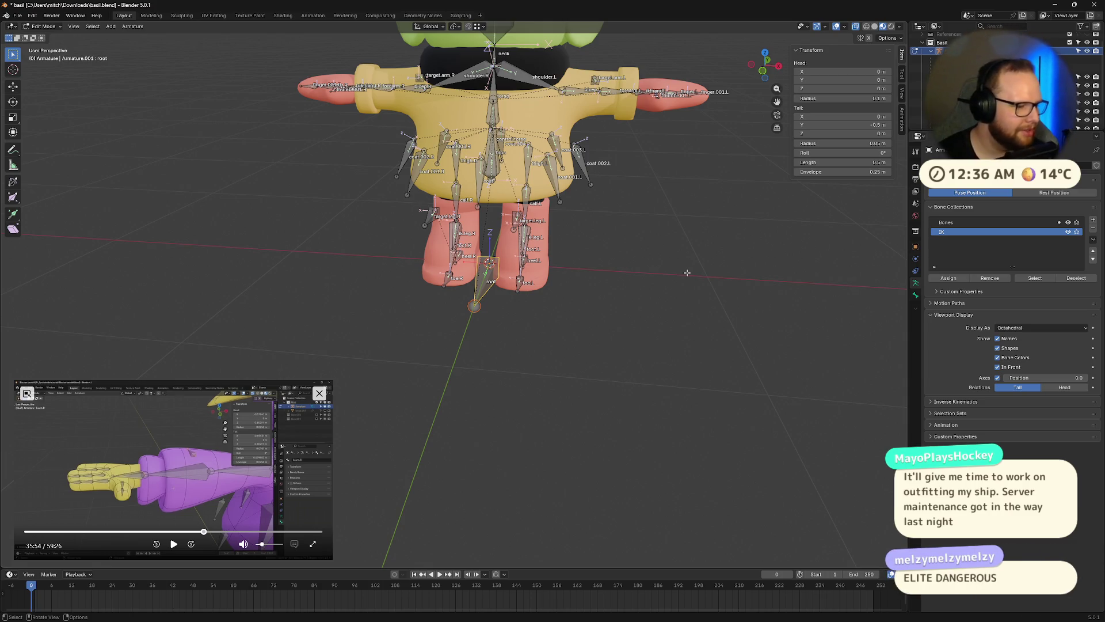
{"action": "middle_click_drag", "start_coordinate": [710, 276], "coordinate": [710, 276]}
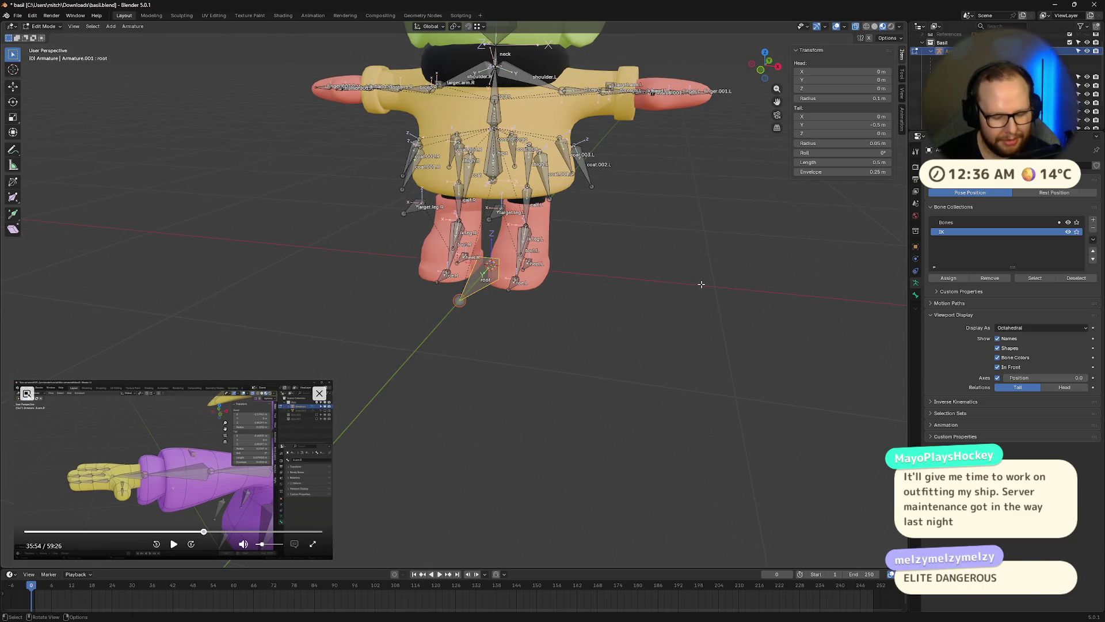
{"action": "key", "text": "r"}
{"action": "key", "text": "y"}
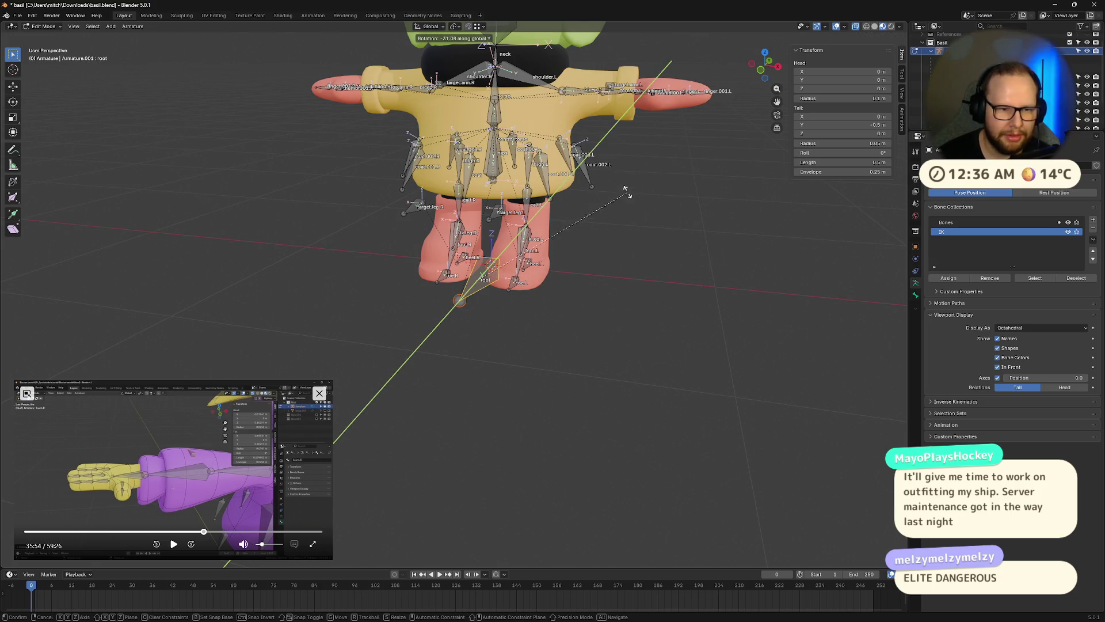
{"action": "right_click", "coordinate": [658, 349]}
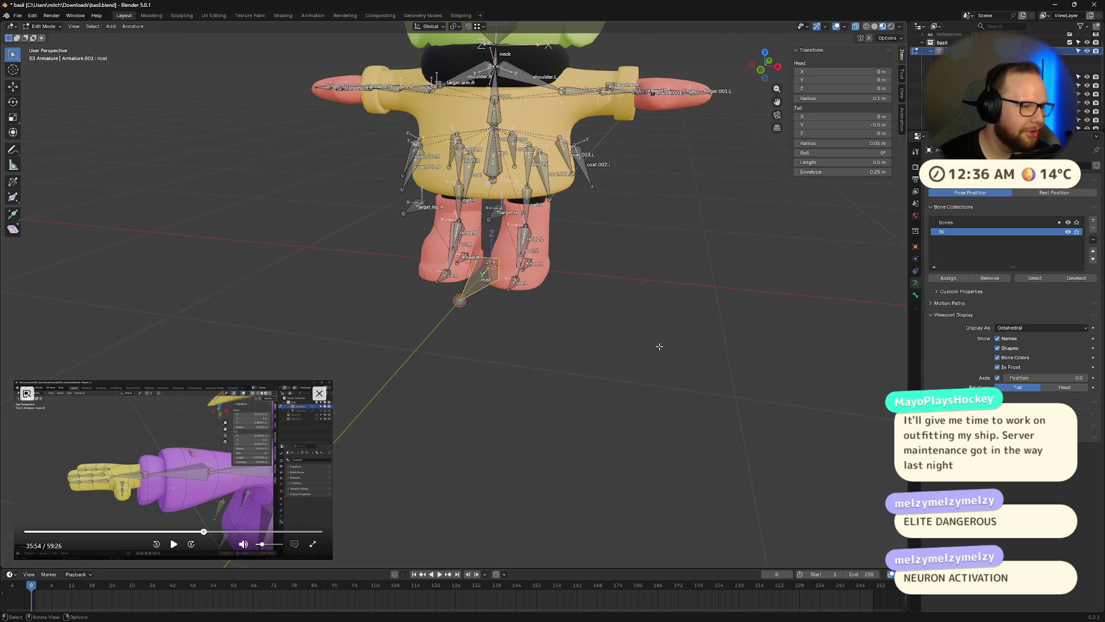
{"action": "key", "text": "ctrl+Tab"}
{"action": "left_click", "coordinate": [625, 414]}
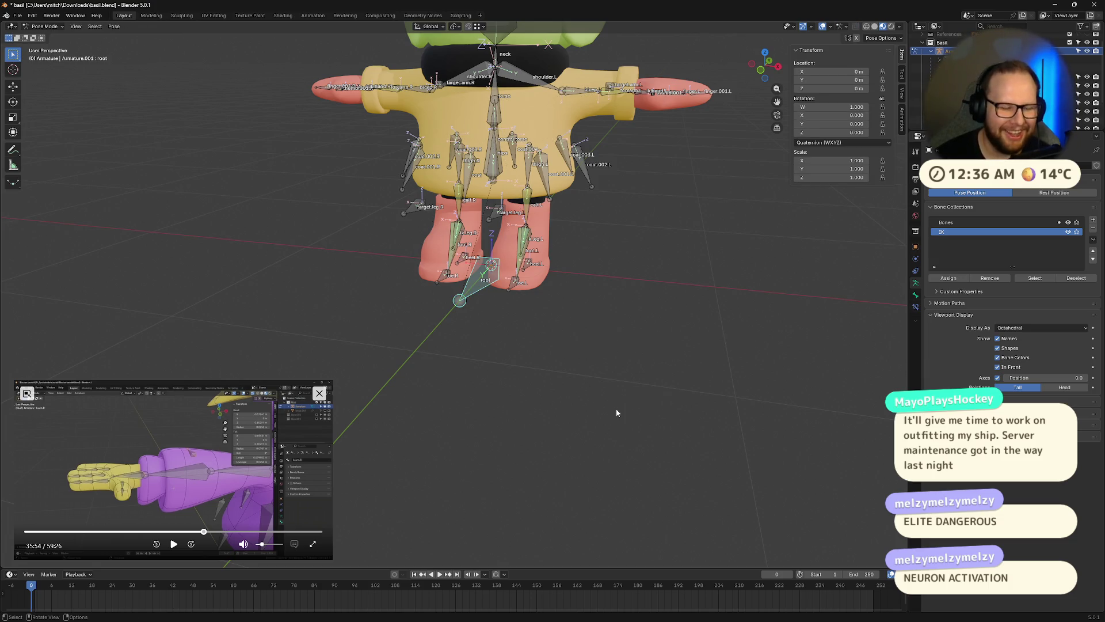
Test a Y rotation on root and moves on control.torso and hips, cancelling each
{"action": "key", "text": "r"}
{"action": "key", "text": "y"}
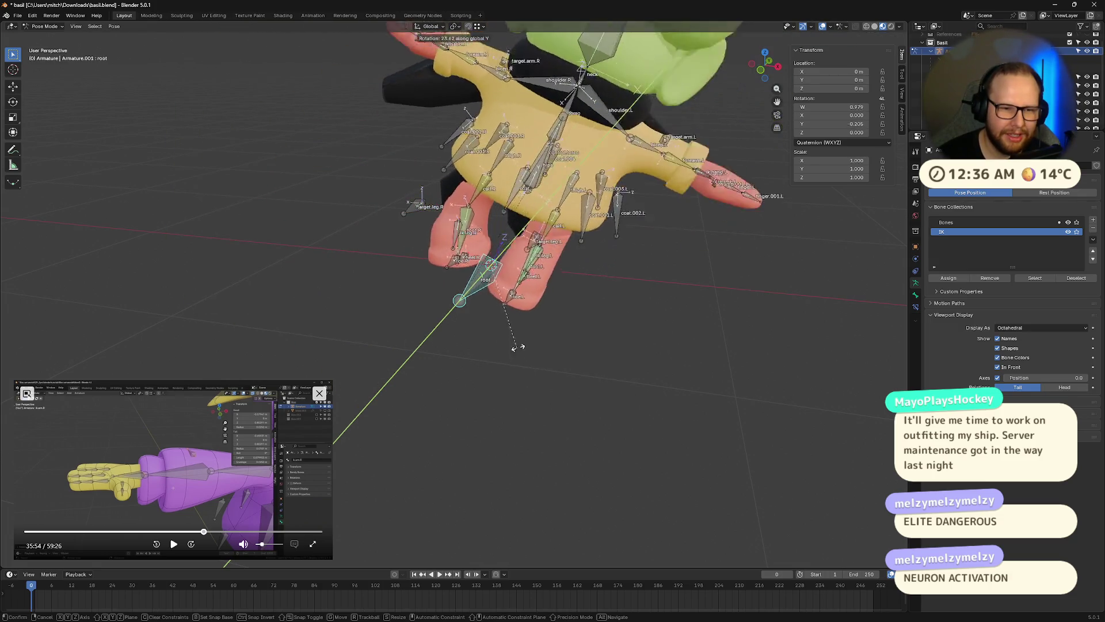
{"action": "key", "text": "Escape"}
{"action": "left_click", "coordinate": [502, 171]}
{"action": "key", "text": "g"}
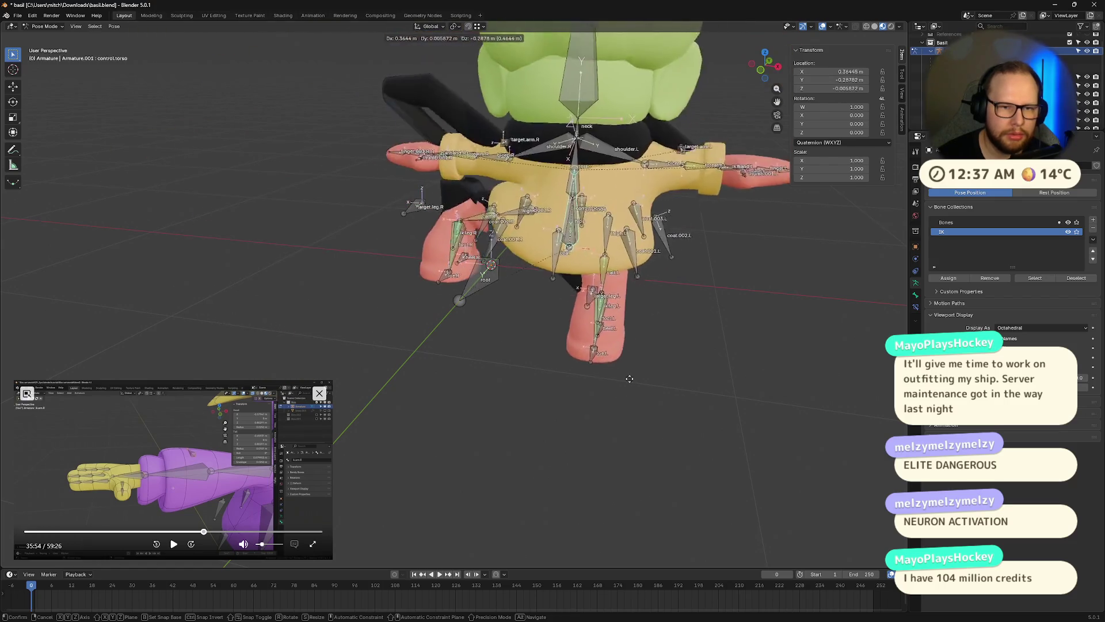
{"action": "key", "text": "Escape"}
{"action": "left_click", "coordinate": [496, 146]}
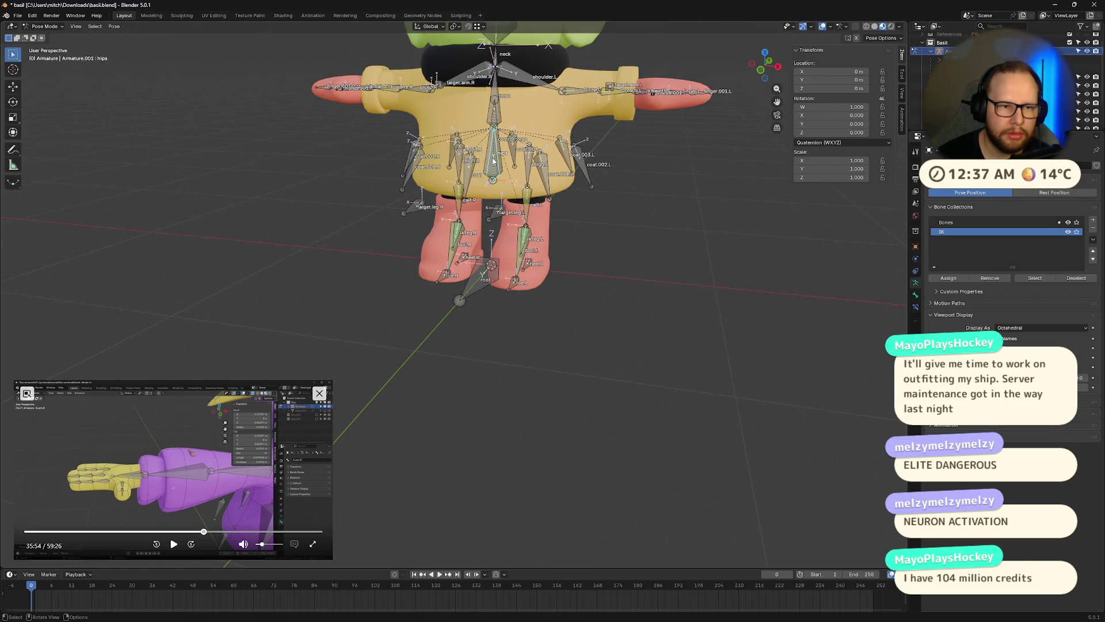
{"action": "key", "text": "g"}
{"action": "key", "text": "Escape"}
Frame a front view on the rig's legs and root bone
{"action": "mouse_move", "coordinate": [558, 242]}
{"action": "middle_mouse_down"}
{"action": "mouse_move", "coordinate": [537, 420]}
{"action": "mouse_move", "coordinate": [537, 330]}
{"action": "mouse_move", "coordinate": [567, 247]}
{"action": "middle_mouse_up"}
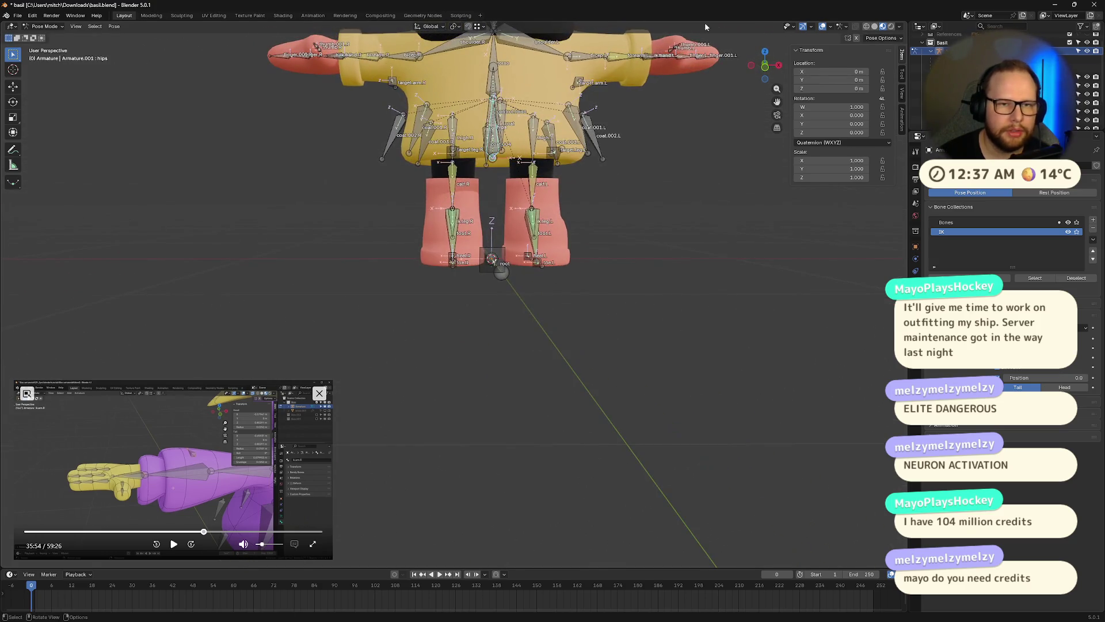
{"action": "left_click", "coordinate": [766, 67]}
{"action": "scroll", "coordinate": [599, 193], "scroll_direction": "up", "scroll_amount": 2}
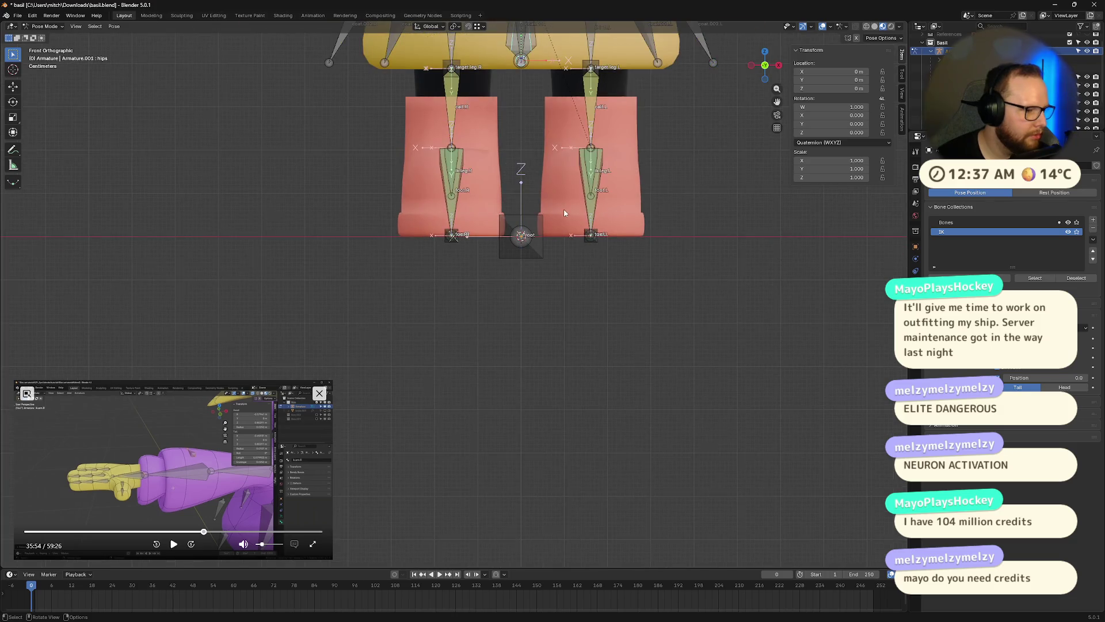
{"action": "middle_click_drag", "start_coordinate": [562, 187], "coordinate": [589, 255], "text": "shift"}
{"action": "scroll", "coordinate": [588, 255], "scroll_direction": "up", "scroll_amount": 1}
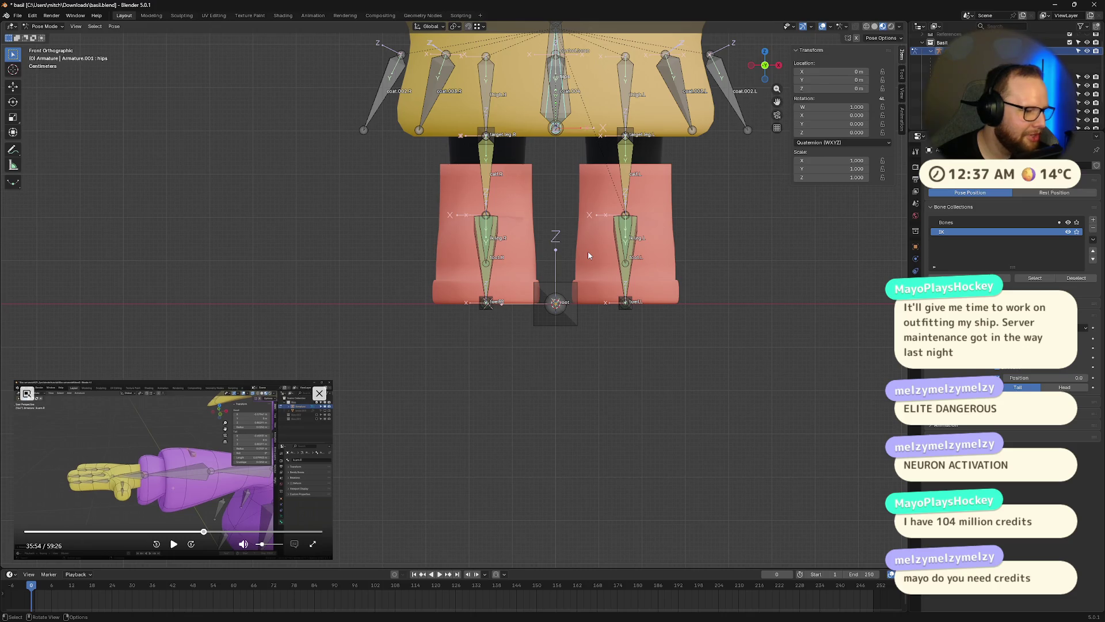
{"action": "middle_click_drag", "start_coordinate": [523, 222], "coordinate": [566, 275], "text": "shift"}
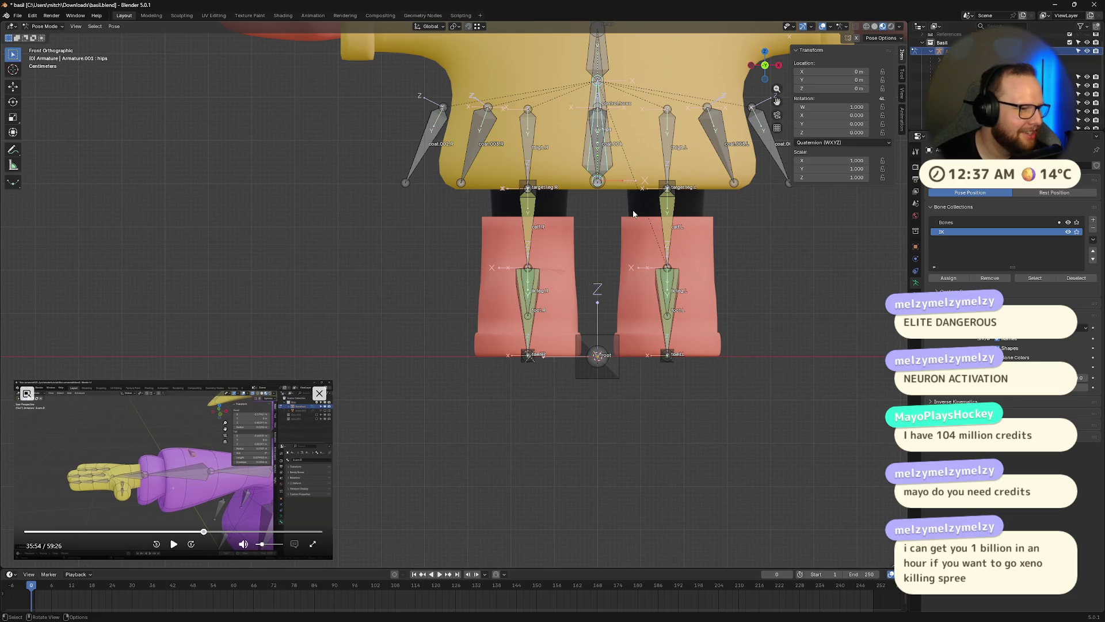
{"action": "scroll", "coordinate": [637, 218], "scroll_direction": "down", "scroll_amount": 1}
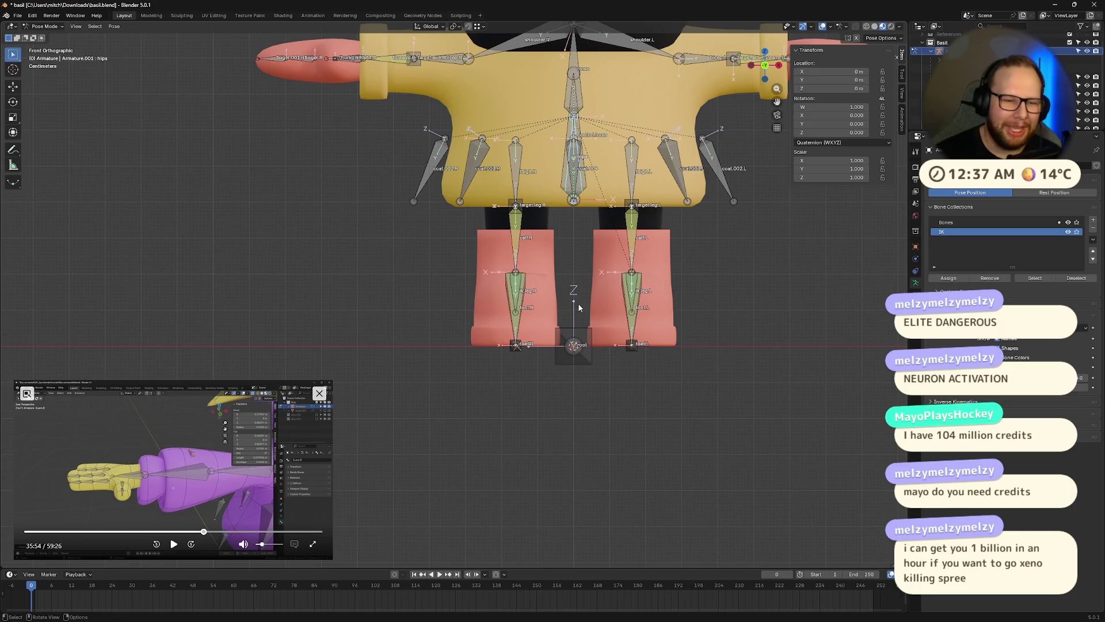
{"action": "middle_click_drag", "start_coordinate": [575, 308], "coordinate": [504, 246]}
Select the right-leg and IK bones plus thigh.R, enter Edit Mode and bring up Delete
{"action": "left_click_drag", "start_coordinate": [488, 213], "coordinate": [537, 406]}
{"action": "mouse_move", "coordinate": [534, 393]}
{"action": "middle_mouse_down"}
{"action": "mouse_move", "coordinate": [576, 386]}
{"action": "mouse_move", "coordinate": [555, 380]}
{"action": "mouse_move", "coordinate": [512, 190]}
{"action": "mouse_move", "coordinate": [587, 263]}
{"action": "mouse_move", "coordinate": [539, 284]}
{"action": "mouse_move", "coordinate": [511, 271]}
{"action": "mouse_move", "coordinate": [532, 256]}
{"action": "middle_mouse_up"}
{"action": "left_click", "coordinate": [509, 182]}
{"action": "key", "text": "Tab"}
{"action": "key", "text": "x"}
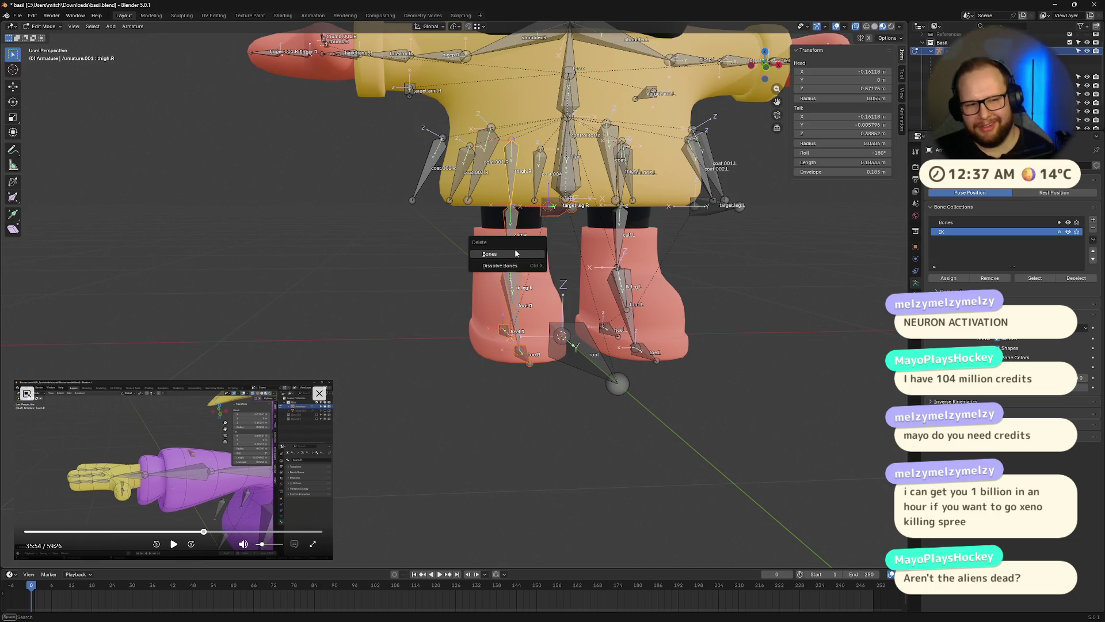
Delete the selected right-leg bones
{"action": "left_click", "coordinate": [515, 253]}
{"action": "middle_click_drag", "start_coordinate": [515, 253], "coordinate": [590, 296]}
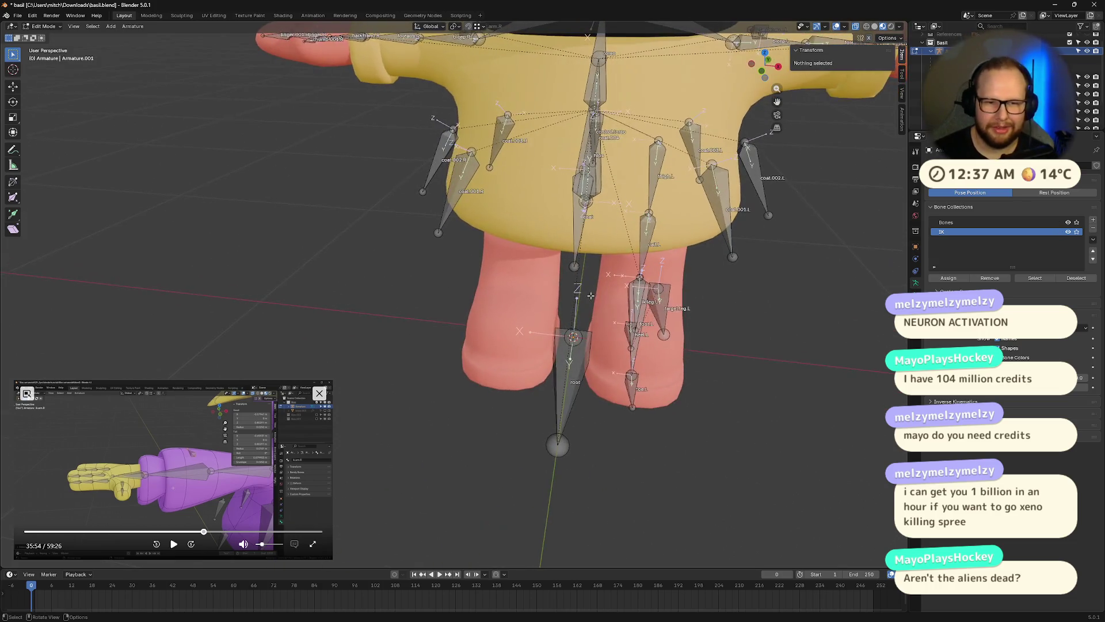
{"action": "mouse_move", "coordinate": [667, 455]}
{"action": "middle_mouse_down"}
{"action": "mouse_move", "coordinate": [655, 472]}
{"action": "mouse_move", "coordinate": [656, 455]}
{"action": "middle_mouse_up"}
Select the left-leg bones and Symmetrize them to the right side
{"action": "left_click", "coordinate": [657, 191]}
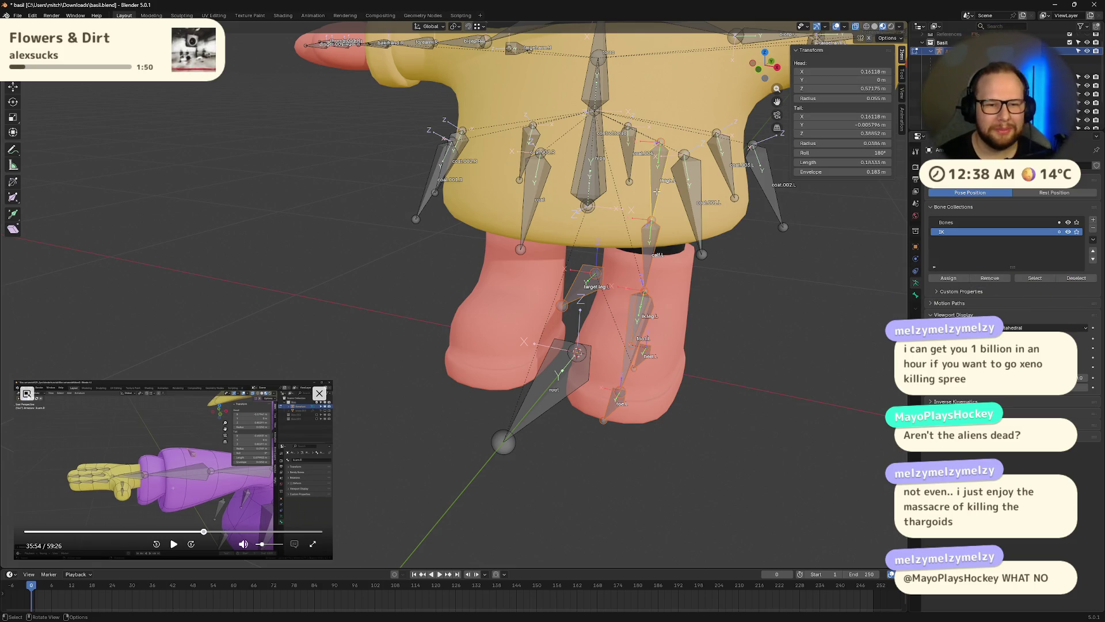
{"action": "mouse_move", "coordinate": [584, 226]}
{"action": "middle_mouse_down"}
{"action": "mouse_move", "coordinate": [696, 272]}
{"action": "mouse_move", "coordinate": [722, 316]}
{"action": "mouse_move", "coordinate": [737, 320]}
{"action": "middle_mouse_up"}
{"action": "right_click", "coordinate": [697, 273]}
{"action": "left_click", "coordinate": [696, 272]}
Return to Pose Mode and test-rotate calf.R, then cancel
{"action": "key", "text": "ctrl+Tab"}
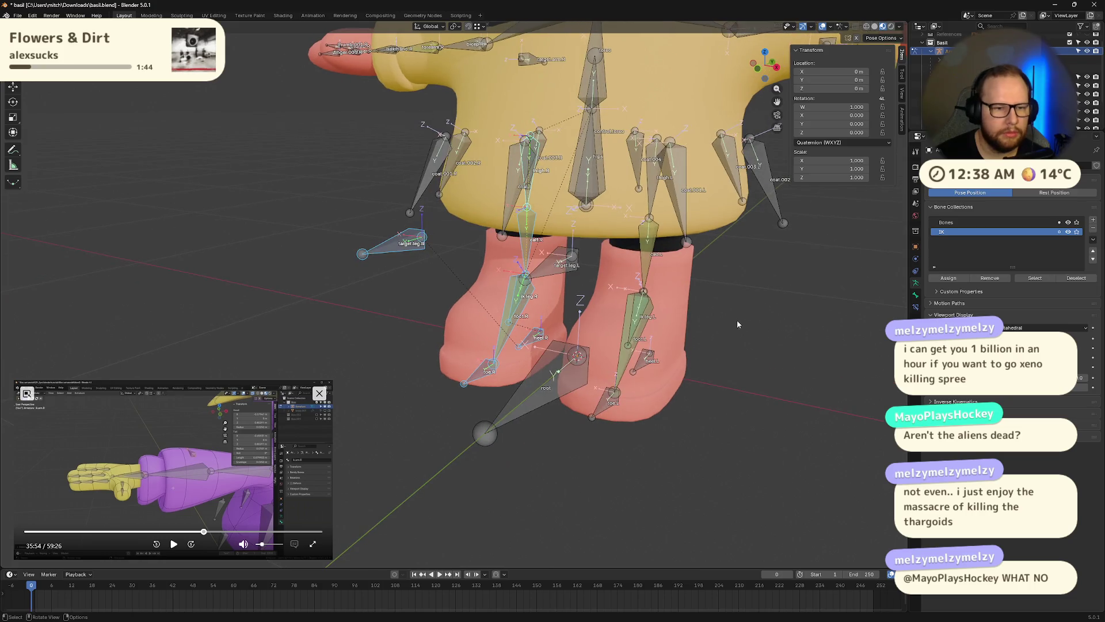
{"action": "left_click", "coordinate": [526, 236]}
{"action": "key", "text": "r"}
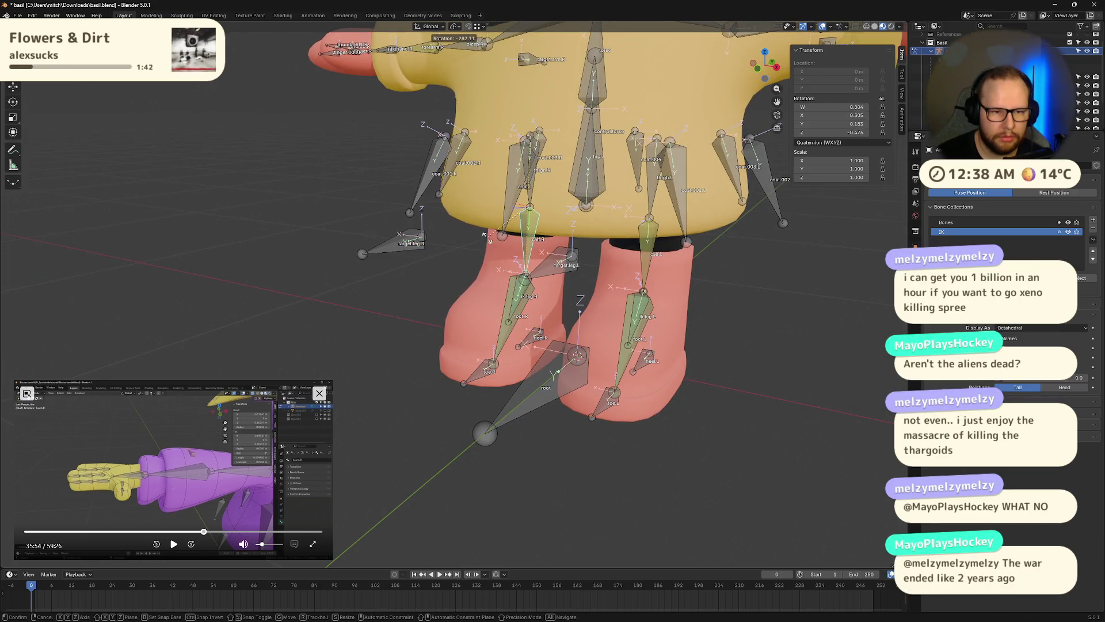
{"action": "right_click", "coordinate": [388, 171]}
Test moving the root and rotating it on X then Y, cancelling each
{"action": "middle_click_drag", "start_coordinate": [518, 247], "coordinate": [527, 229]}
{"action": "scroll", "coordinate": [524, 233], "scroll_direction": "down", "scroll_amount": 3}
{"action": "left_click", "coordinate": [523, 327]}
{"action": "key", "text": "g"}
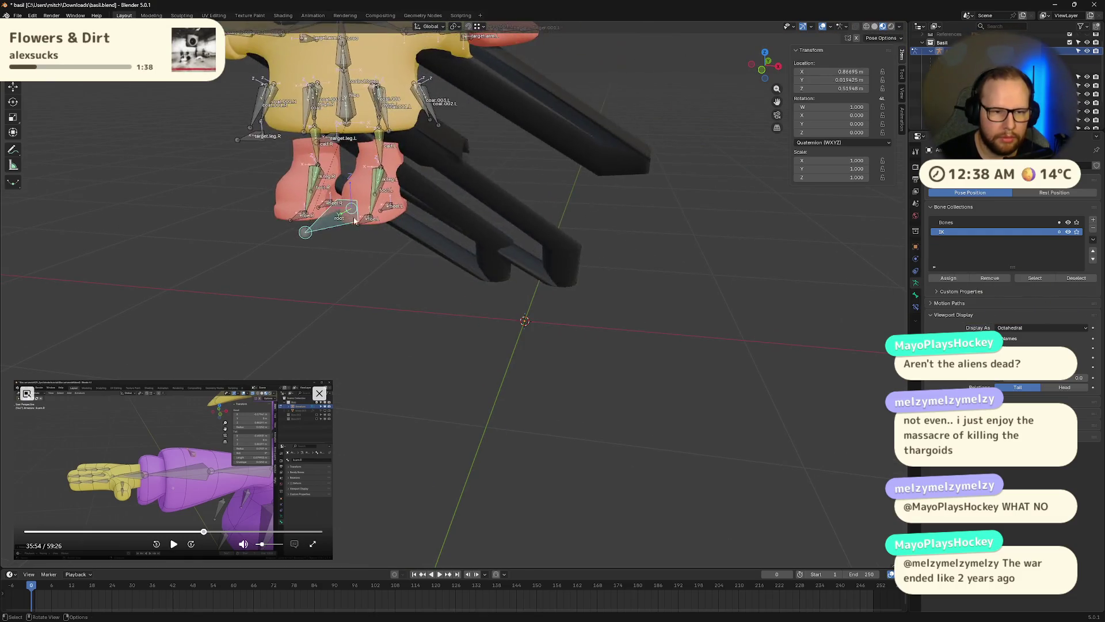
{"action": "key", "text": "Escape"}
{"action": "key", "text": "r"}
{"action": "key", "text": "x"}
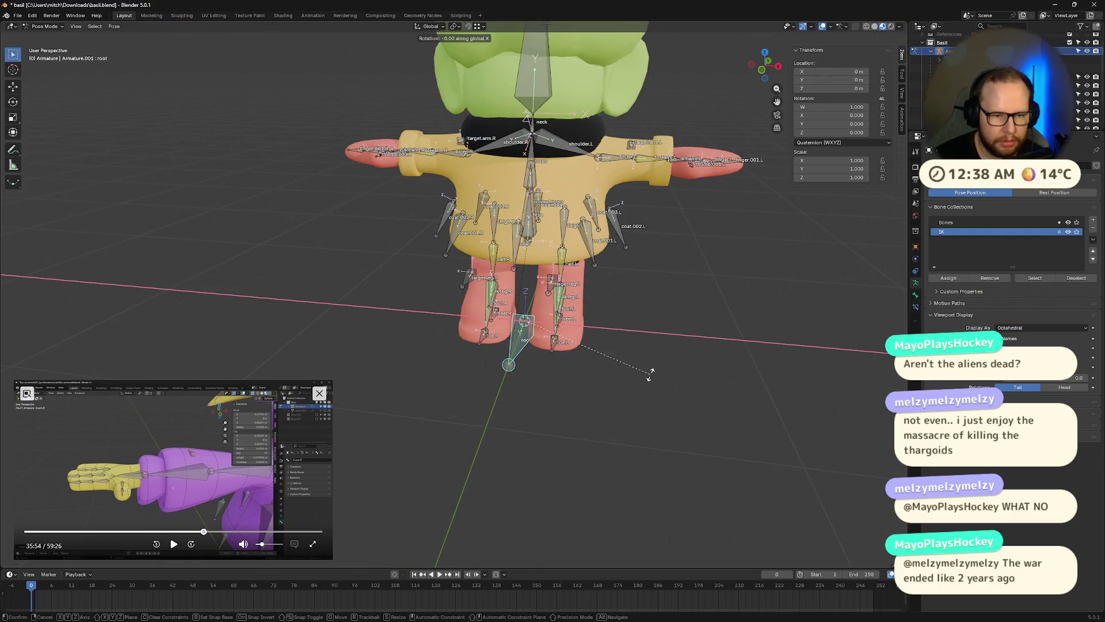
{"action": "key", "text": "y"}
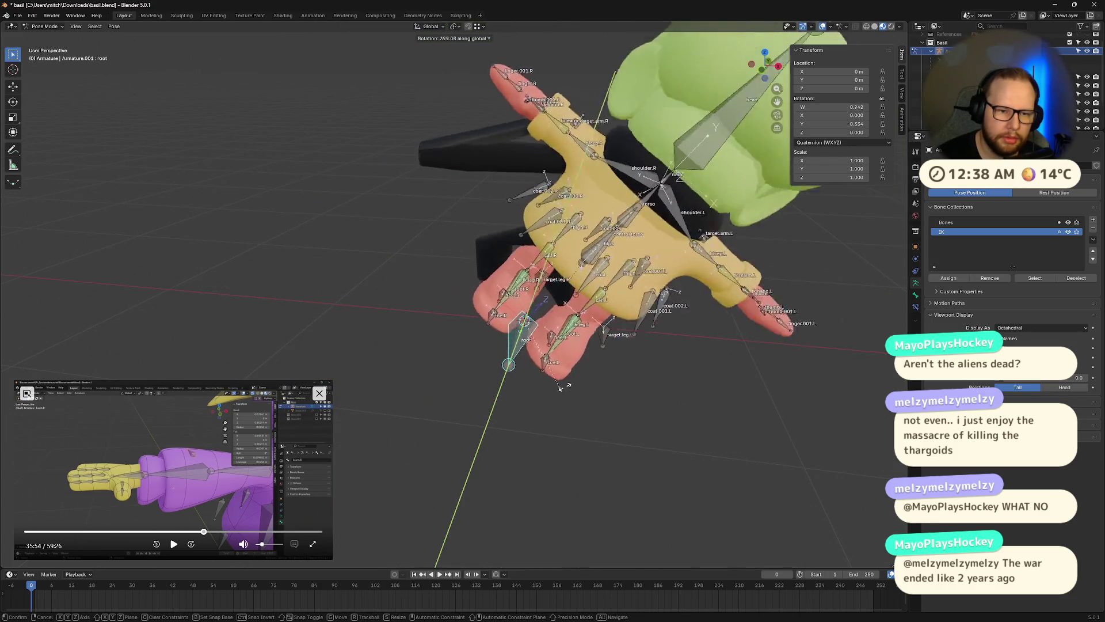
{"action": "key", "text": "Escape"}
Test-move control.torso twice and cancel both moves
{"action": "left_click", "coordinate": [534, 235]}
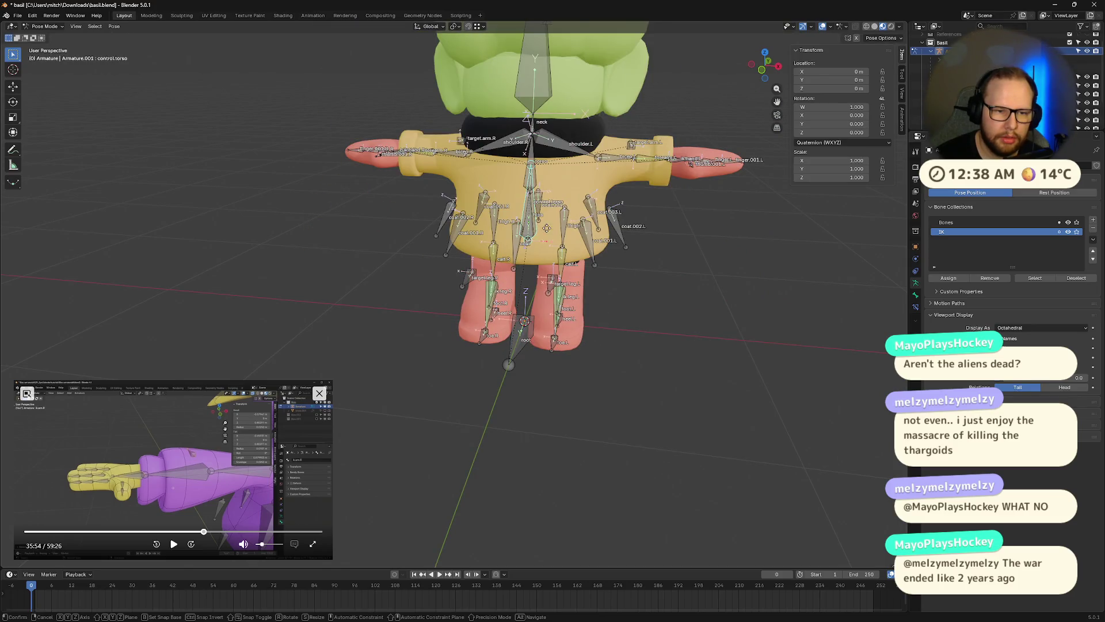
{"action": "key", "text": "g"}
{"action": "key", "text": "Escape"}
{"action": "key", "text": "g"}
{"action": "key", "text": "Escape"}
Move the hips bone off centre and confirm its new position
{"action": "left_click", "coordinate": [530, 230]}
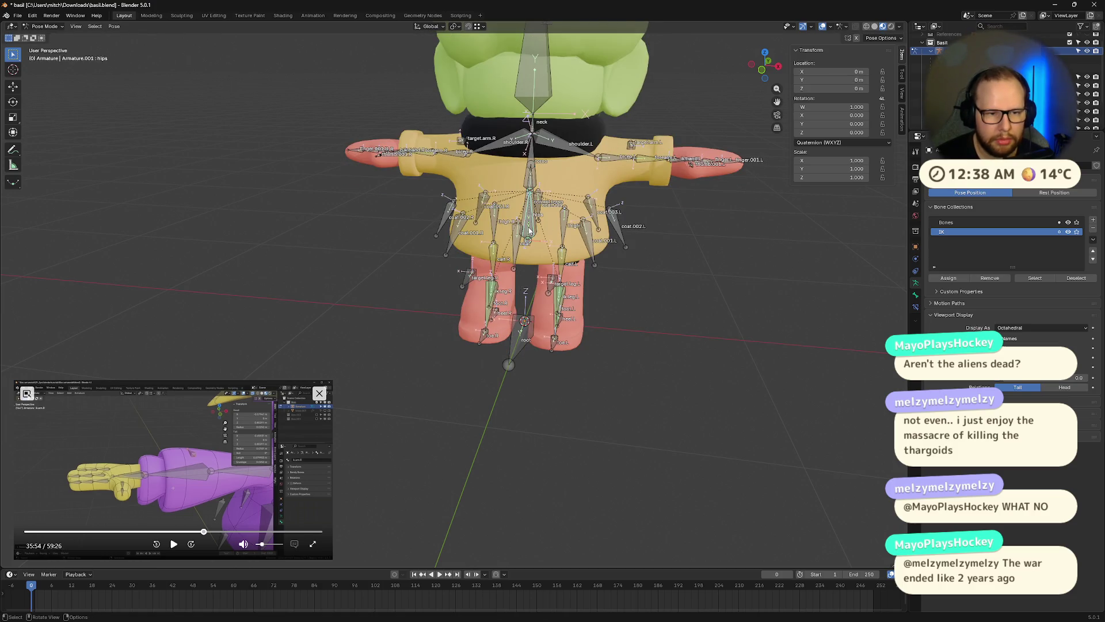
{"action": "key", "text": "g"}
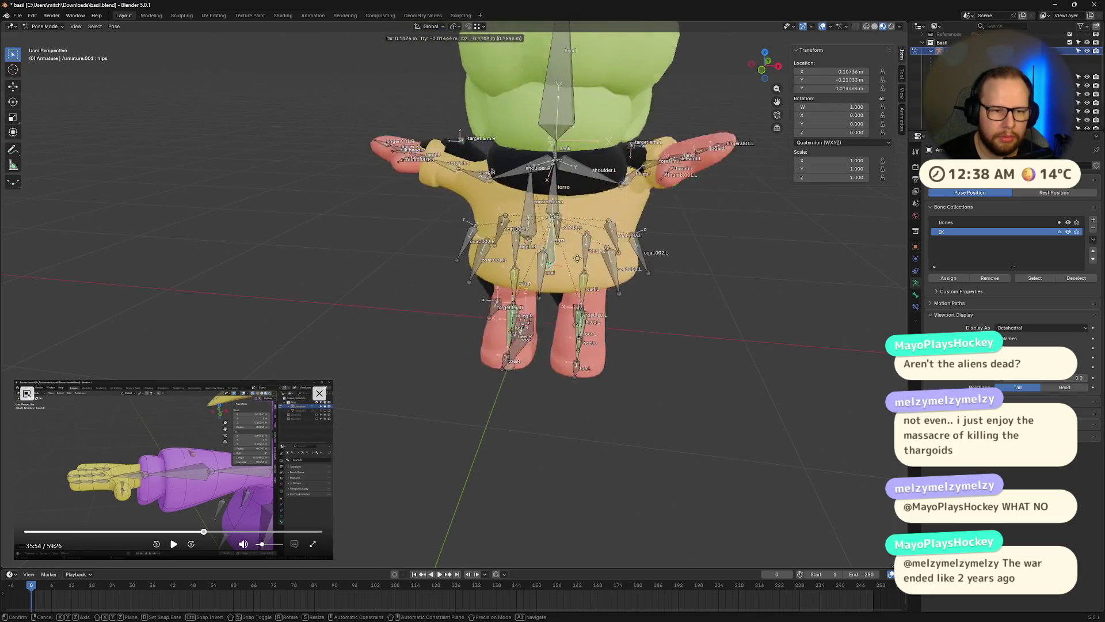
{"action": "left_click", "coordinate": [600, 238]}
{"action": "middle_click_drag", "start_coordinate": [601, 237], "coordinate": [593, 329]}
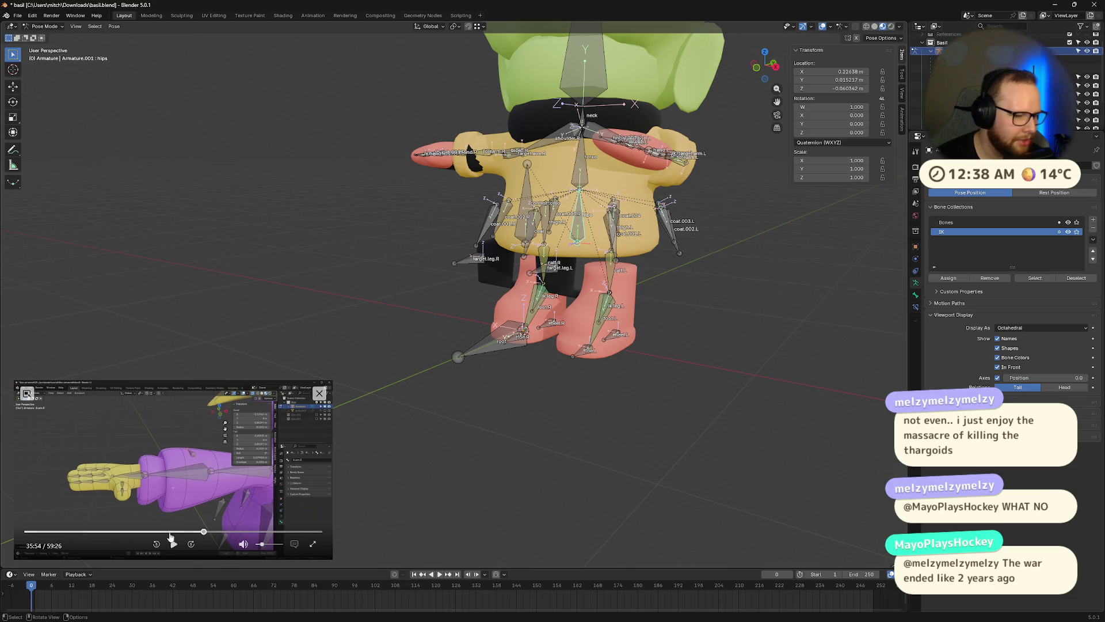
Rewind the reference tutorial video slightly, play it, then pause
{"action": "left_click", "coordinate": [203, 532]}
{"action": "left_click", "coordinate": [173, 544]}
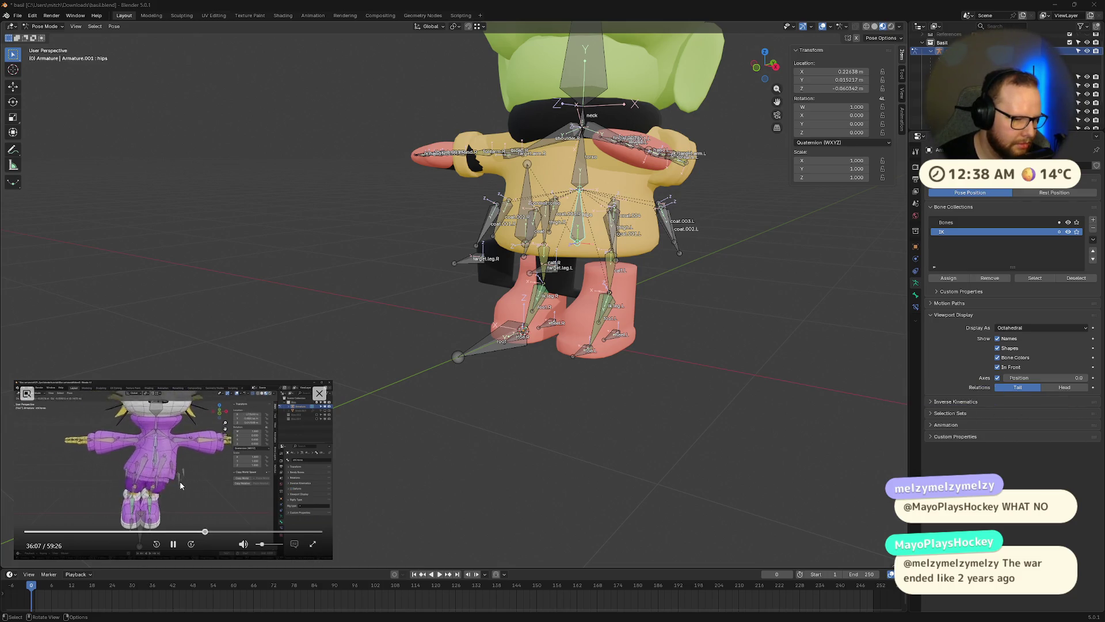
{"action": "left_click", "coordinate": [171, 543]}
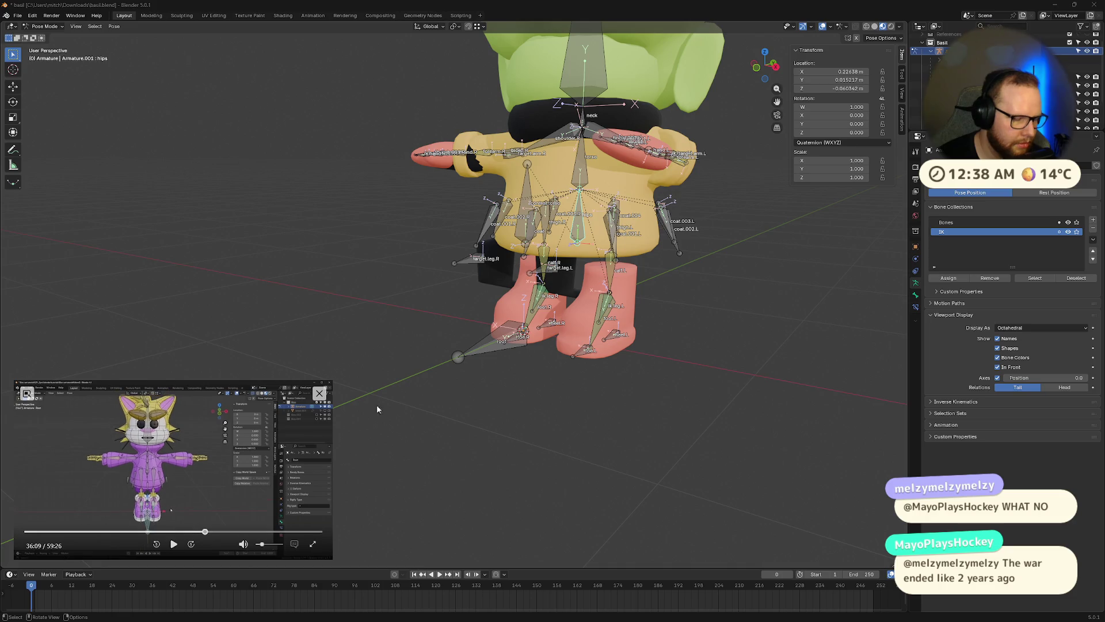
Select the left IK leg bone ik.leg.L, switch briefly into Edit Mode and back, then select all bones
{"action": "scroll", "coordinate": [645, 407], "scroll_direction": "up", "scroll_amount": 5}
{"action": "scroll", "coordinate": [644, 407], "scroll_direction": "up", "scroll_amount": 2}
{"action": "scroll", "coordinate": [530, 400], "scroll_direction": "down", "scroll_amount": 7}
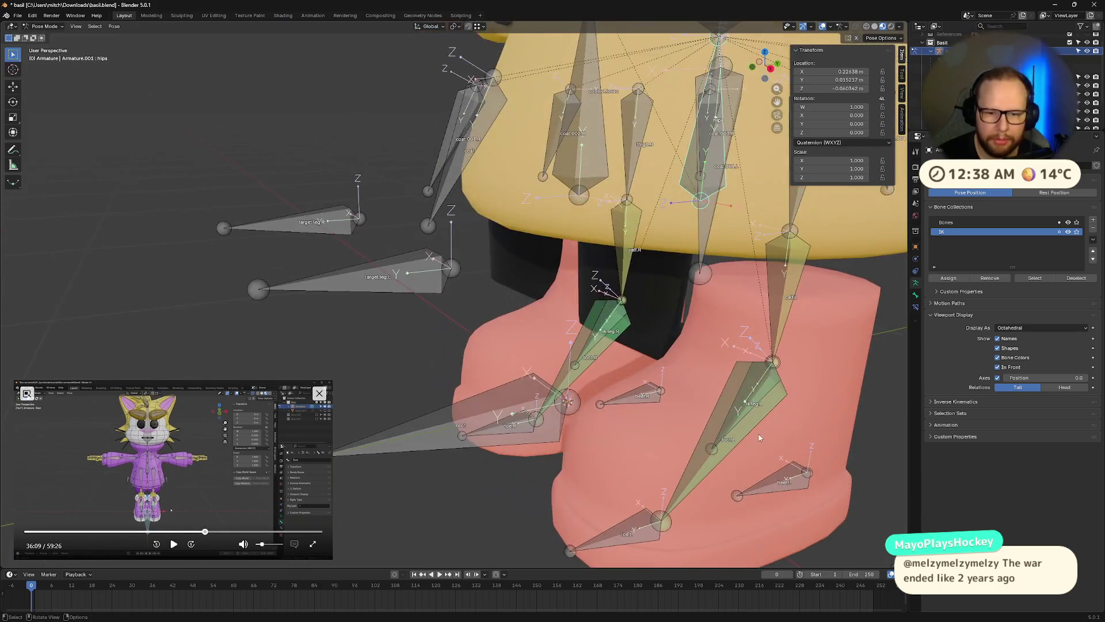
{"action": "left_click", "coordinate": [632, 350]}
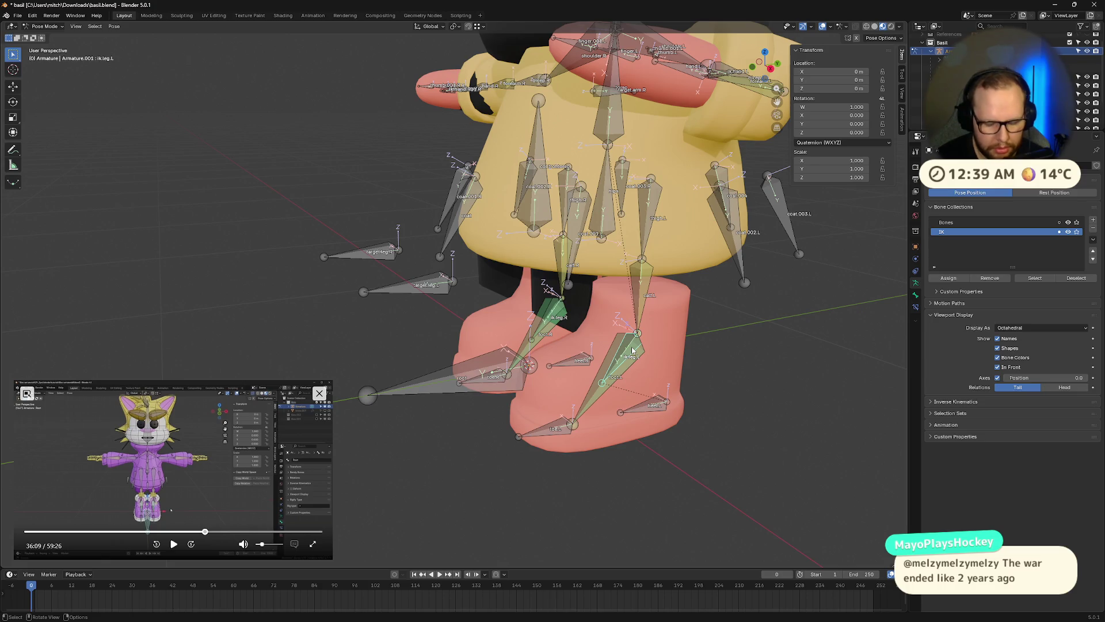
{"action": "key", "text": "m"}
{"action": "key", "text": "Escape"}
{"action": "key", "text": "Tab"}
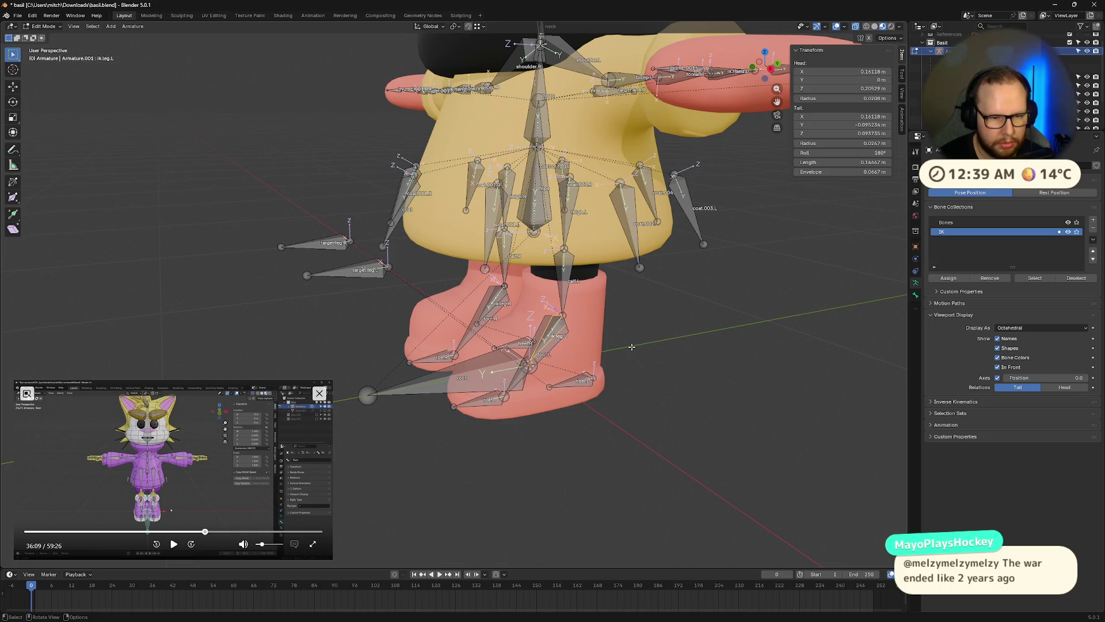
{"action": "middle_click_drag", "start_coordinate": [607, 338], "coordinate": [641, 340]}
{"action": "key", "text": "Tab"}
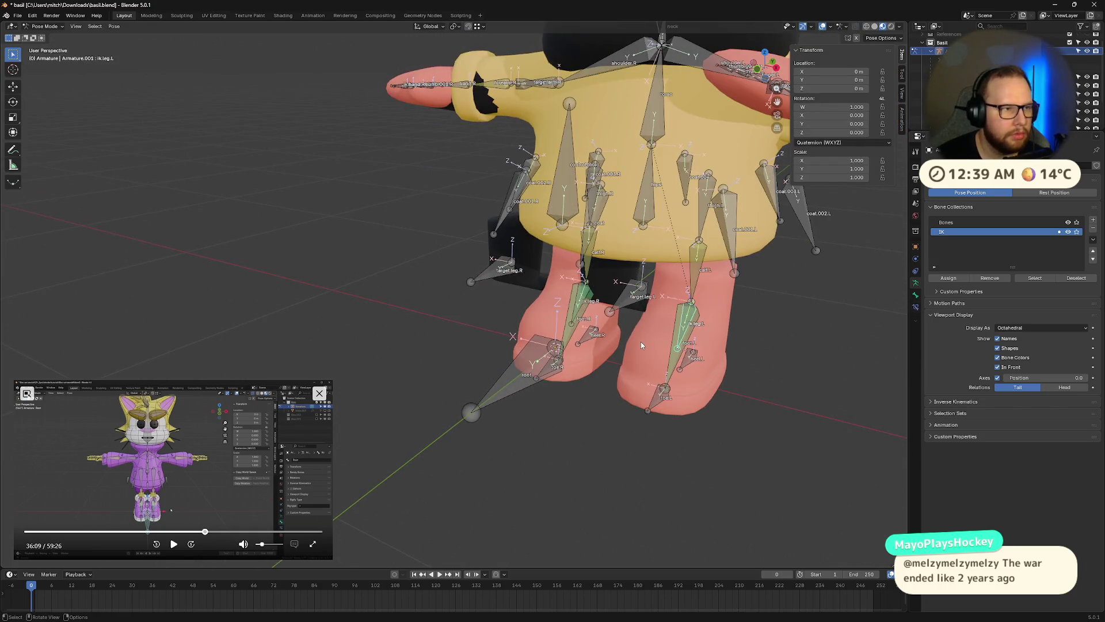
{"action": "key", "text": "a"}
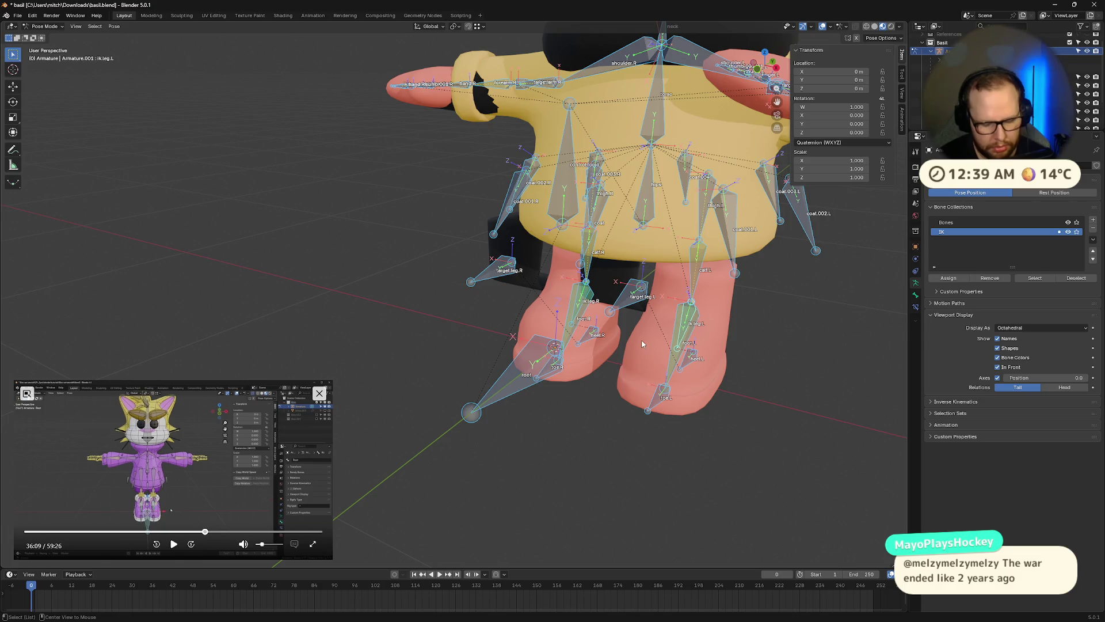
Deselect everything and, in Edit Mode, select only the right IK leg bone ik.leg.R
{"action": "middle_click_drag", "start_coordinate": [642, 344], "coordinate": [642, 343], "text": "alt"}
{"action": "scroll", "coordinate": [658, 364], "scroll_direction": "up", "scroll_amount": 4}
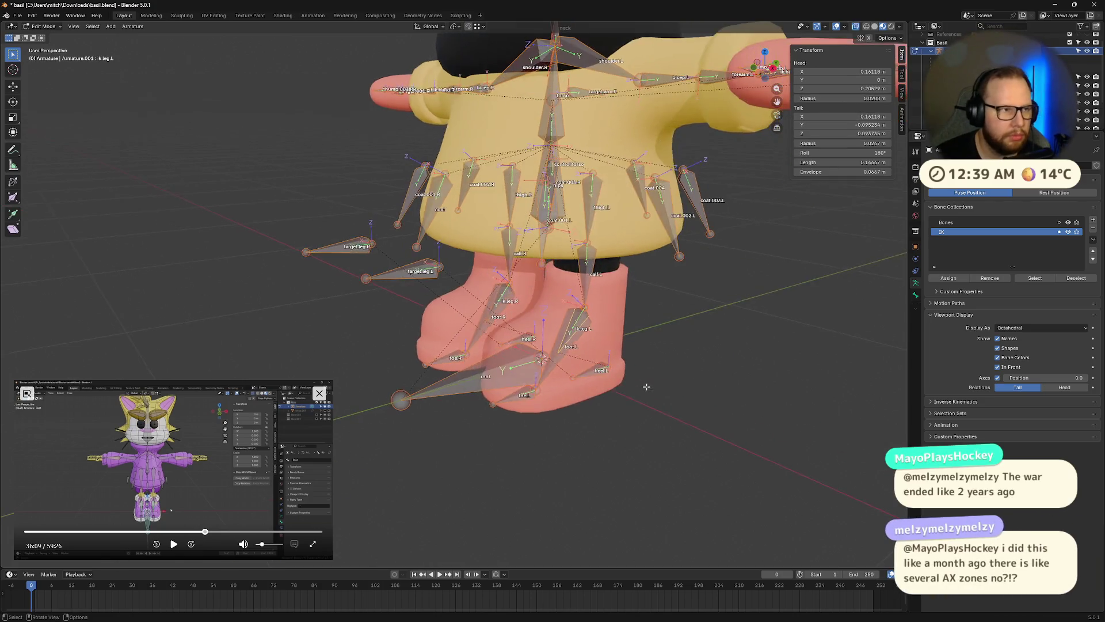
{"action": "key", "text": "alt+a"}
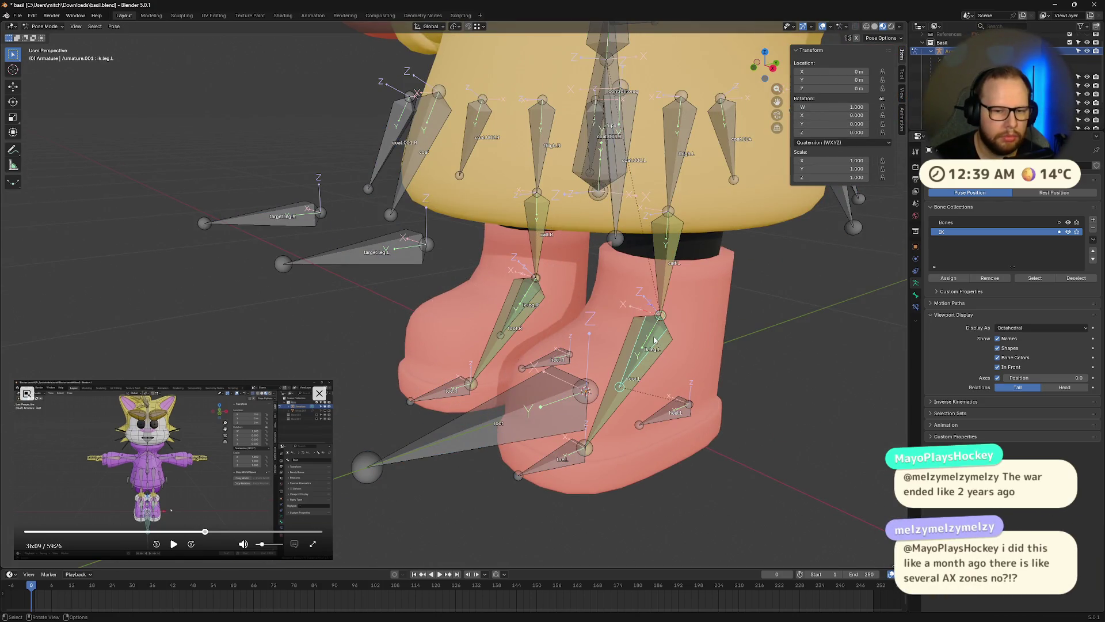
{"action": "key", "text": "Tab"}
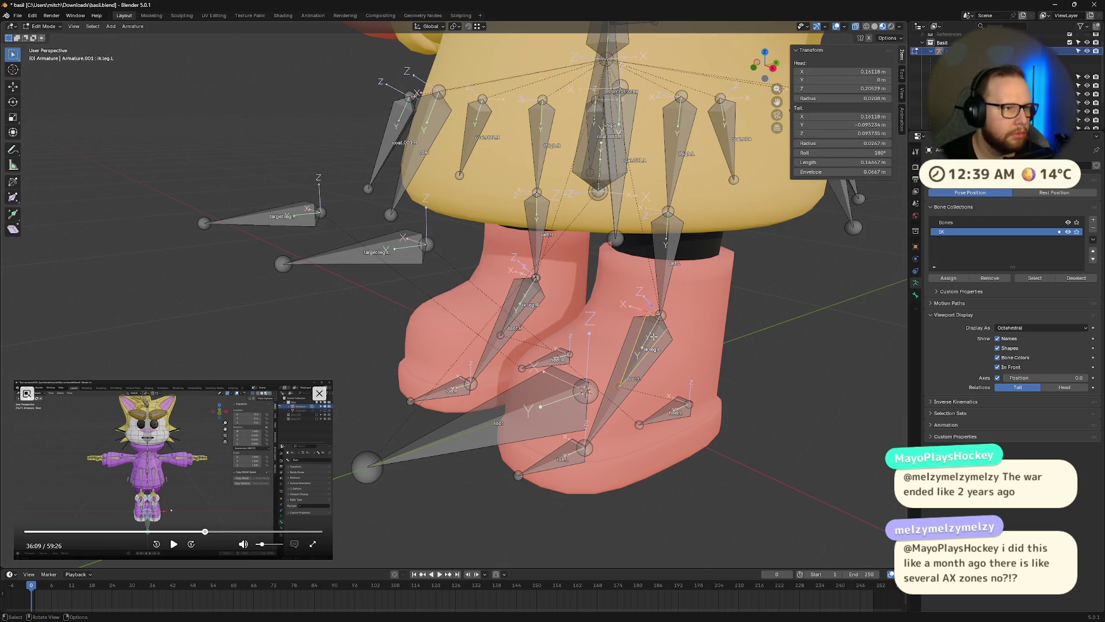
{"action": "left_click", "coordinate": [653, 336], "text": "alt"}
{"action": "left_click", "coordinate": [527, 301]}
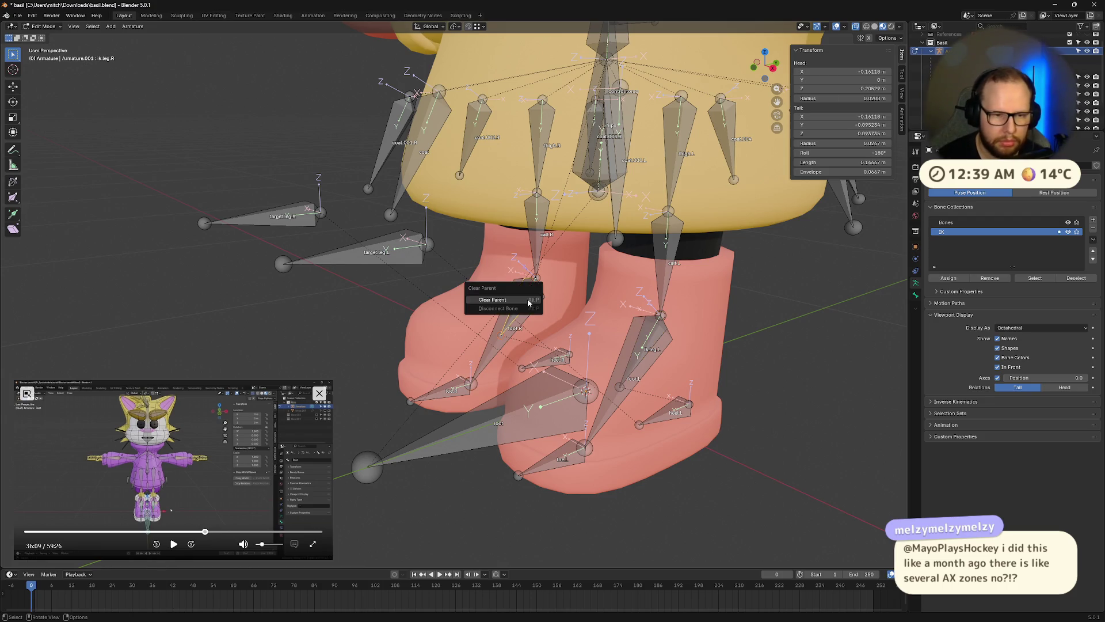
{"action": "middle_click_drag", "start_coordinate": [527, 301], "coordinate": [534, 252]}
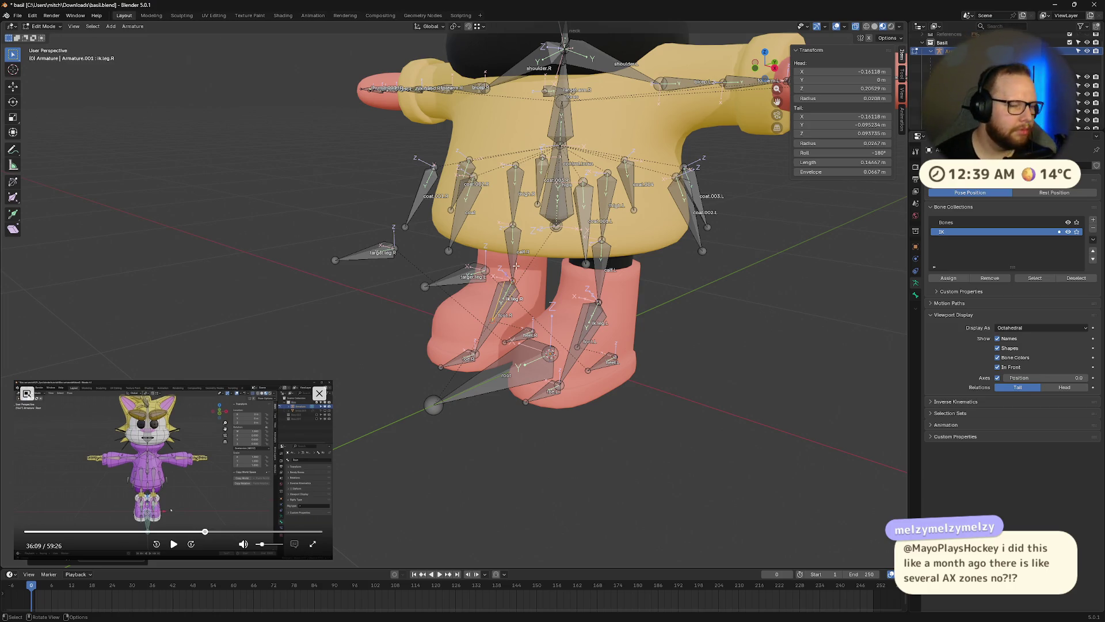
In Pose Mode, move the control.torso bone to test the rig, then undo the move
{"action": "key", "text": "ctrl+Tab"}
{"action": "left_click", "coordinate": [546, 210]}
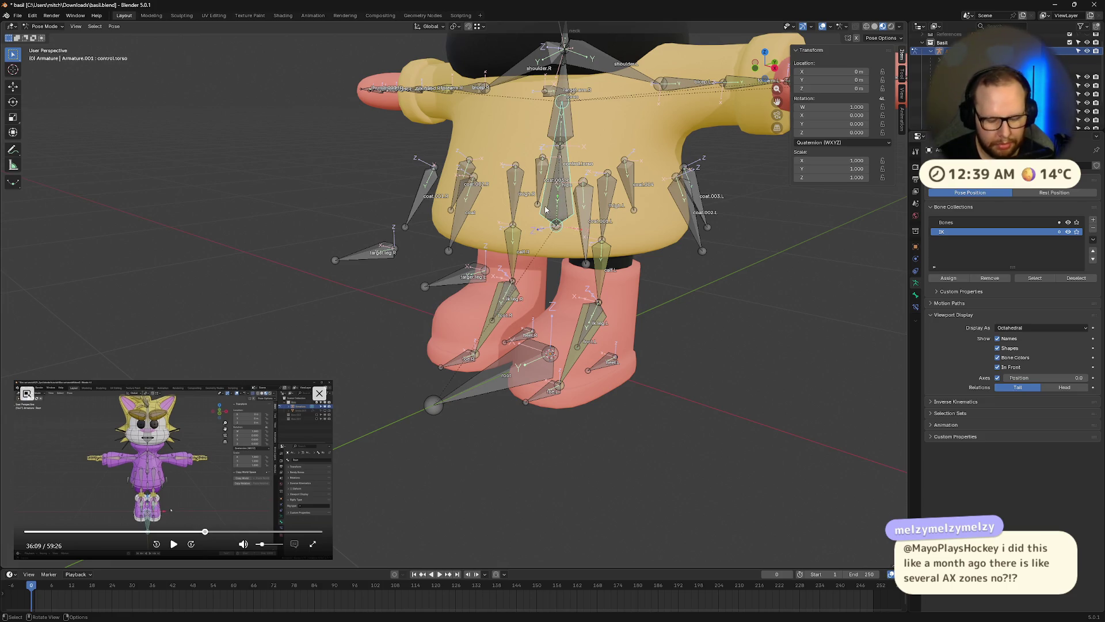
{"action": "key", "text": "g"}
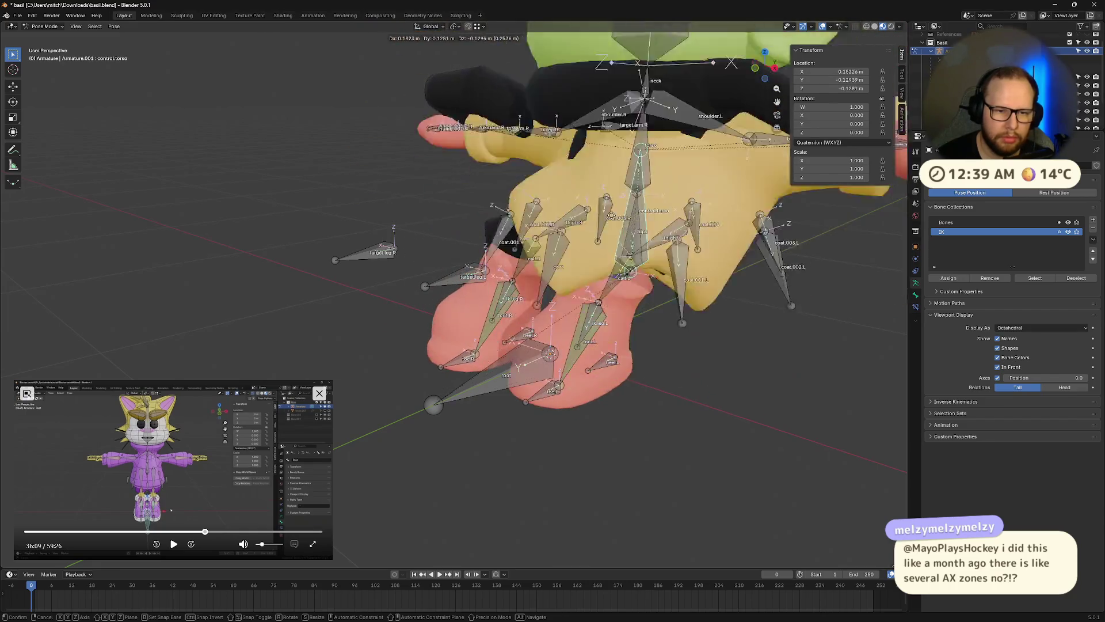
{"action": "left_click", "coordinate": [579, 242]}
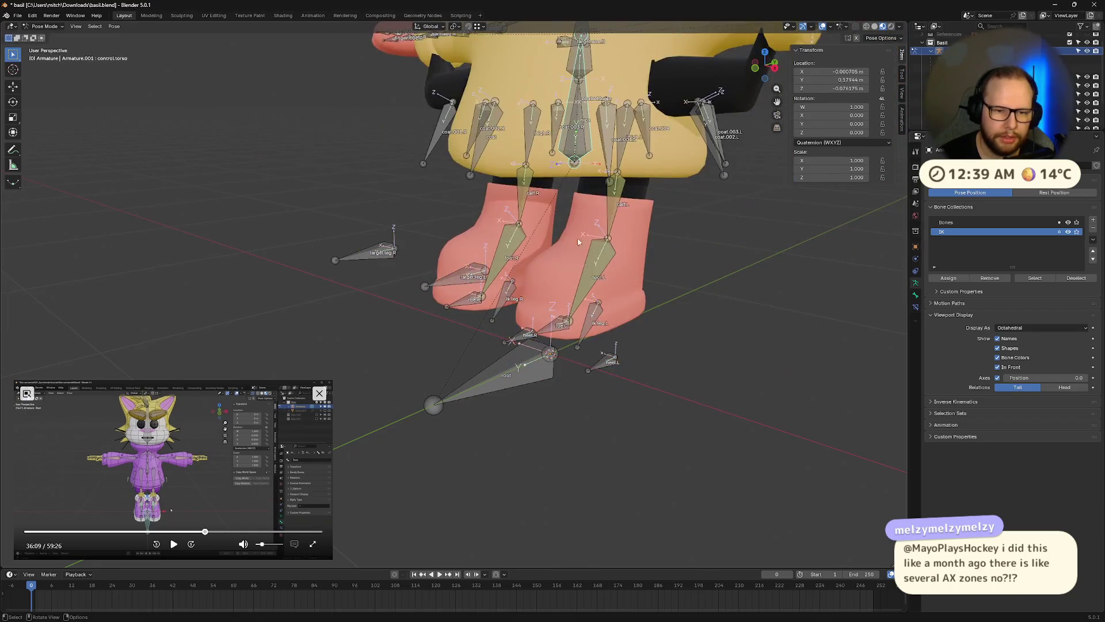
{"action": "key", "text": "ctrl+z"}
Move heel.L to check the leg follows, cancel so it returns to rest, then reselect heel.L in Edit Mode
{"action": "left_click", "coordinate": [609, 360]}
{"action": "key", "text": "g"}
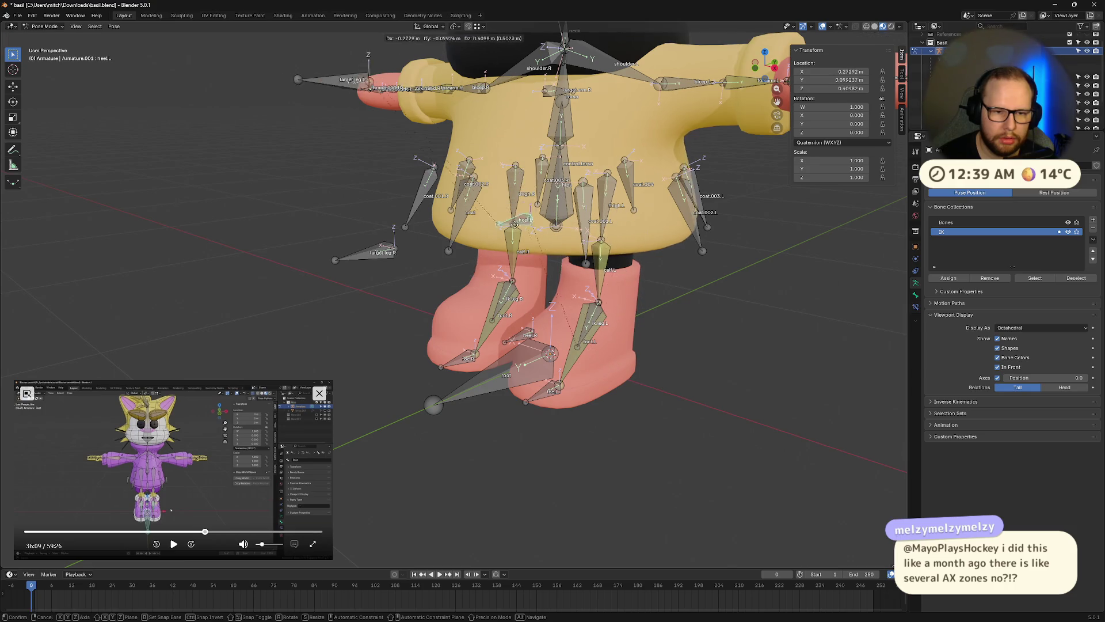
{"action": "mouse_move", "coordinate": [506, 322]}
{"action": "middle_mouse_down", "text": "alt"}
{"action": "mouse_move", "coordinate": [495, 397]}
{"action": "mouse_move", "coordinate": [522, 319]}
{"action": "mouse_move", "coordinate": [666, 365]}
{"action": "mouse_move", "coordinate": [693, 353]}
{"action": "middle_mouse_up", "text": "alt"}
{"action": "right_click", "coordinate": [516, 402]}
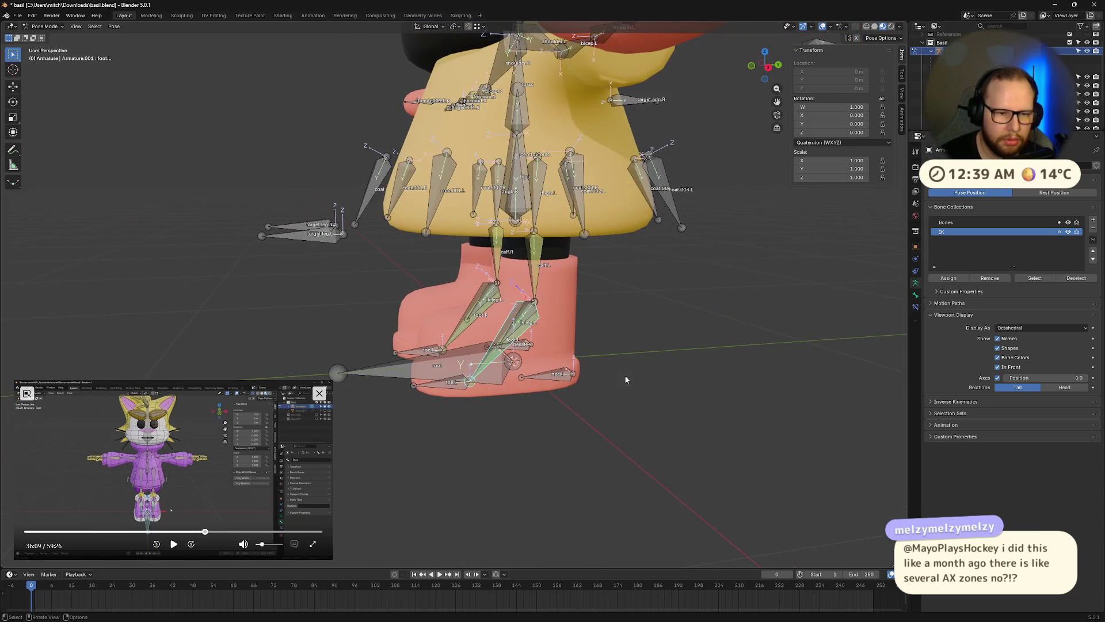
{"action": "middle_click_drag", "start_coordinate": [624, 378], "coordinate": [615, 377]}
{"action": "scroll", "coordinate": [614, 377], "scroll_direction": "up", "scroll_amount": 3}
{"action": "left_click", "coordinate": [535, 403]}
{"action": "middle_click_drag", "start_coordinate": [536, 403], "coordinate": [572, 411]}
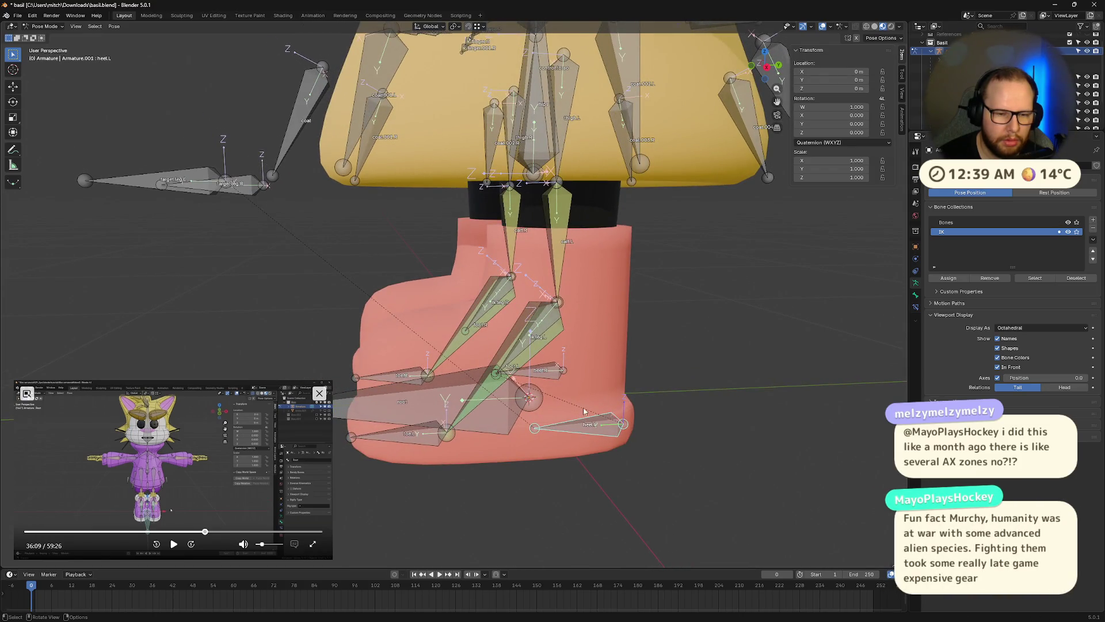
{"action": "key", "text": "Tab"}
{"action": "scroll", "coordinate": [634, 381], "scroll_direction": "down", "scroll_amount": 3}
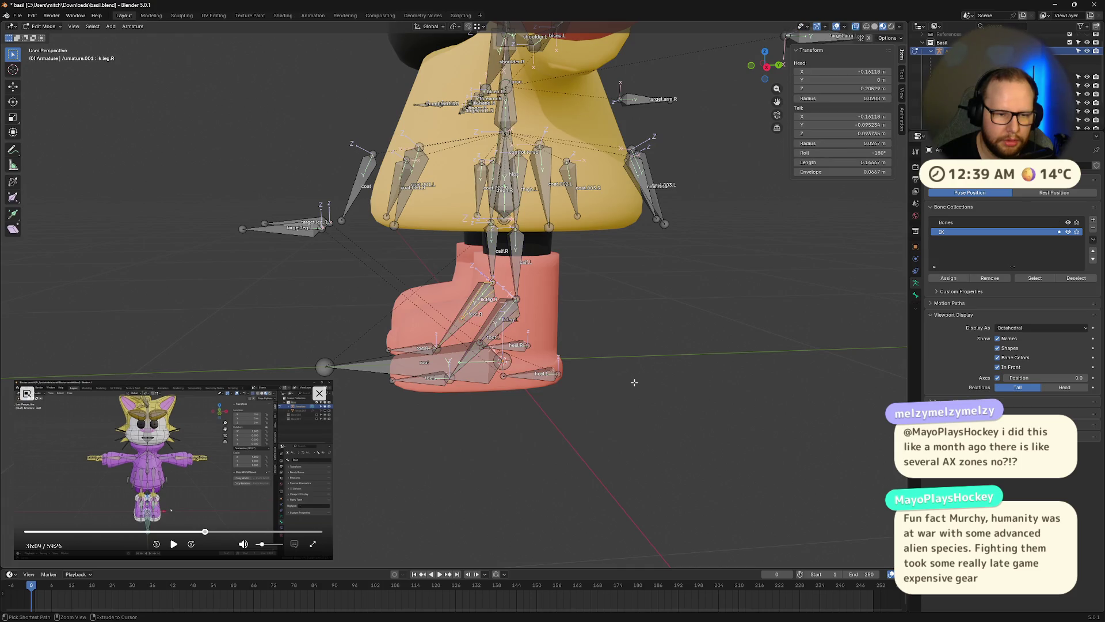
Undo the earlier parenting changes, then with heel.L active return to Pose Mode and move it to test the leg
{"action": "key", "text": "Tab"}
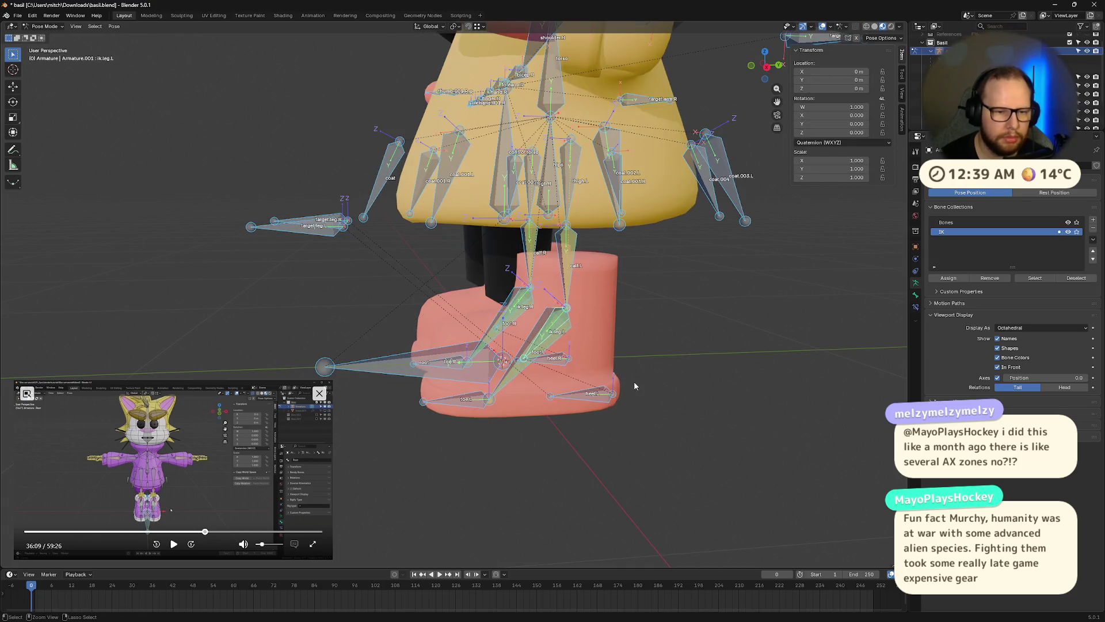
{"action": "key", "text": "ctrl+z"}
{"action": "key", "text": "ctrl+z"}
{"action": "key", "text": "ctrl+z"}
{"action": "key", "text": "ctrl+z"}
{"action": "key", "text": "ctrl+z"}
{"action": "key", "text": "ctrl+z"}
{"action": "key", "text": "ctrl+z"}
{"action": "key", "text": "ctrl+z"}
{"action": "key", "text": "ctrl+z"}
{"action": "key", "text": "ctrl+z"}
{"action": "key", "text": "ctrl+z"}
{"action": "key", "text": "ctrl+z"}
{"action": "key", "text": "ctrl+z"}
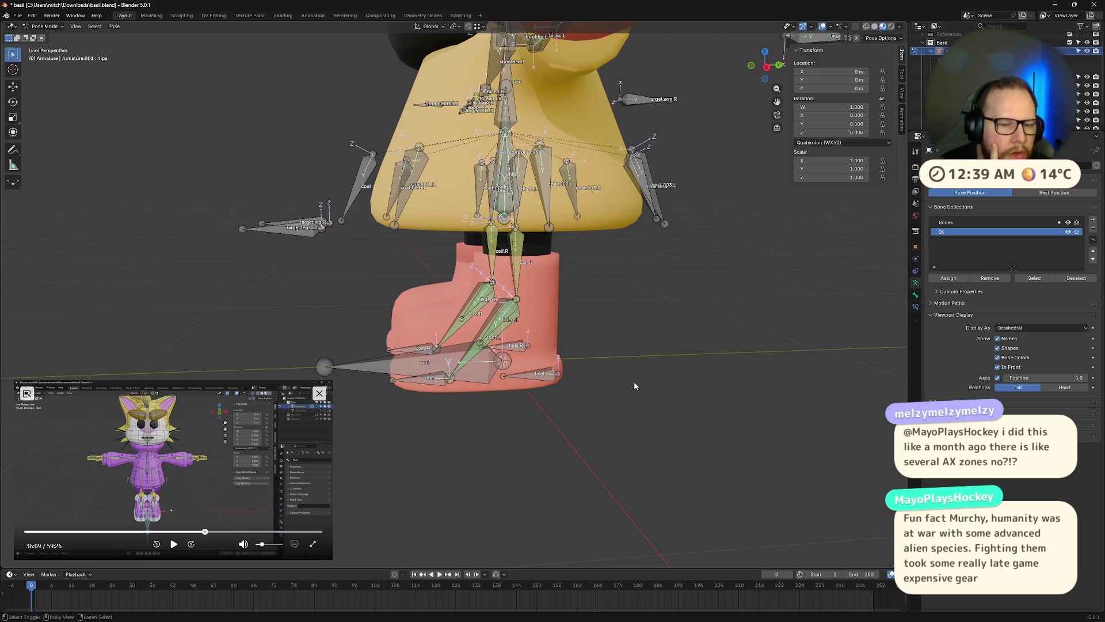
{"action": "key", "text": "ctrl+z"}
{"action": "left_click", "coordinate": [549, 386]}
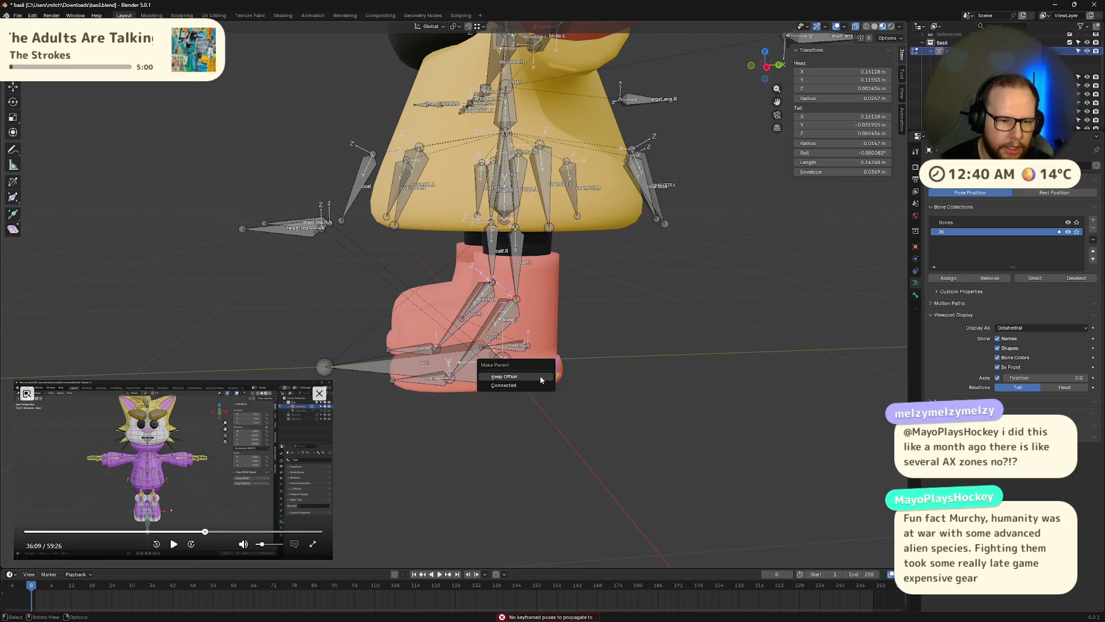
{"action": "middle_click_drag", "start_coordinate": [529, 333], "coordinate": [521, 340]}
{"action": "key", "text": "ctrl+Tab"}
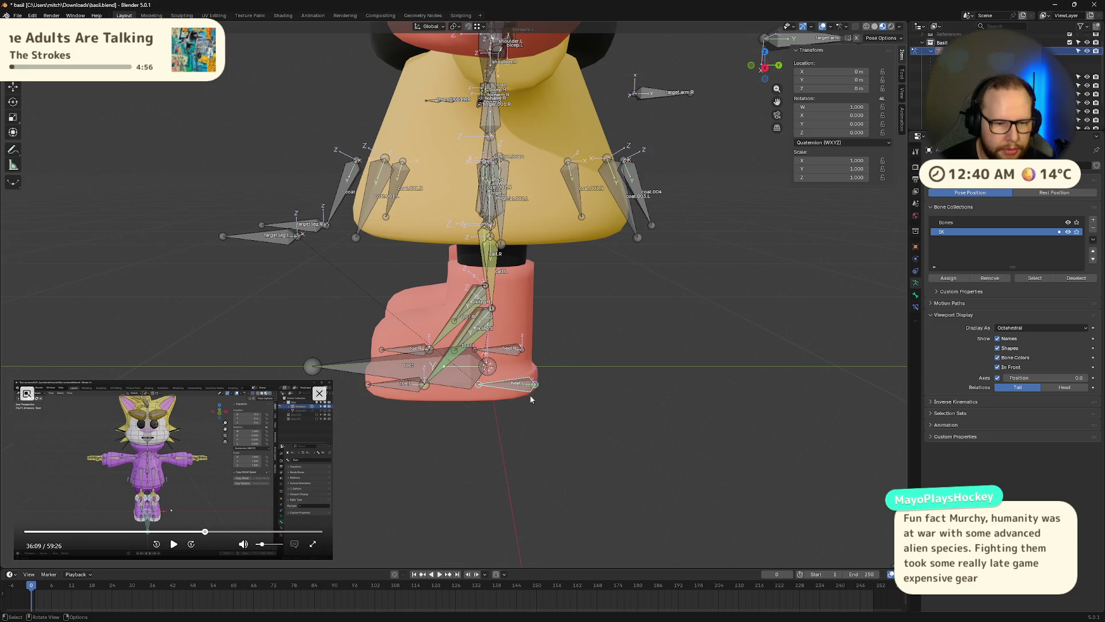
{"action": "key", "text": "g"}
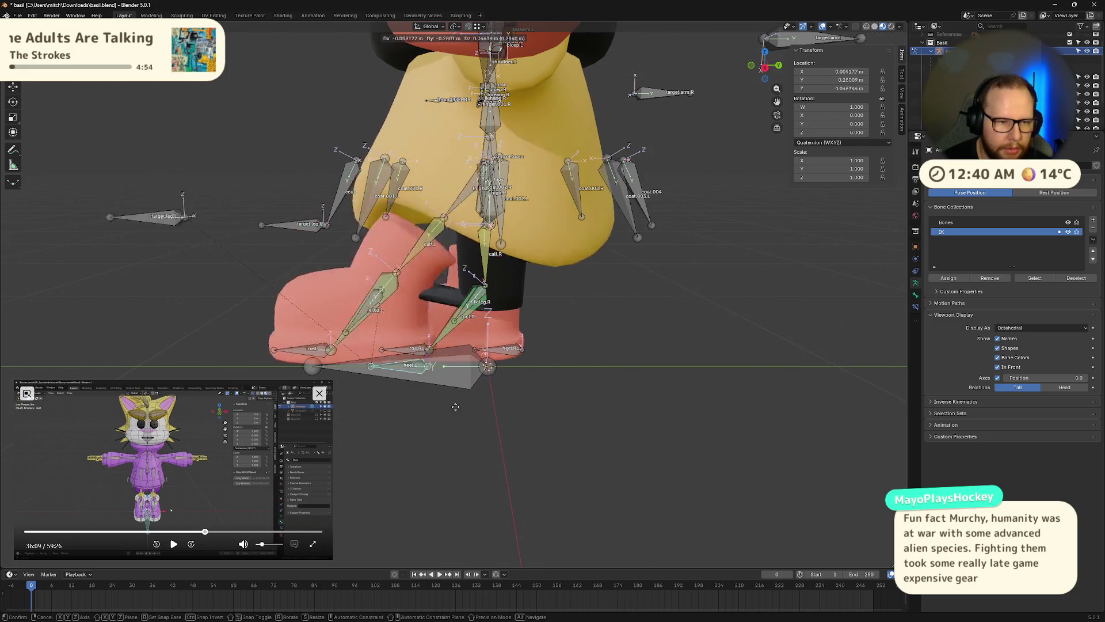
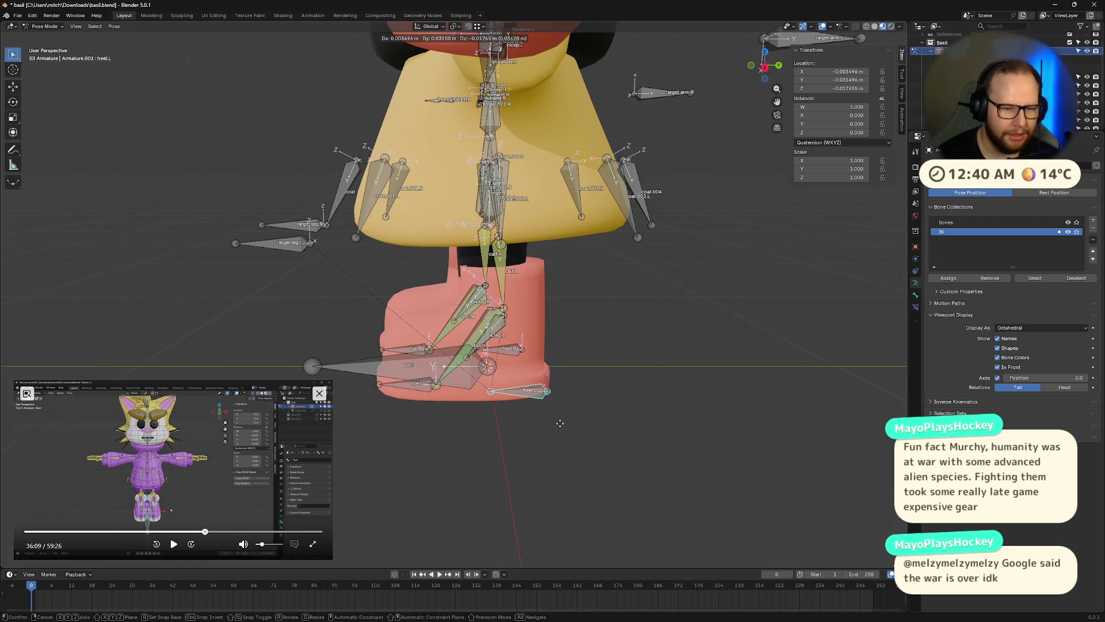
Stop moving heel.L, switch Basil's armature into Edit Mode, and dismiss the stray Steam window
{"action": "key", "text": "Escape"}
{"action": "key", "text": "Tab"}
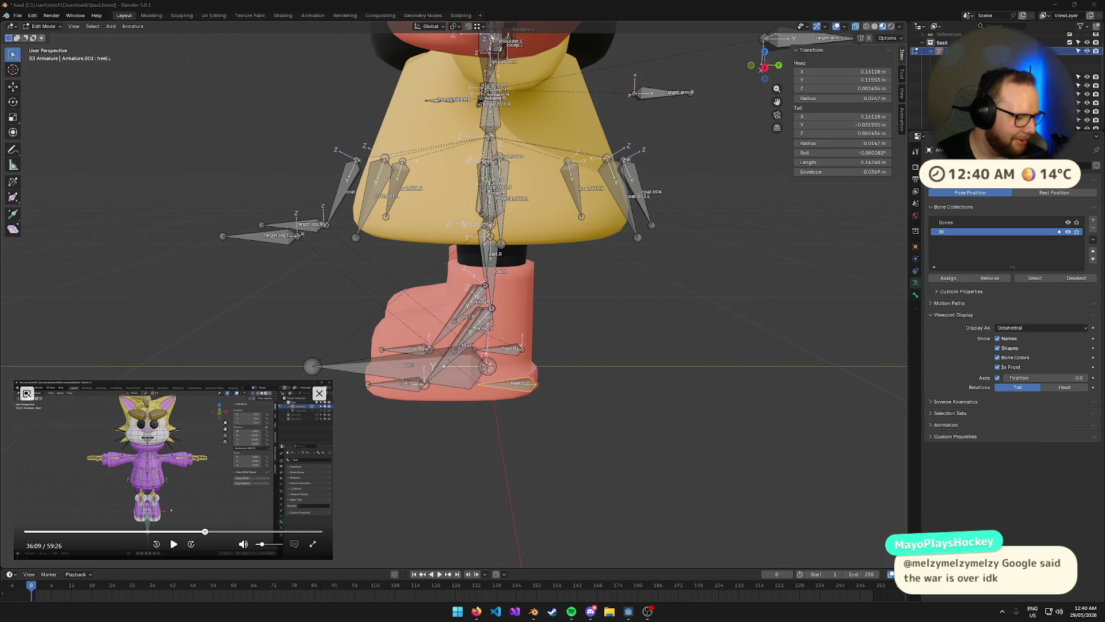
{"action": "left_click", "coordinate": [553, 612]}
{"action": "key", "text": "alt+Tab"}
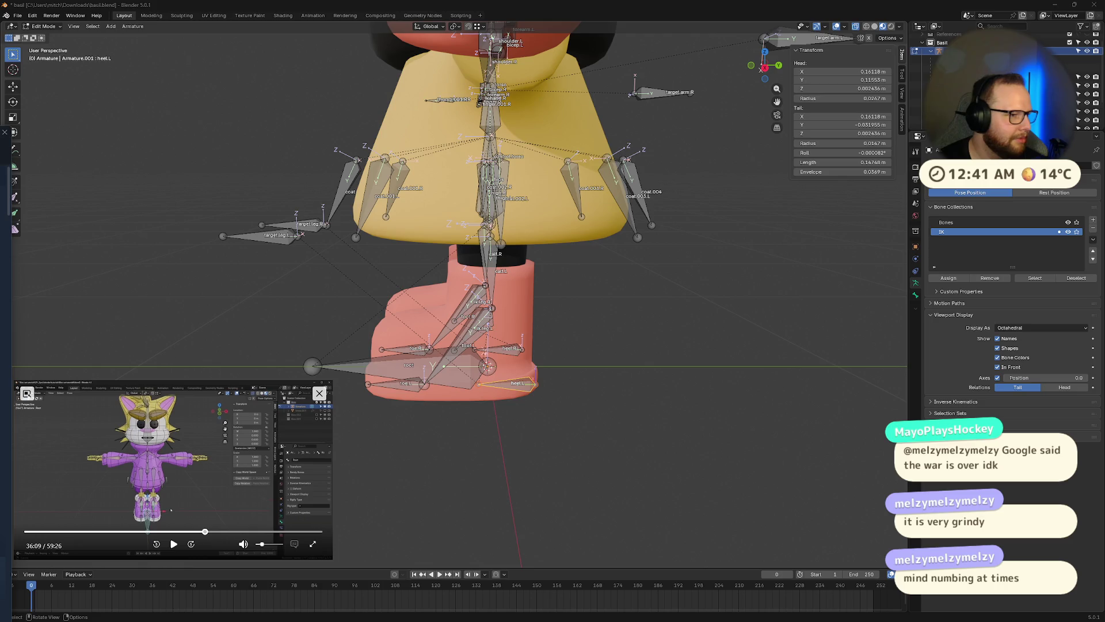
{"action": "mouse_move", "coordinate": [7, 619]}
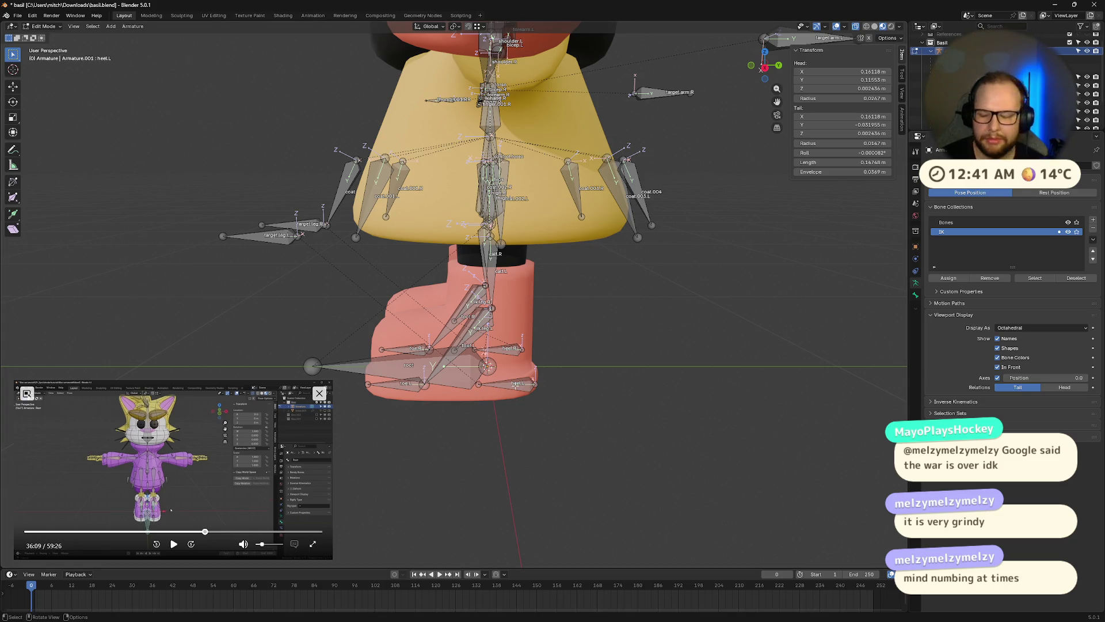
{"action": "key", "text": "ctrl+Tab"}
In Pose Mode, test-move heel.L, cancel, then clear every bone's location
{"action": "left_click", "coordinate": [571, 518]}
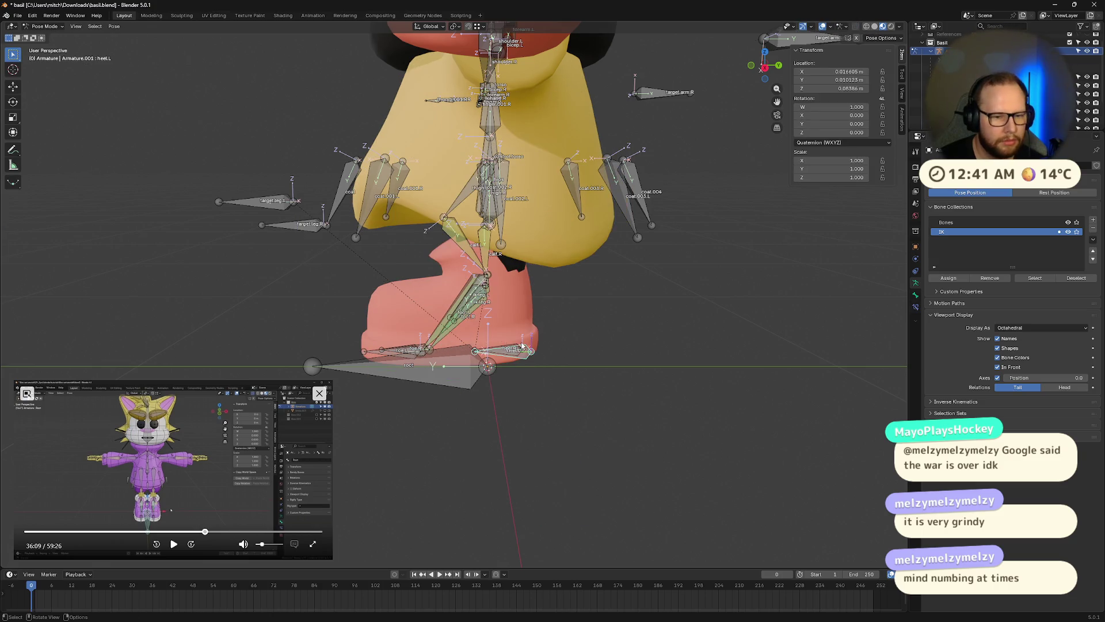
{"action": "middle_click_drag", "start_coordinate": [523, 365], "coordinate": [600, 378]}
{"action": "key", "text": "g"}
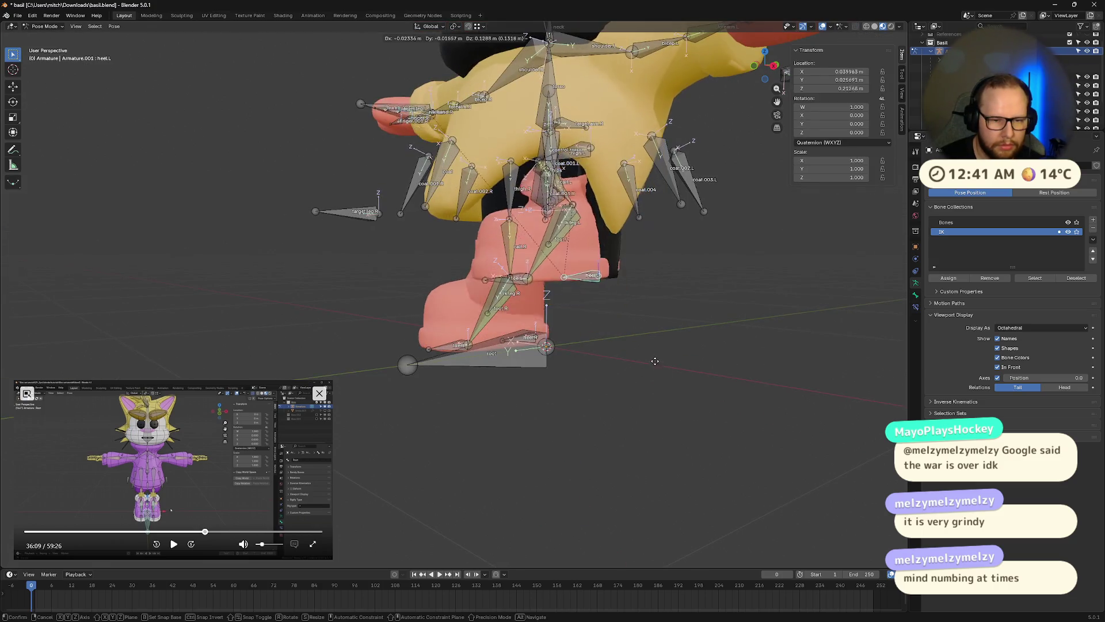
{"action": "right_click", "coordinate": [658, 416]}
{"action": "middle_click_drag", "start_coordinate": [657, 417], "coordinate": [709, 430]}
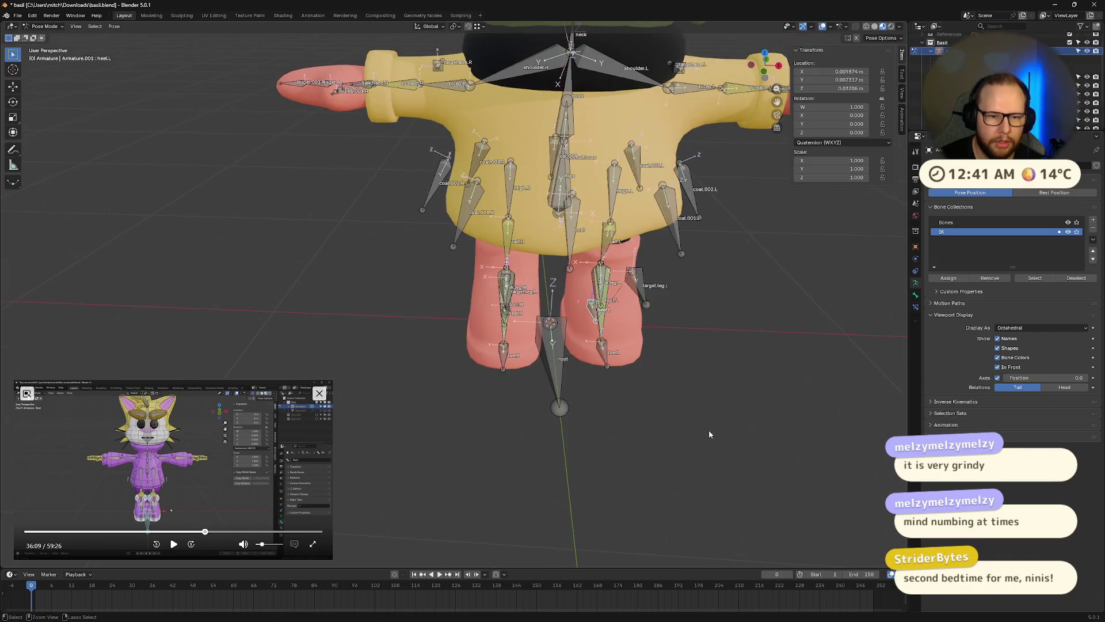
{"action": "key", "text": "a"}
{"action": "key", "text": "alt+g"}
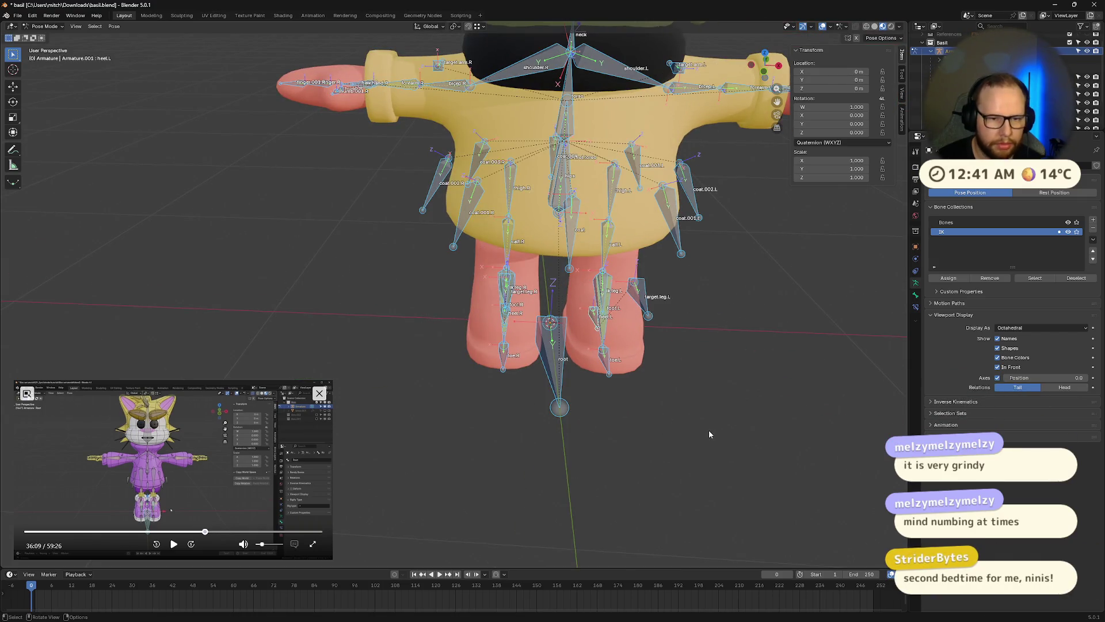
{"action": "key", "text": "alt+a"}
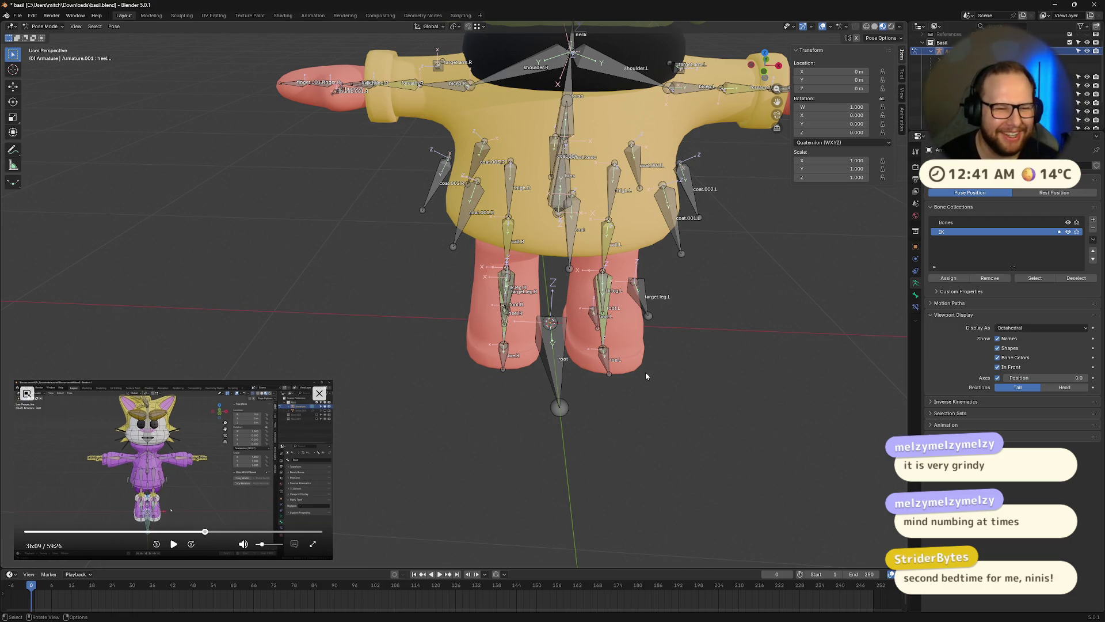
Test-move the torso control and hips bones, cancelling each move
{"action": "middle_click_drag", "start_coordinate": [645, 376], "coordinate": [559, 172]}
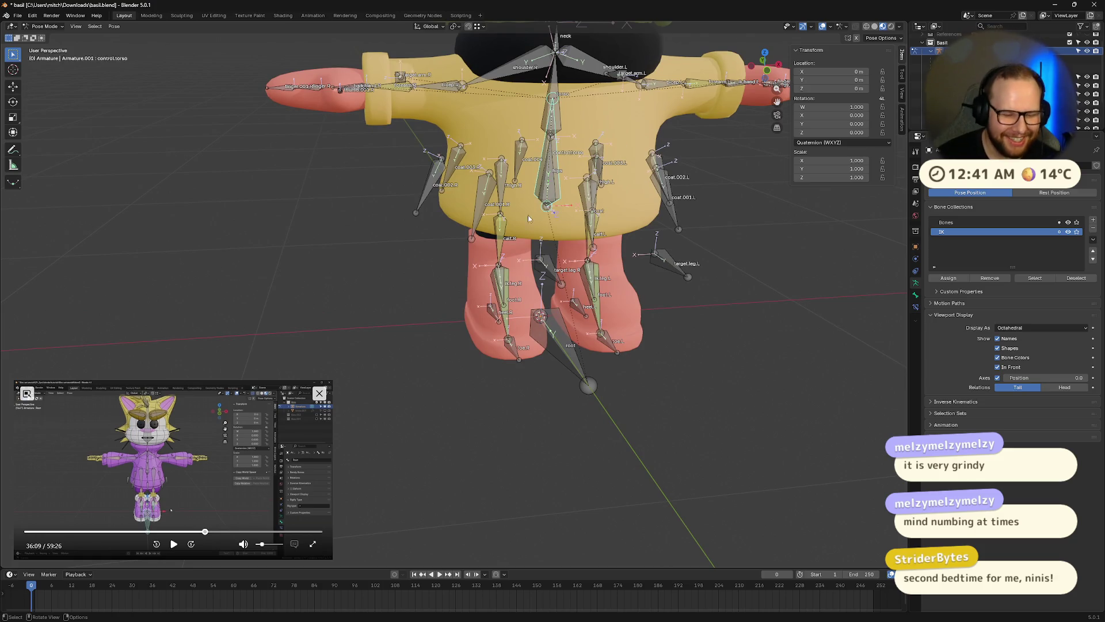
{"action": "key", "text": "g"}
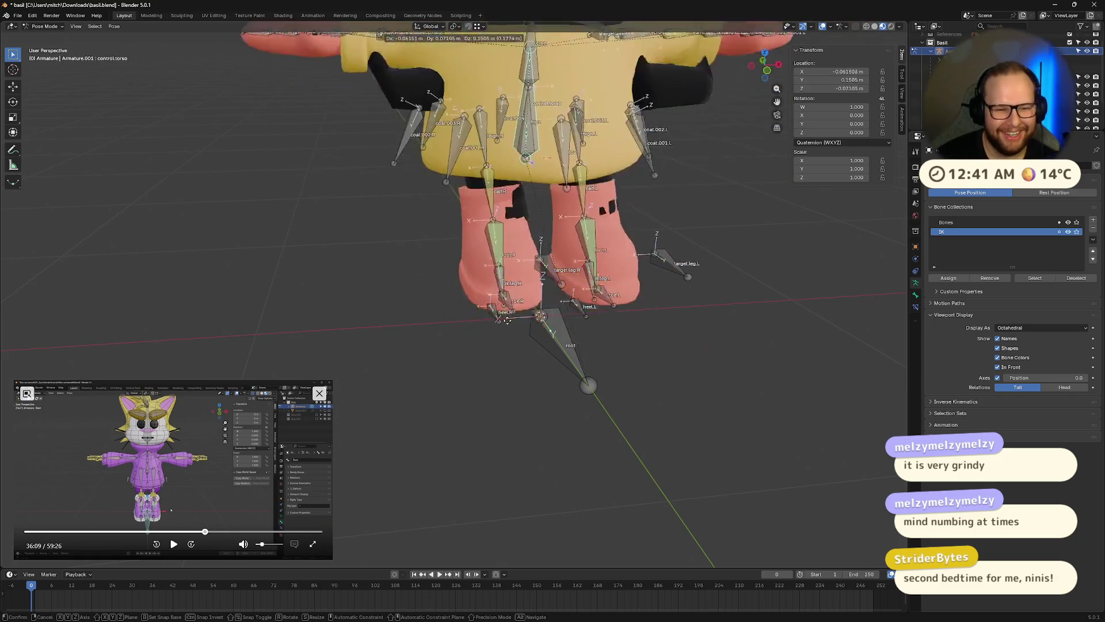
{"action": "right_click", "coordinate": [555, 405]}
{"action": "mouse_move", "coordinate": [554, 405]}
{"action": "middle_mouse_down"}
{"action": "mouse_move", "coordinate": [576, 444]}
{"action": "mouse_move", "coordinate": [717, 370]}
{"action": "mouse_move", "coordinate": [651, 340]}
{"action": "mouse_move", "coordinate": [632, 292]}
{"action": "mouse_move", "coordinate": [649, 198]}
{"action": "mouse_move", "coordinate": [616, 326]}
{"action": "mouse_move", "coordinate": [525, 242]}
{"action": "middle_mouse_up"}
{"action": "left_click", "coordinate": [546, 304]}
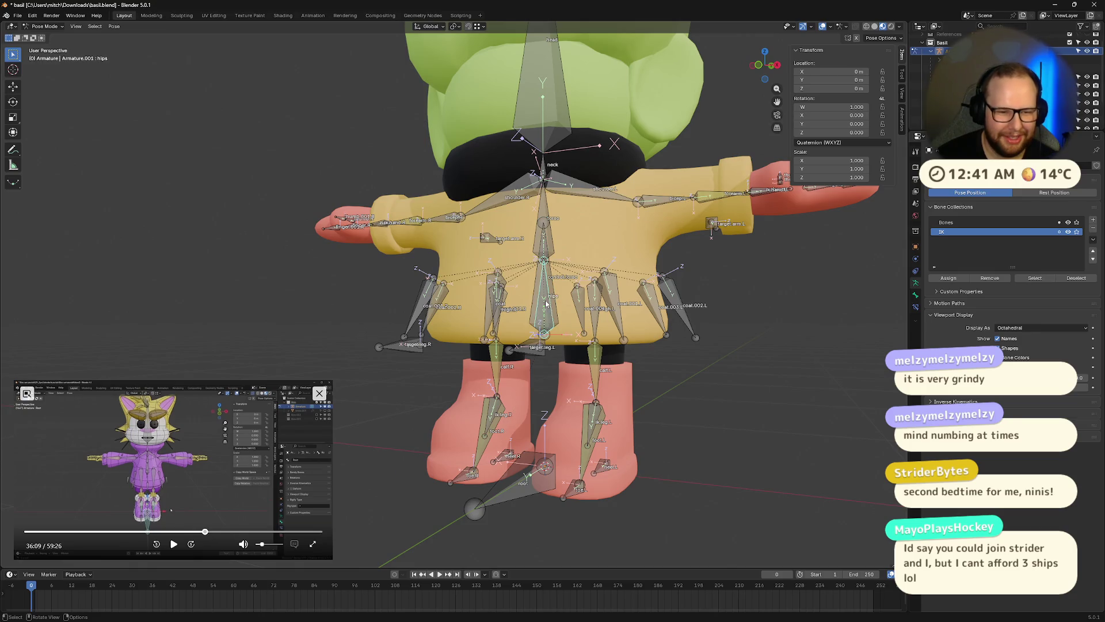
{"action": "key", "text": "g"}
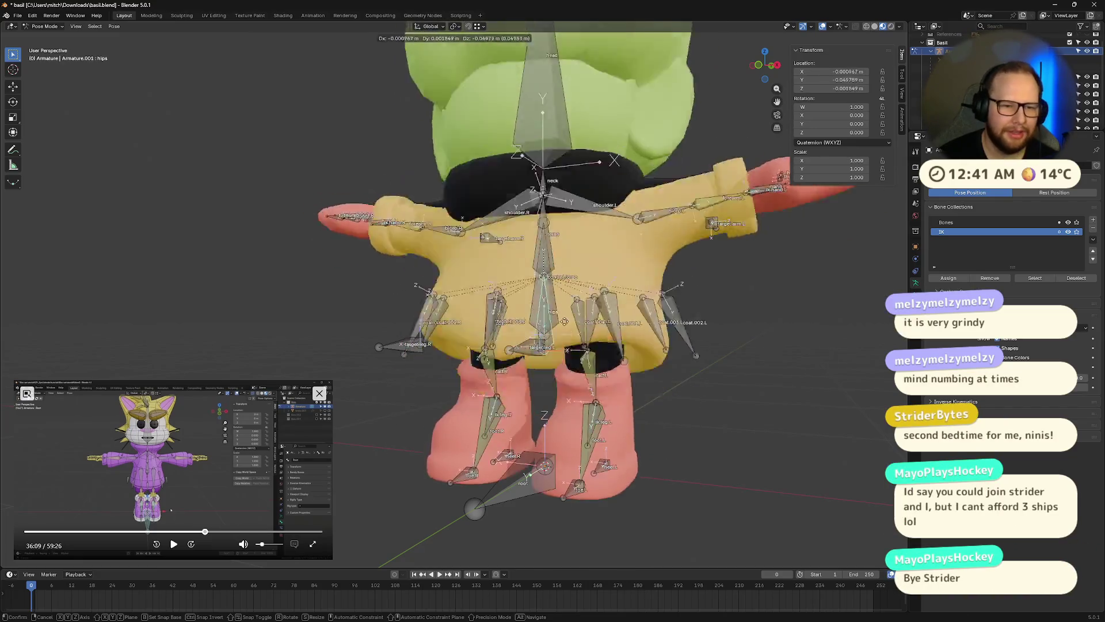
{"action": "right_click", "coordinate": [567, 322]}
{"action": "left_click", "coordinate": [567, 325]}
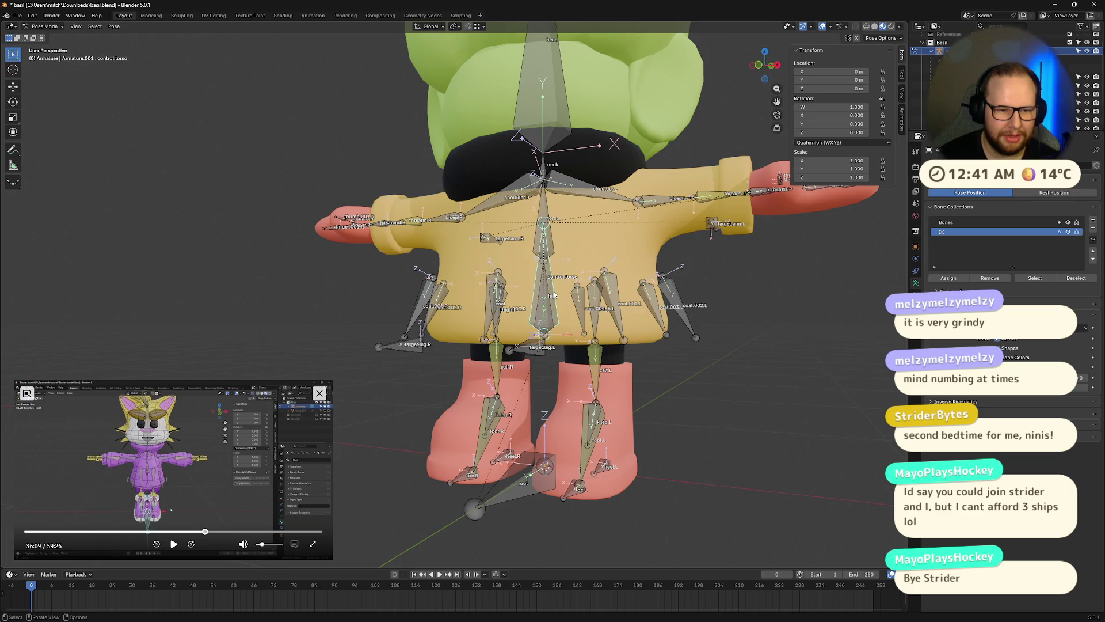
{"action": "key", "text": "g"}
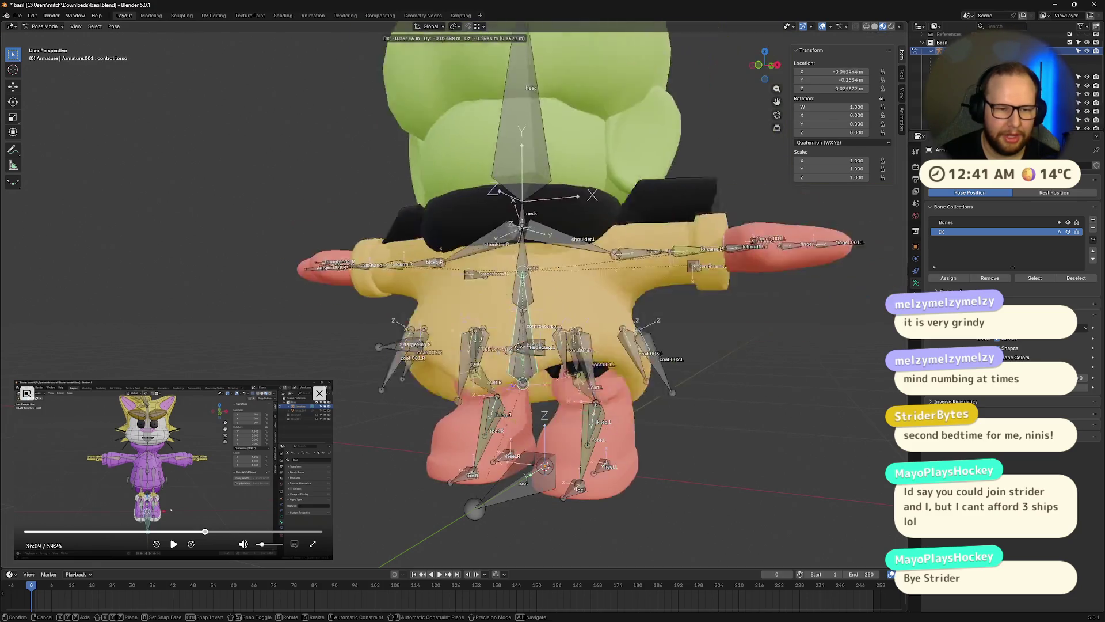
{"action": "right_click", "coordinate": [627, 365]}
Move the whole rig by its root bone, then reset the root's location
{"action": "left_click", "coordinate": [514, 488]}
{"action": "key", "text": "g"}
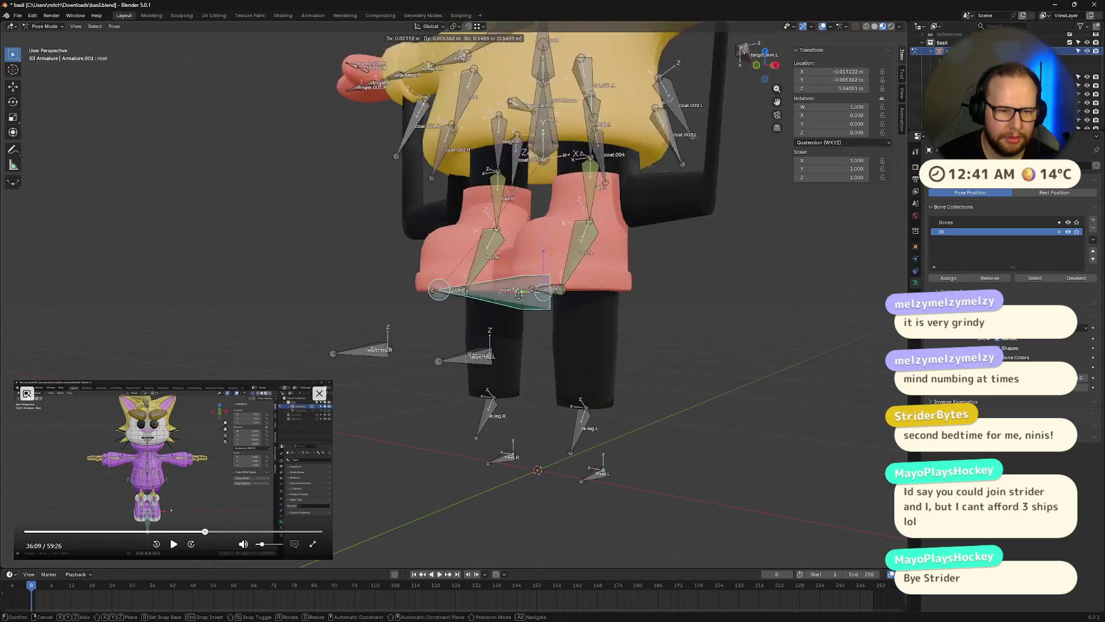
{"action": "left_click", "coordinate": [499, 85]}
{"action": "scroll", "coordinate": [548, 147], "scroll_direction": "down", "scroll_amount": 8}
{"action": "mouse_move", "coordinate": [548, 147]}
{"action": "middle_mouse_down"}
{"action": "mouse_move", "coordinate": [672, 163]}
{"action": "mouse_move", "coordinate": [786, 202]}
{"action": "mouse_move", "coordinate": [676, 140]}
{"action": "middle_mouse_up"}
{"action": "middle_click_drag", "start_coordinate": [500, 257], "coordinate": [700, 272]}
{"action": "key", "text": "alt+g"}
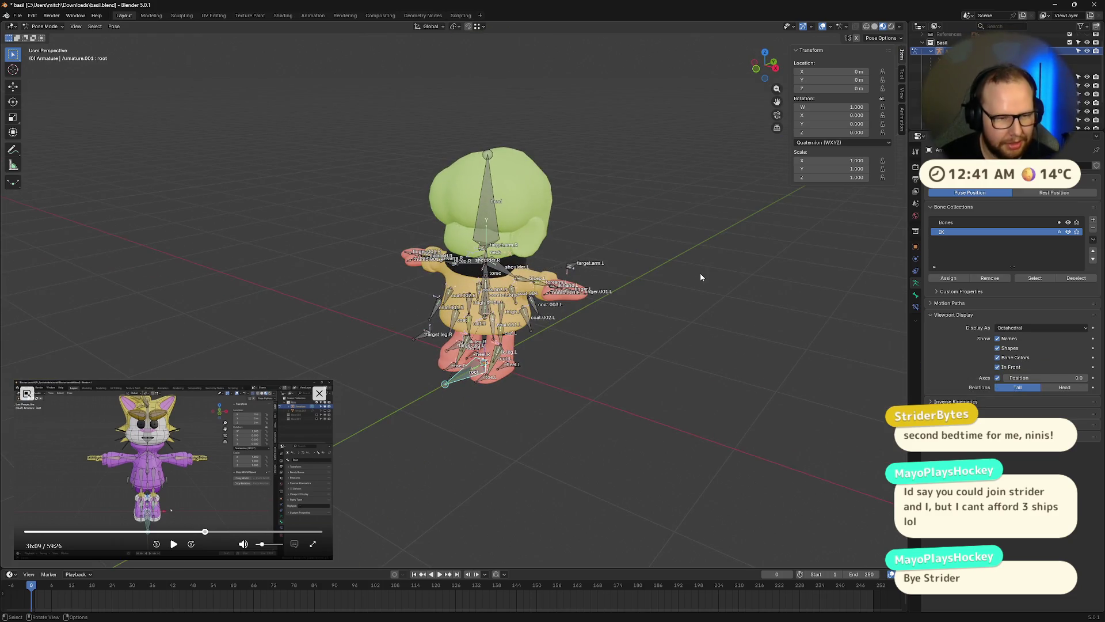
{"action": "key", "text": "a"}
{"action": "key", "text": "alt+a"}
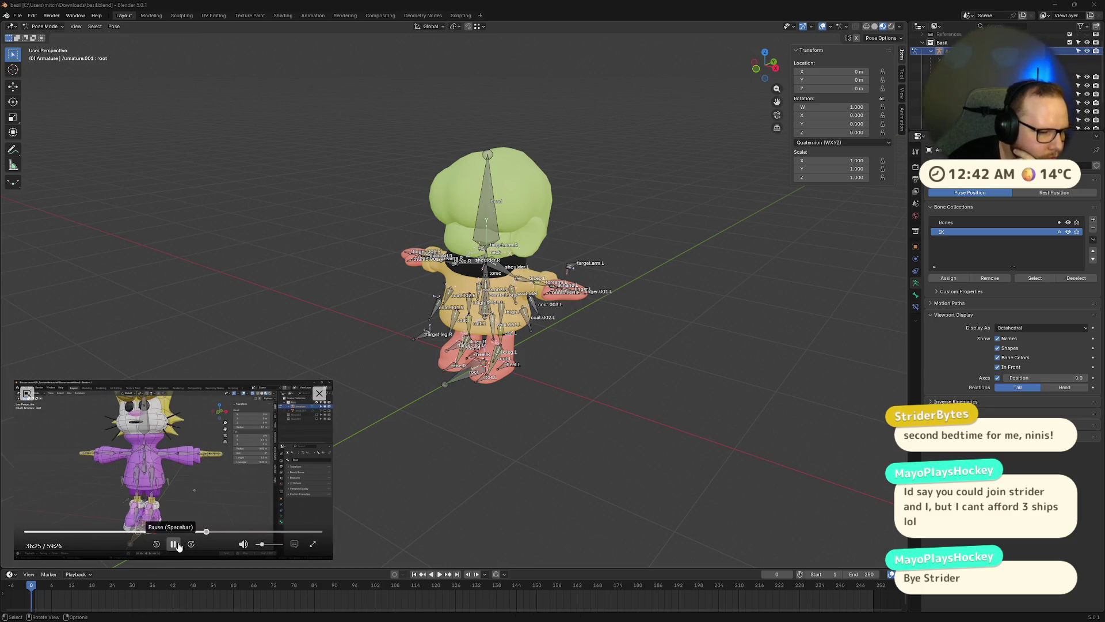
{"action": "left_click", "coordinate": [174, 544]}
{"action": "left_click", "coordinate": [205, 532]}
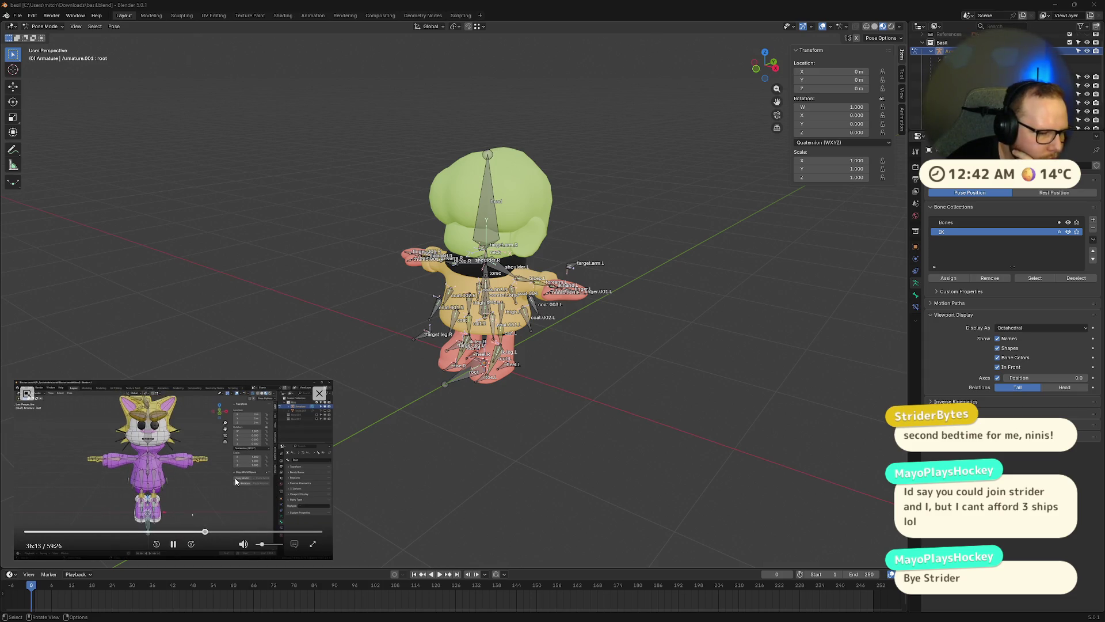
{"action": "left_click", "coordinate": [204, 532]}
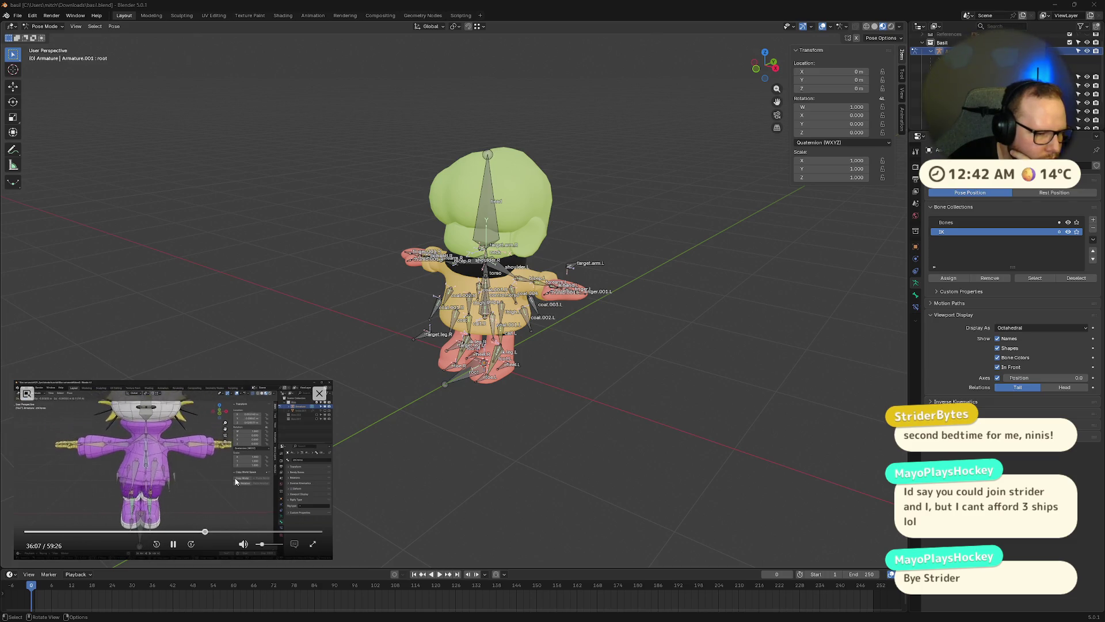
{"action": "left_click", "coordinate": [173, 544]}
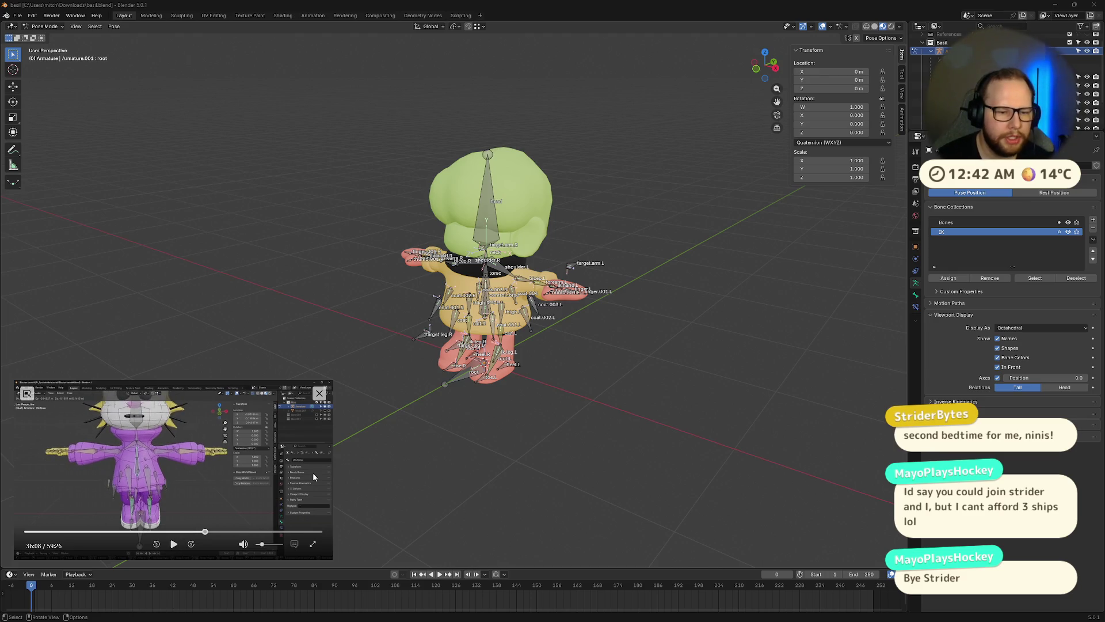
{"action": "scroll", "coordinate": [529, 410], "scroll_direction": "up", "scroll_amount": 5}
{"action": "middle_click_drag", "start_coordinate": [518, 508], "coordinate": [449, 382], "text": "shift"}
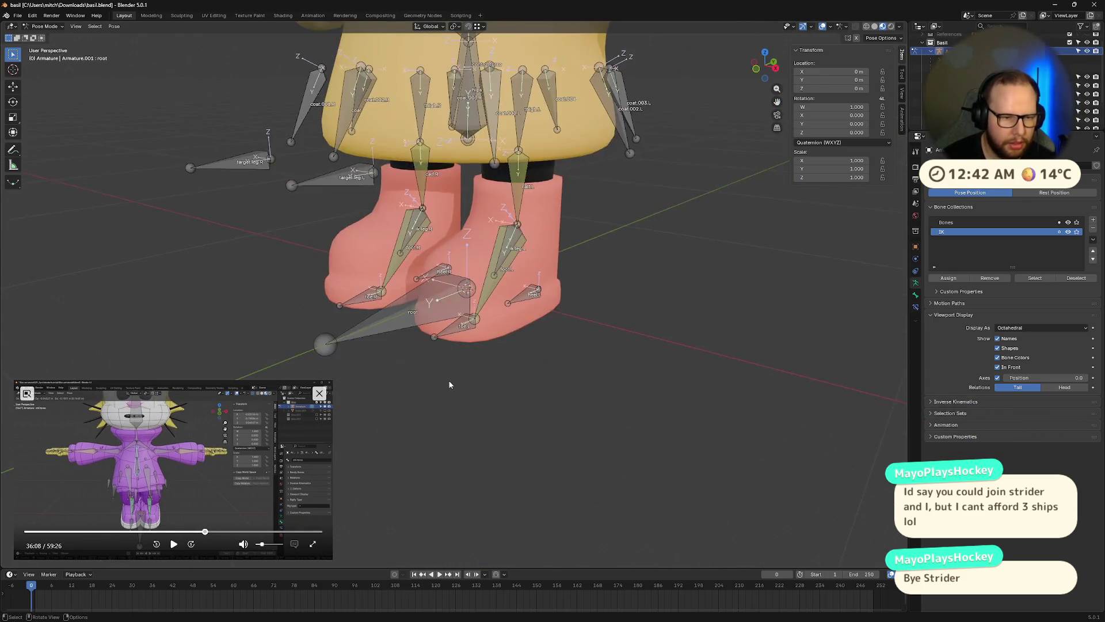
Select heel.L with root active, bring up the parenting options, and dismiss them
{"action": "scroll", "coordinate": [449, 382], "scroll_direction": "up", "scroll_amount": 4}
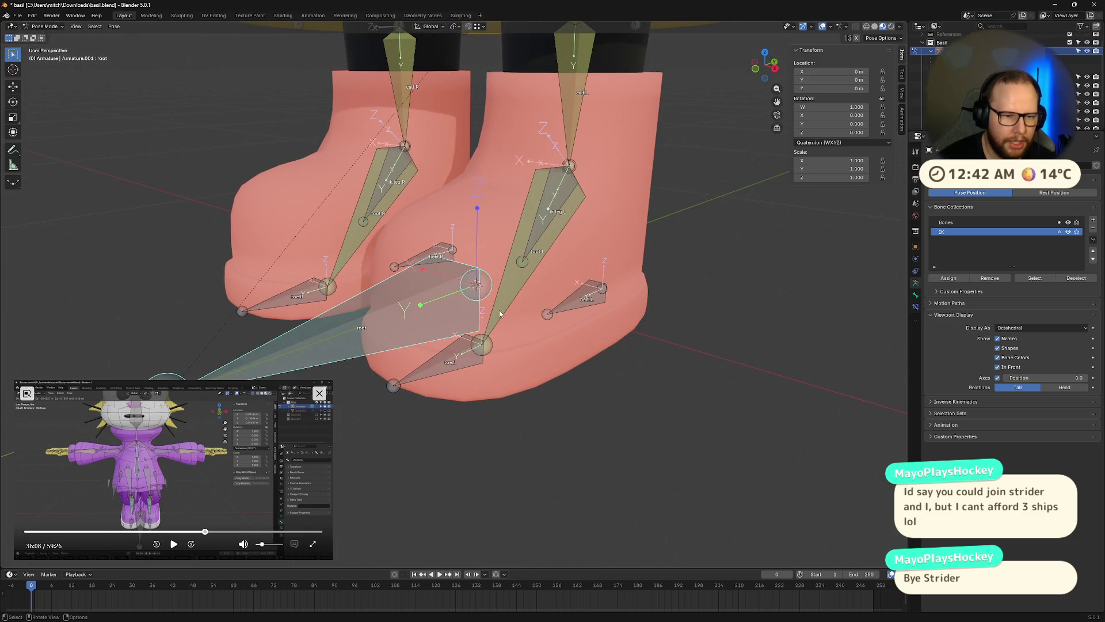
{"action": "middle_click_drag", "start_coordinate": [416, 321], "coordinate": [535, 331]}
{"action": "left_click", "coordinate": [563, 334]}
{"action": "left_click", "coordinate": [402, 327], "text": "shift"}
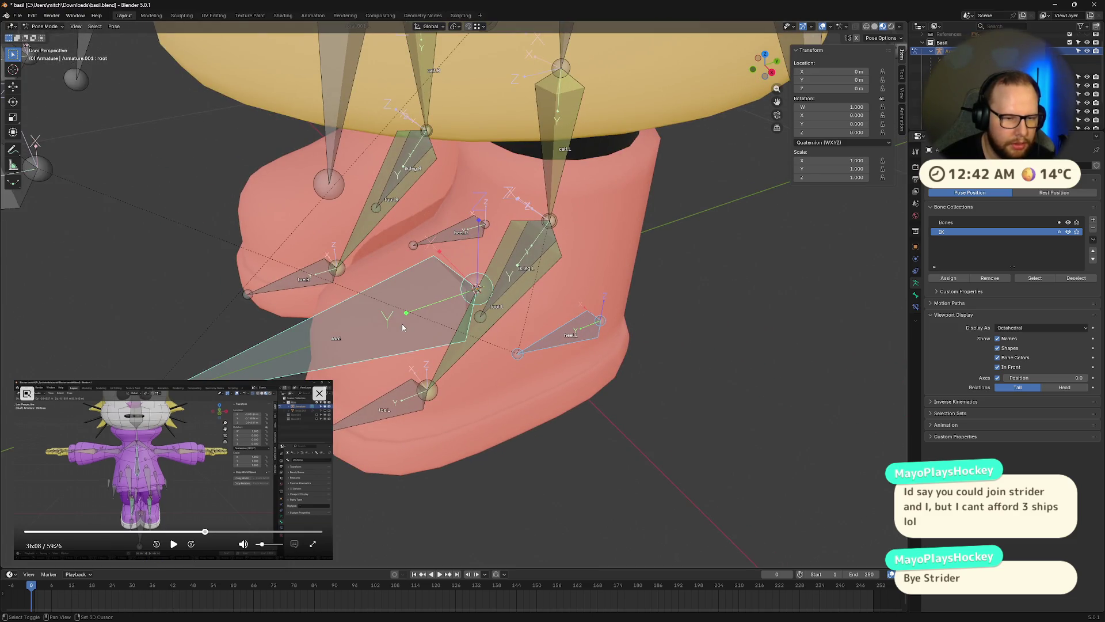
{"action": "key", "text": "shift+i"}
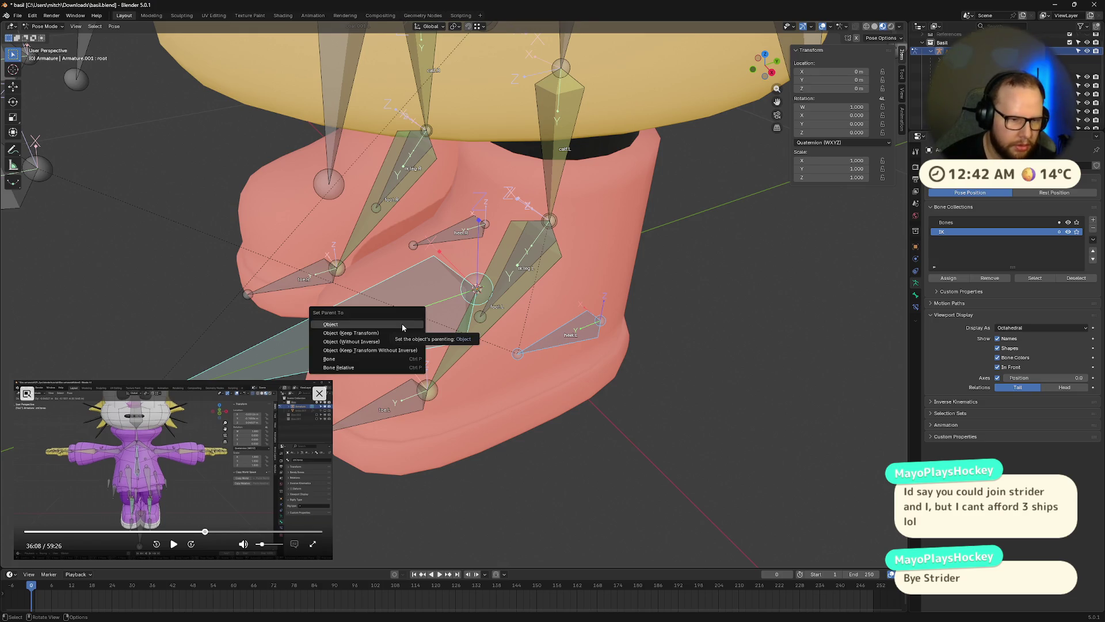
{"action": "key", "text": "Escape"}
Go from Pose Mode through Object Mode into Edit Mode and select the root bone
{"action": "key", "text": "ctrl+Tab"}
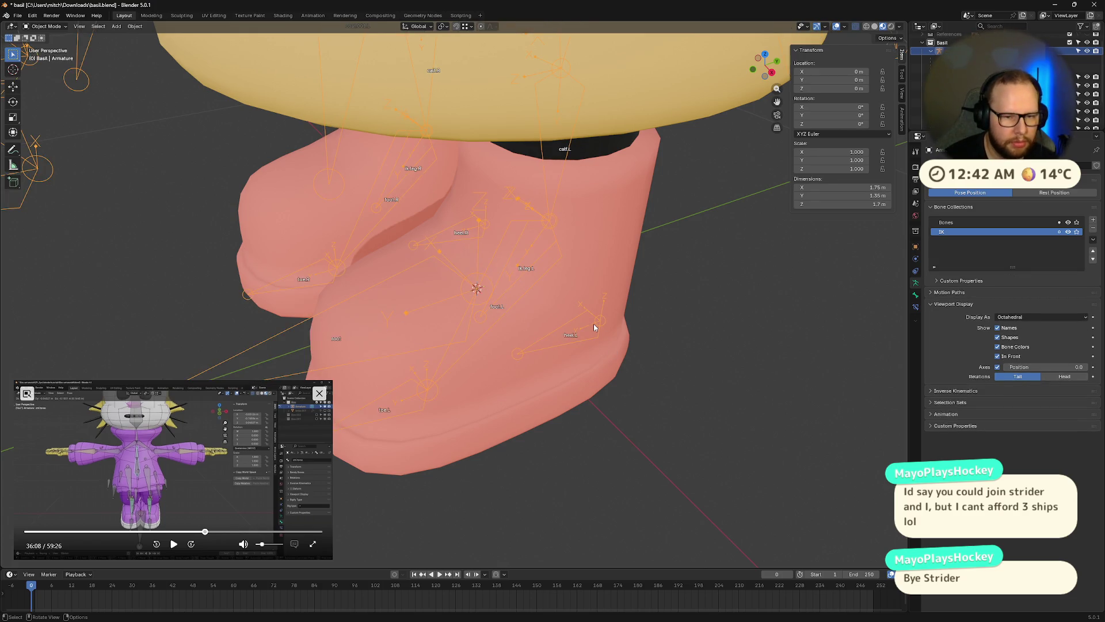
{"action": "key", "text": "Tab"}
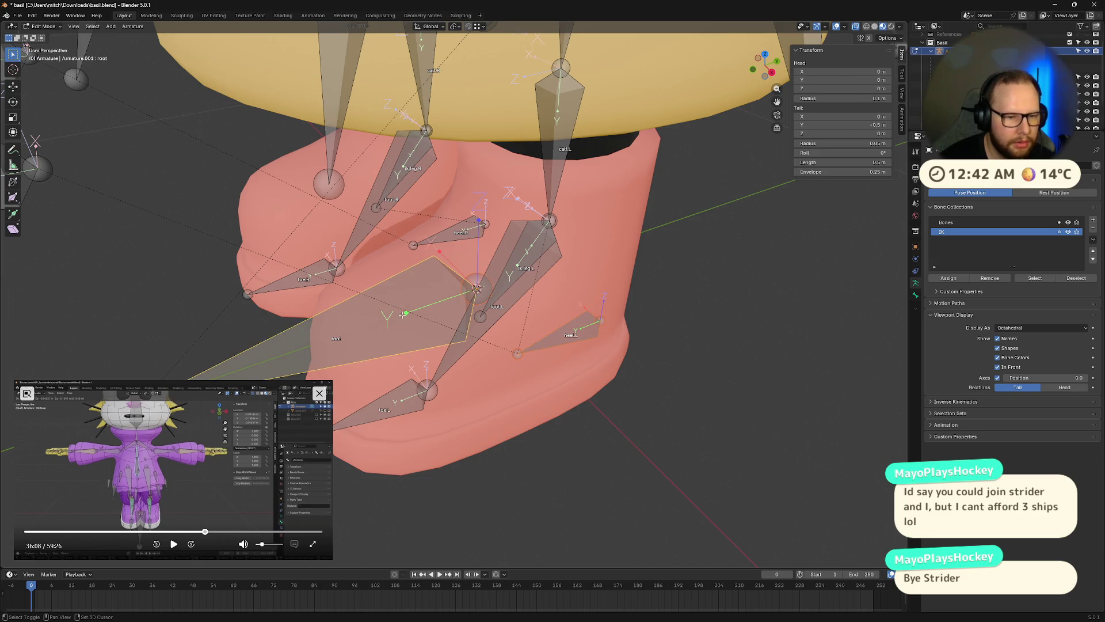
{"action": "right_click", "coordinate": [403, 314]}
{"action": "mouse_move", "coordinate": [441, 303]}
{"action": "middle_mouse_down"}
{"action": "mouse_move", "coordinate": [547, 294]}
{"action": "mouse_move", "coordinate": [325, 290]}
{"action": "middle_mouse_up"}
{"action": "left_click", "coordinate": [324, 291]}
{"action": "left_click", "coordinate": [525, 294]}
{"action": "right_click", "coordinate": [525, 294]}
{"action": "middle_click_drag", "start_coordinate": [526, 294], "coordinate": [468, 314]}
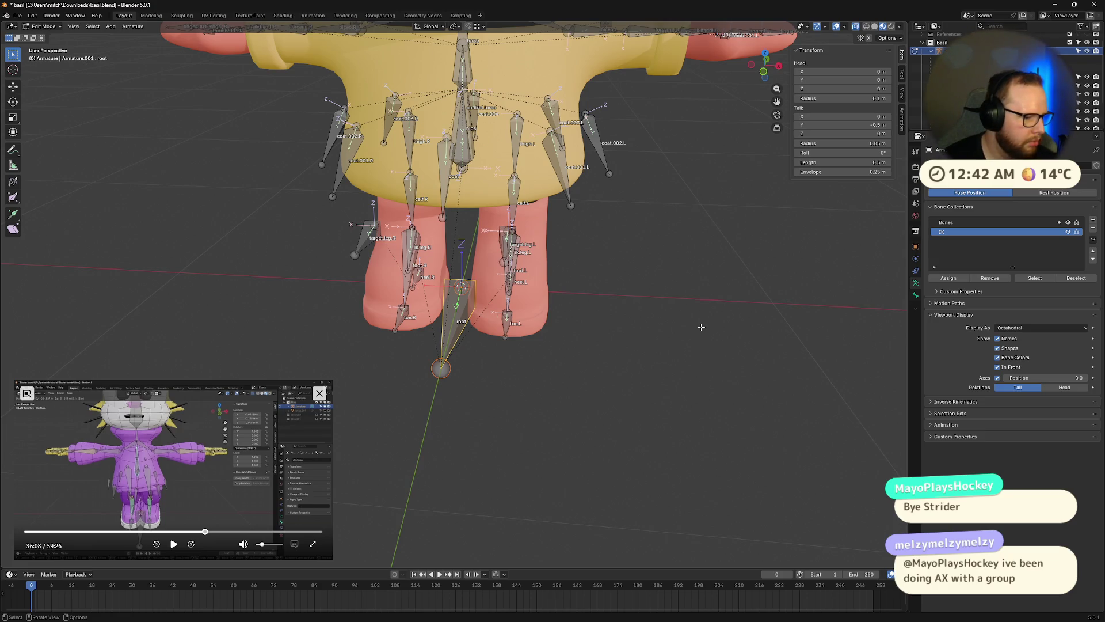
Cancel a Y-axis rotation of the root bone and switch to Pose Mode
{"action": "key", "text": "r"}
{"action": "key", "text": "y"}
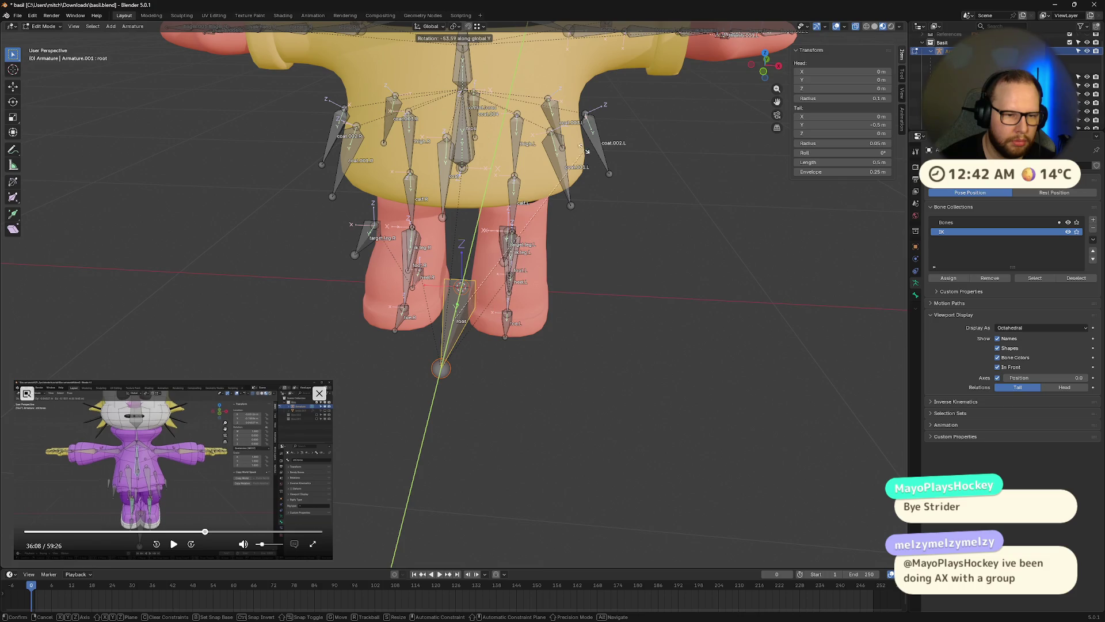
{"action": "key", "text": "Escape"}
{"action": "key", "text": "ctrl+Tab"}
{"action": "left_click", "coordinate": [561, 214]}
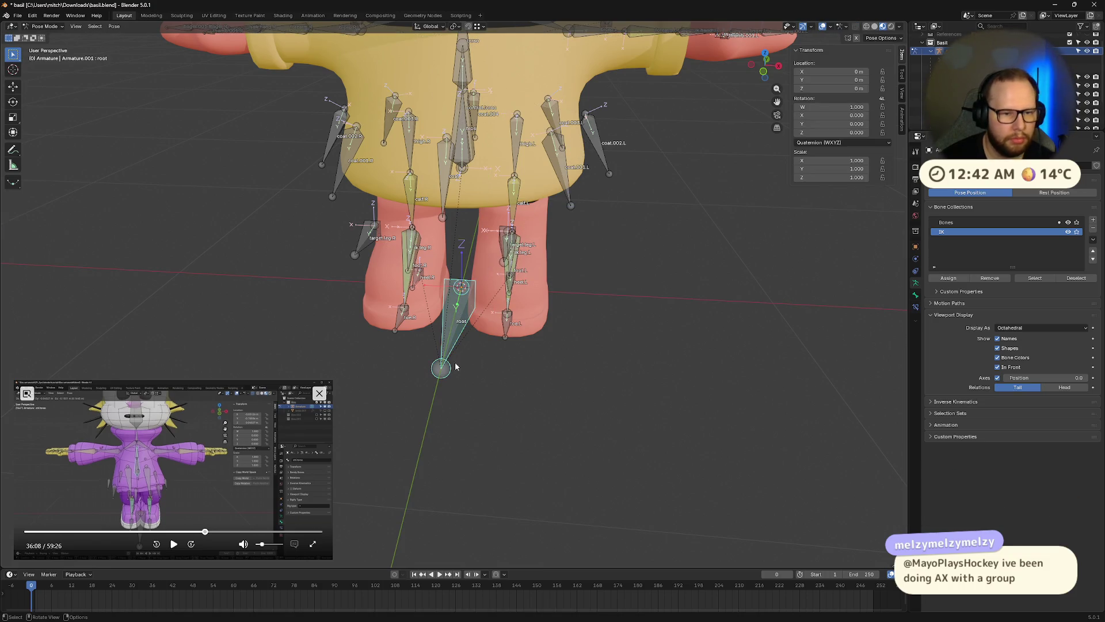
Tilt the rig about Y with the root bone, then clear its location and rotation
{"action": "key", "text": "r"}
{"action": "key", "text": "y"}
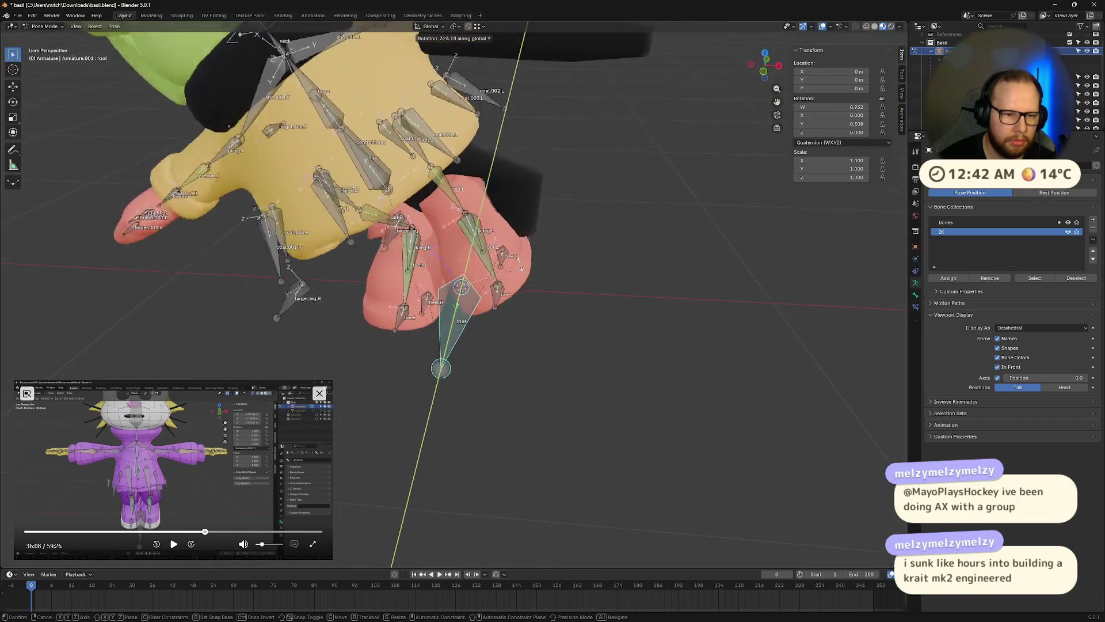
{"action": "left_click", "coordinate": [562, 335]}
{"action": "mouse_move", "coordinate": [562, 334]}
{"action": "middle_mouse_down", "text": "ctrl"}
{"action": "mouse_move", "coordinate": [496, 166]}
{"action": "mouse_move", "coordinate": [435, 166]}
{"action": "mouse_move", "coordinate": [551, 330]}
{"action": "mouse_move", "coordinate": [571, 316]}
{"action": "mouse_move", "coordinate": [457, 328]}
{"action": "mouse_move", "coordinate": [606, 315]}
{"action": "mouse_move", "coordinate": [593, 337]}
{"action": "mouse_move", "coordinate": [534, 317]}
{"action": "mouse_move", "coordinate": [464, 265]}
{"action": "middle_mouse_up", "text": "ctrl"}
{"action": "key", "text": "alt+g"}
{"action": "key", "text": "alt+r"}
Parent heel.R with Keep Offset in Edit Mode, then select the root bone
{"action": "left_click", "coordinate": [458, 346]}
{"action": "left_click", "coordinate": [588, 340]}
{"action": "left_click", "coordinate": [450, 260]}
{"action": "left_click", "coordinate": [371, 357]}
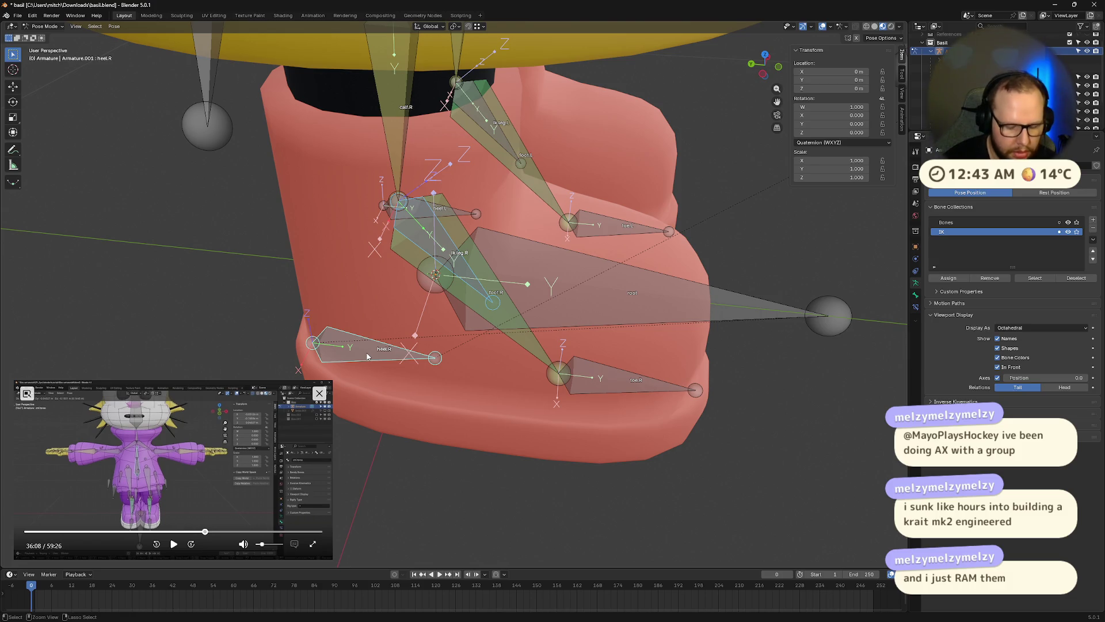
{"action": "key", "text": "ctrl+Tab"}
{"action": "left_click", "coordinate": [366, 351]}
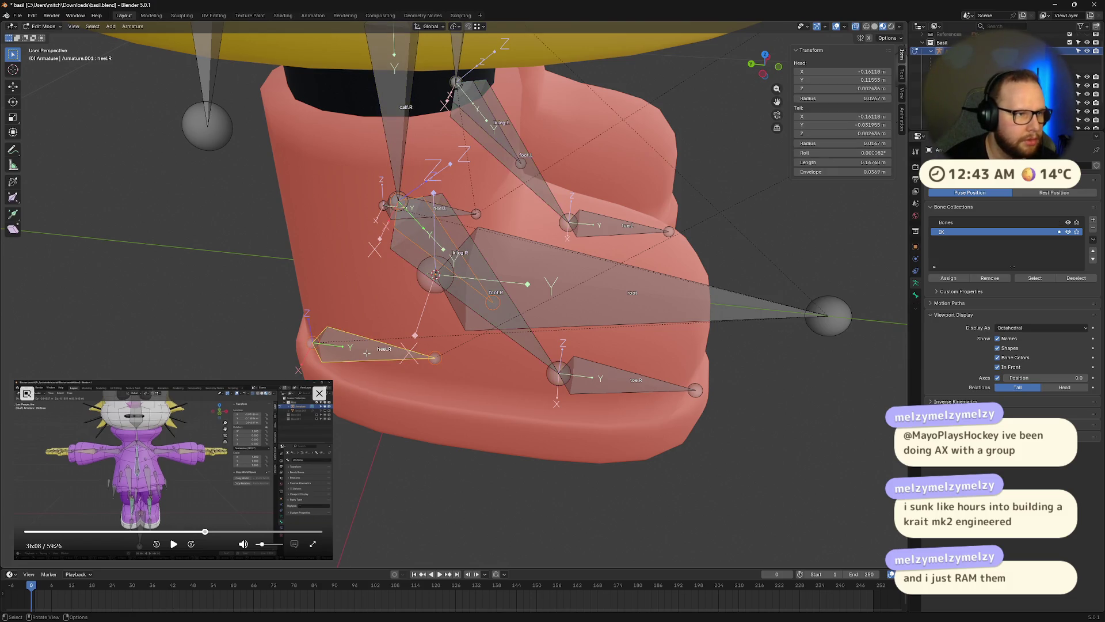
{"action": "left_click", "coordinate": [367, 356]}
{"action": "mouse_move", "coordinate": [366, 357]}
{"action": "middle_mouse_down"}
{"action": "mouse_move", "coordinate": [453, 264]}
{"action": "mouse_move", "coordinate": [522, 312]}
{"action": "mouse_move", "coordinate": [616, 325]}
{"action": "middle_mouse_up"}
{"action": "left_click", "coordinate": [453, 264]}
Back in Pose Mode, rotate the root about Y to test, then clear the rotation
{"action": "key", "text": "ctrl+Tab"}
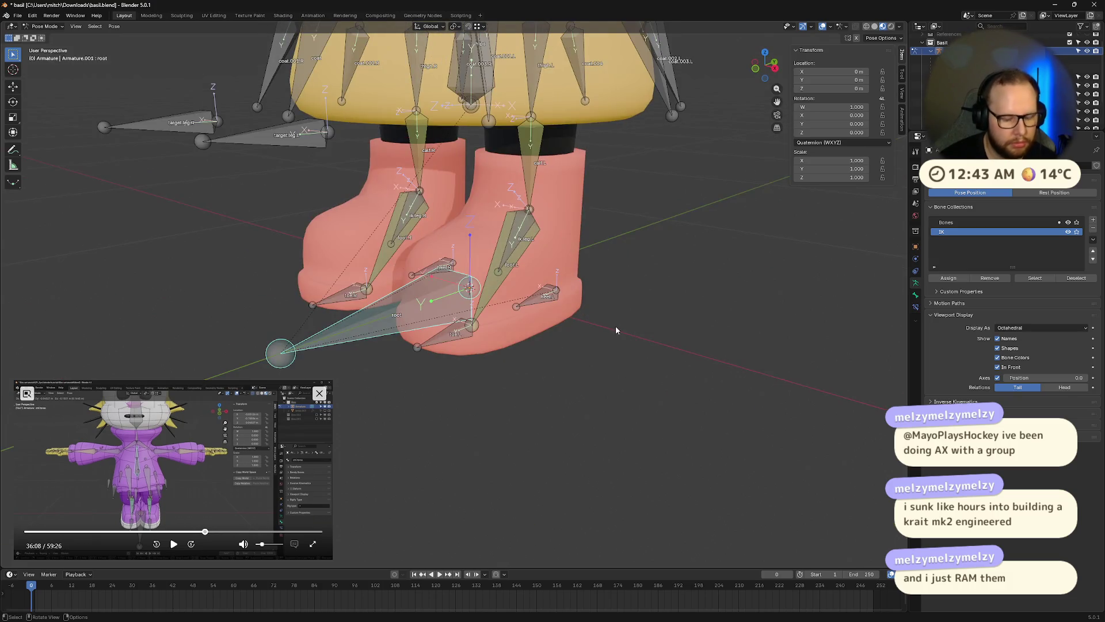
{"action": "key", "text": "r"}
{"action": "key", "text": "y"}
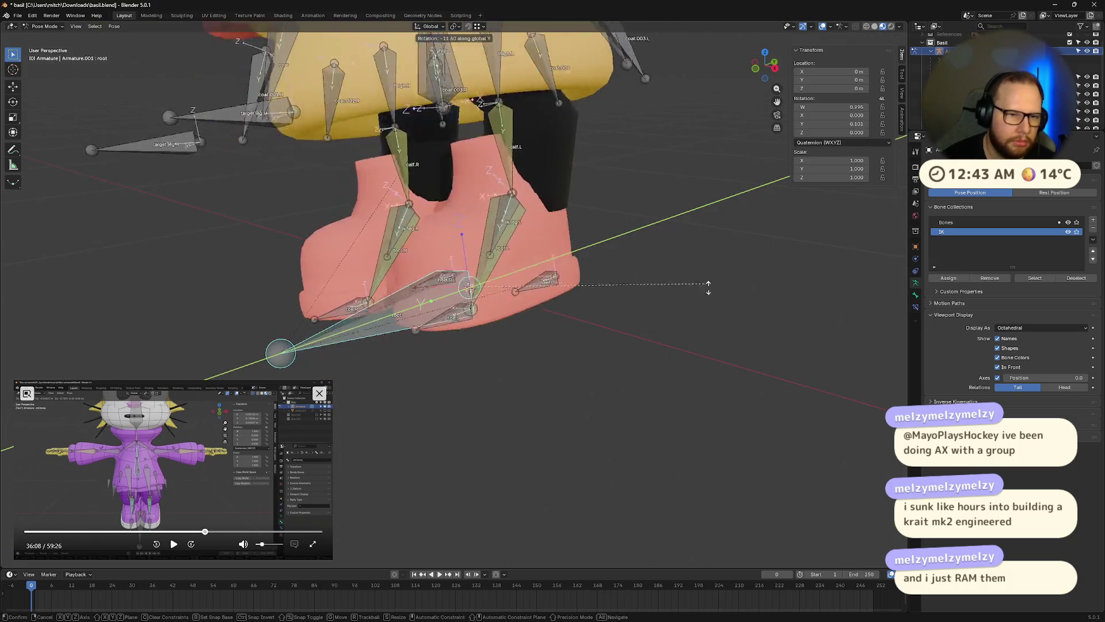
{"action": "left_click", "coordinate": [624, 219]}
{"action": "mouse_move", "coordinate": [625, 219]}
{"action": "middle_mouse_down"}
{"action": "mouse_move", "coordinate": [587, 172]}
{"action": "mouse_move", "coordinate": [597, 440]}
{"action": "middle_mouse_up"}
{"action": "scroll", "coordinate": [602, 414], "scroll_direction": "down", "scroll_amount": 5}
{"action": "key", "text": "alt+r"}
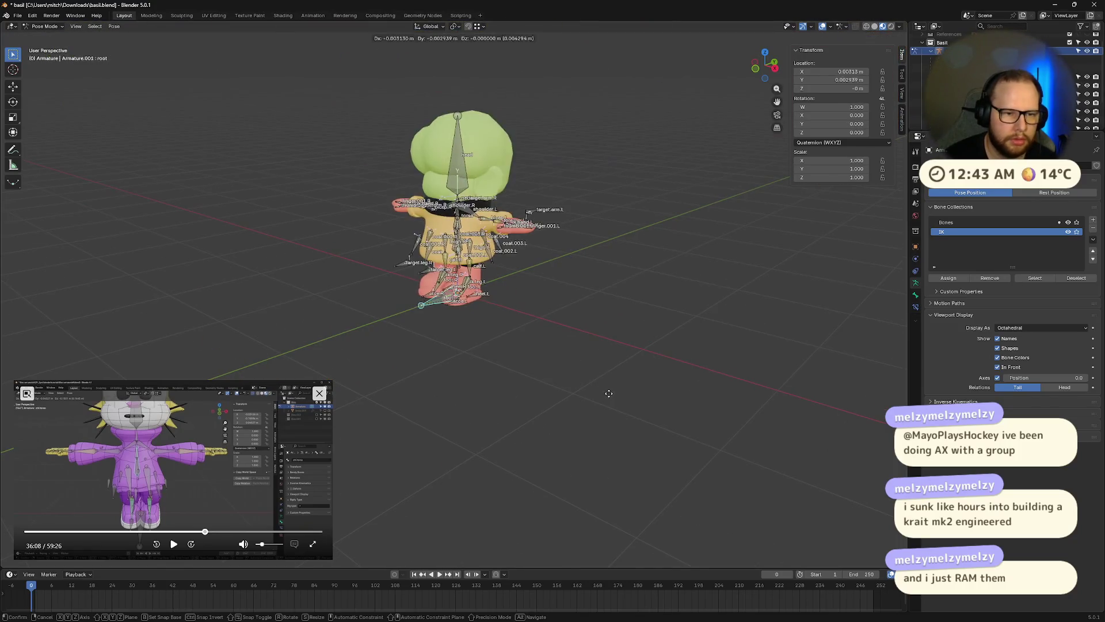
Move heel.R to bend the right leg, then reset all bones to rest
{"action": "scroll", "coordinate": [721, 224], "scroll_direction": "up", "scroll_amount": 5}
{"action": "middle_click_drag", "start_coordinate": [721, 224], "coordinate": [437, 273]}
{"action": "left_click", "coordinate": [430, 277]}
{"action": "left_click", "coordinate": [430, 277]}
{"action": "key", "text": "g"}
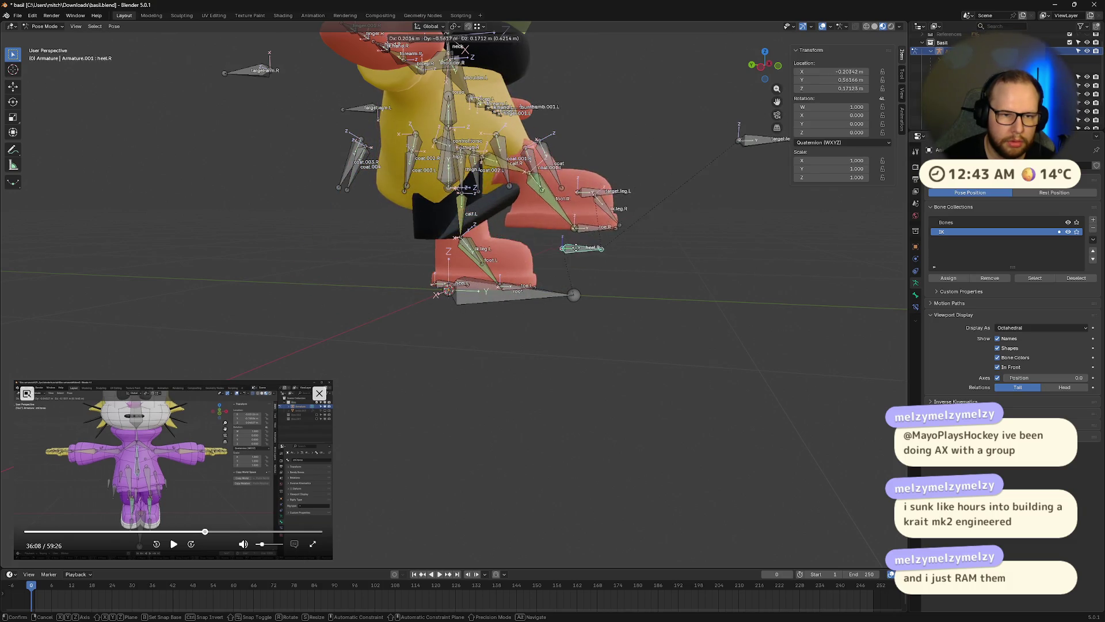
{"action": "left_click", "coordinate": [676, 265]}
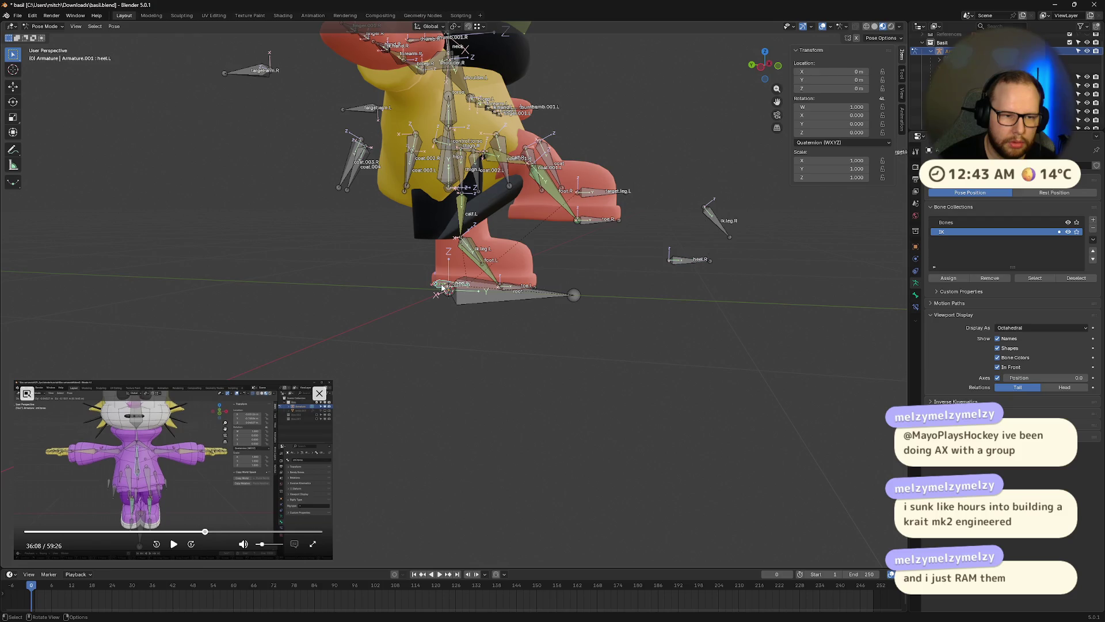
{"action": "left_click", "coordinate": [710, 265]}
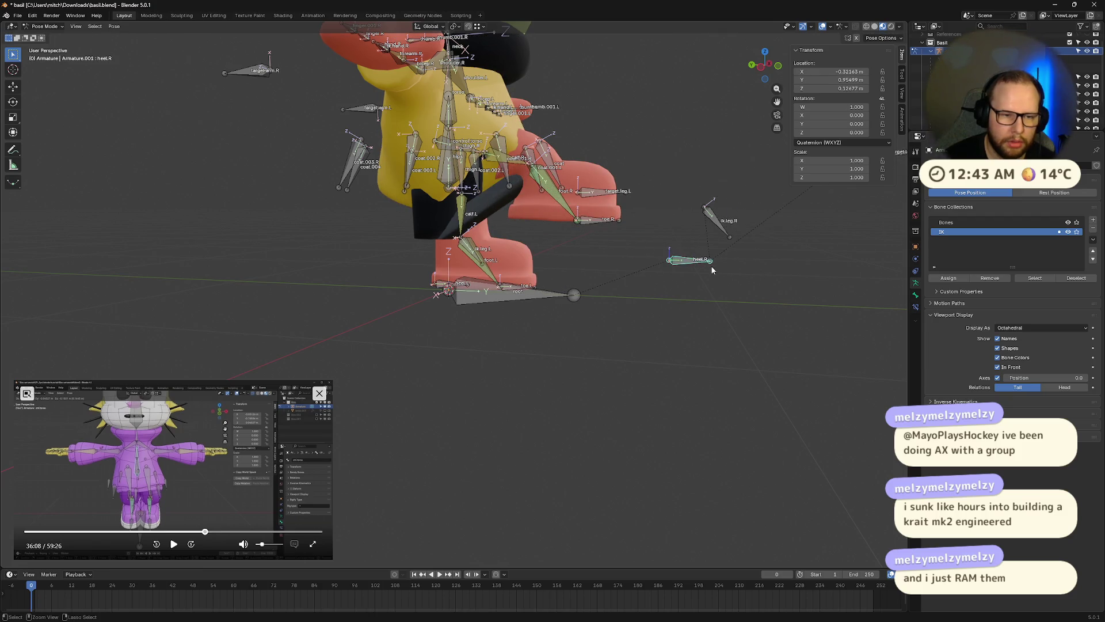
{"action": "key", "text": "a"}
{"action": "key", "text": "alt+g"}
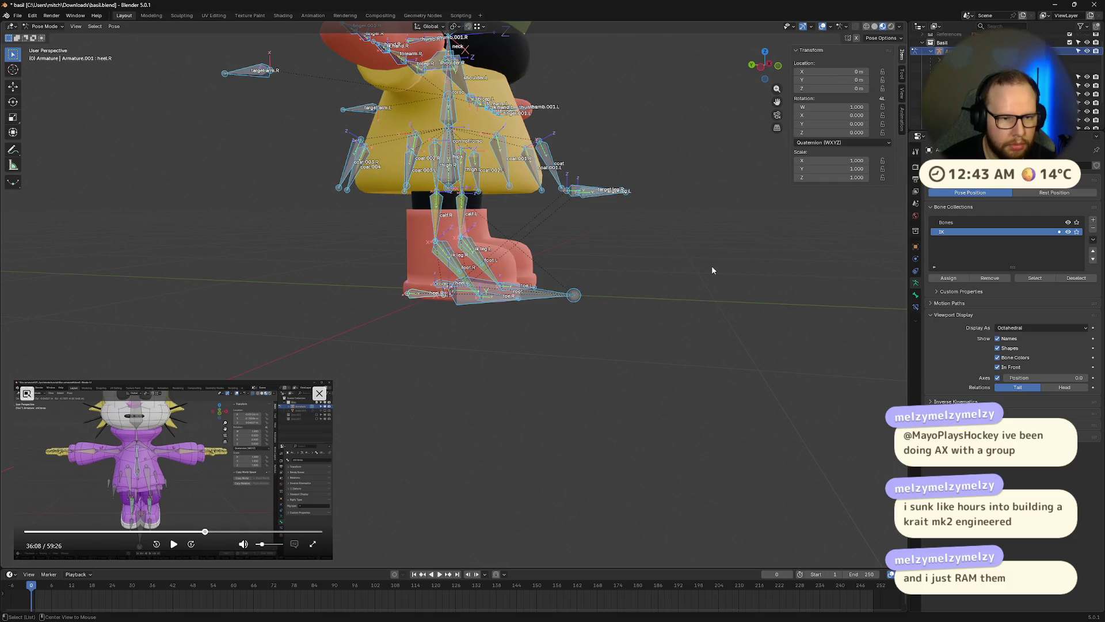
{"action": "left_click", "coordinate": [724, 296]}
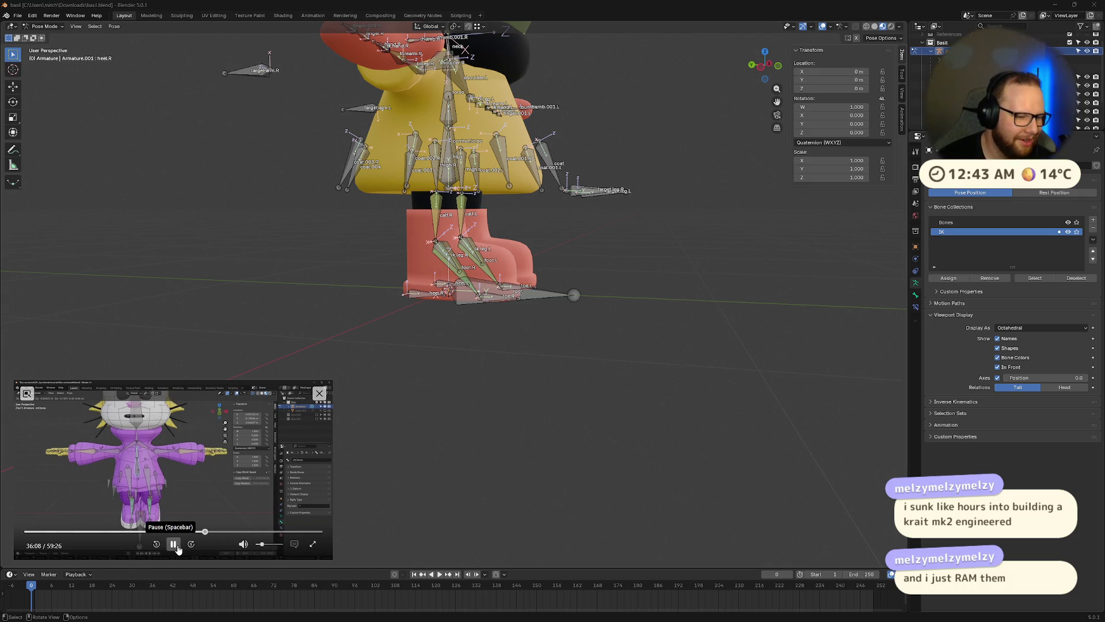
Rotate the whole rig by its root bone, then clear the rotation
{"action": "mouse_move", "coordinate": [369, 403]}
{"action": "middle_mouse_down"}
{"action": "mouse_move", "coordinate": [465, 388]}
{"action": "mouse_move", "coordinate": [475, 364]}
{"action": "mouse_move", "coordinate": [436, 337]}
{"action": "mouse_move", "coordinate": [469, 364]}
{"action": "middle_mouse_up"}
{"action": "left_click", "coordinate": [495, 305]}
{"action": "middle_click_drag", "start_coordinate": [495, 305], "coordinate": [575, 380]}
{"action": "key", "text": "r"}
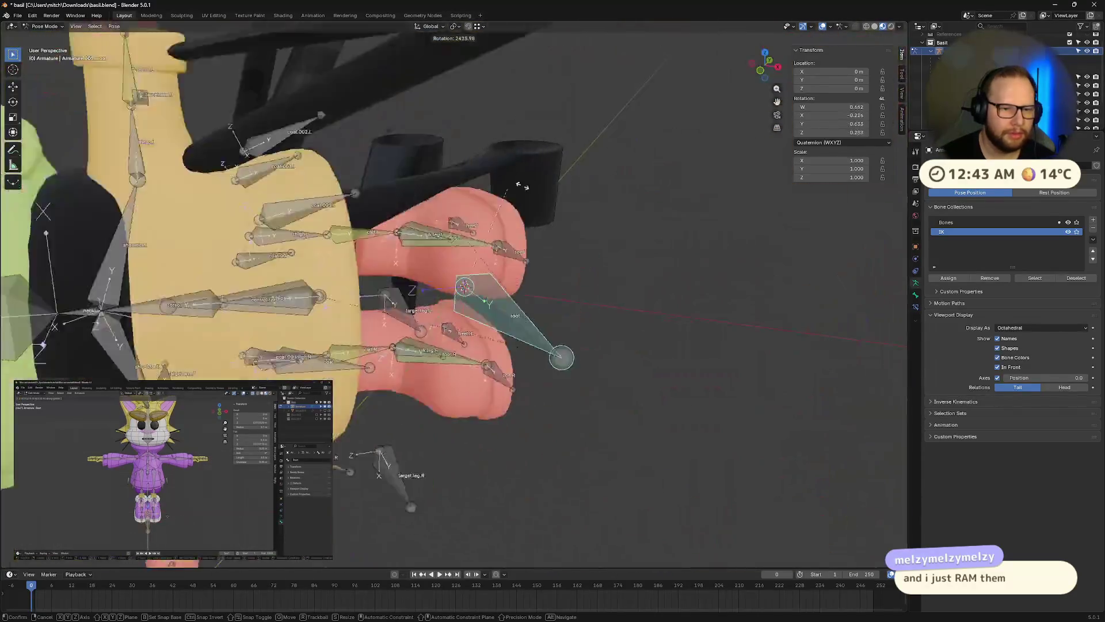
{"action": "left_click", "coordinate": [604, 293]}
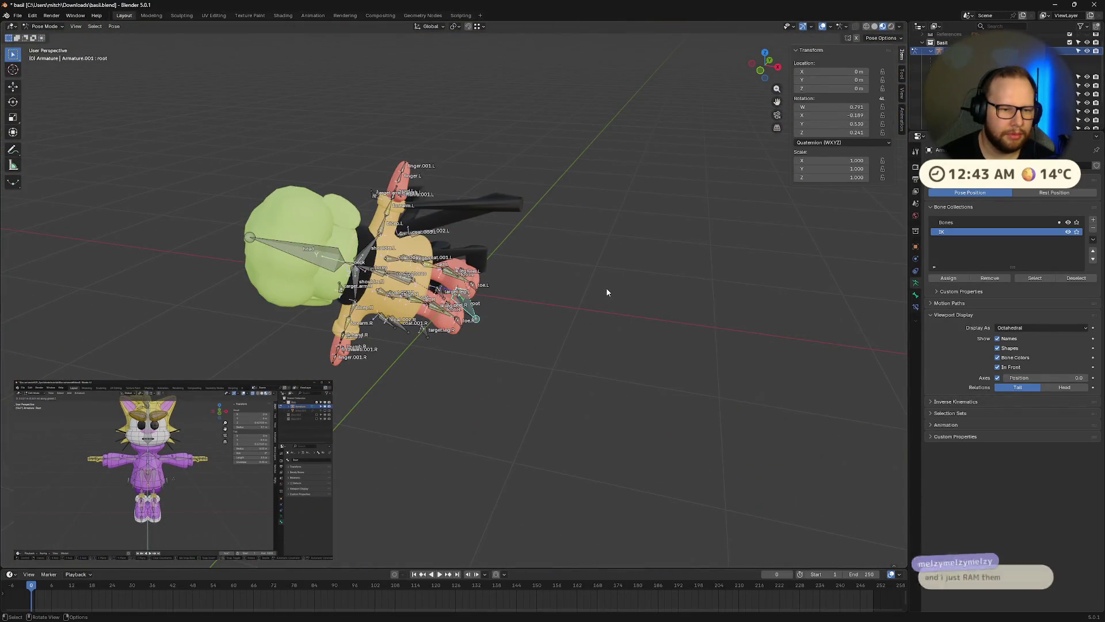
{"action": "key", "text": "alt+r"}
{"action": "key", "text": "a"}
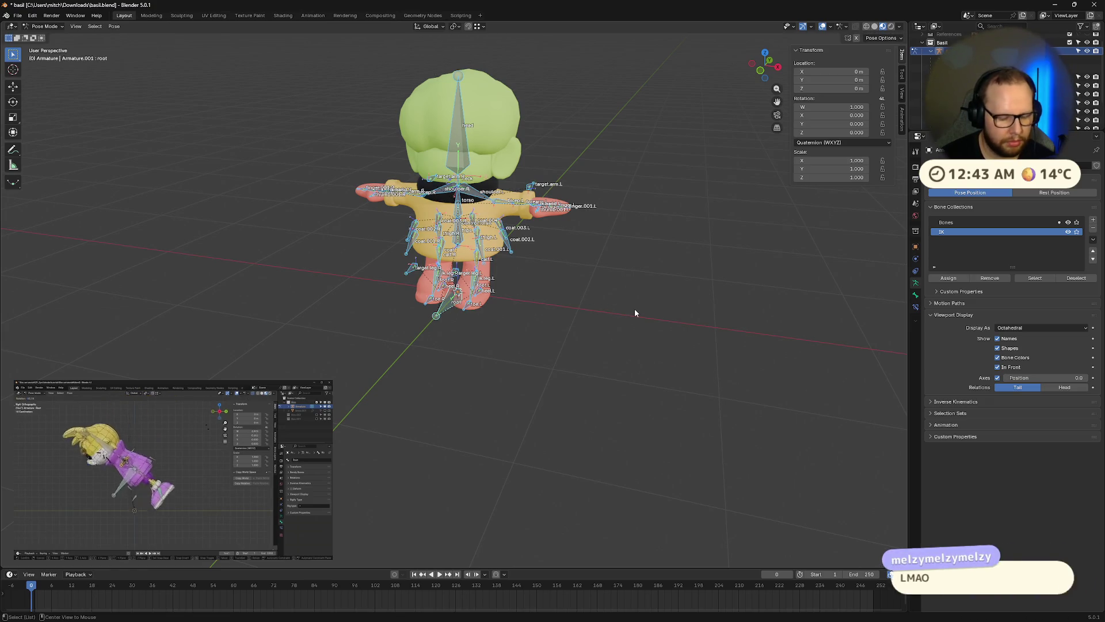
{"action": "left_click", "coordinate": [600, 312]}
Spin the rig about the global Y axis using the root bone
{"action": "scroll", "coordinate": [600, 312], "scroll_direction": "up", "scroll_amount": 5}
{"action": "middle_click_drag", "start_coordinate": [600, 312], "coordinate": [485, 286]}
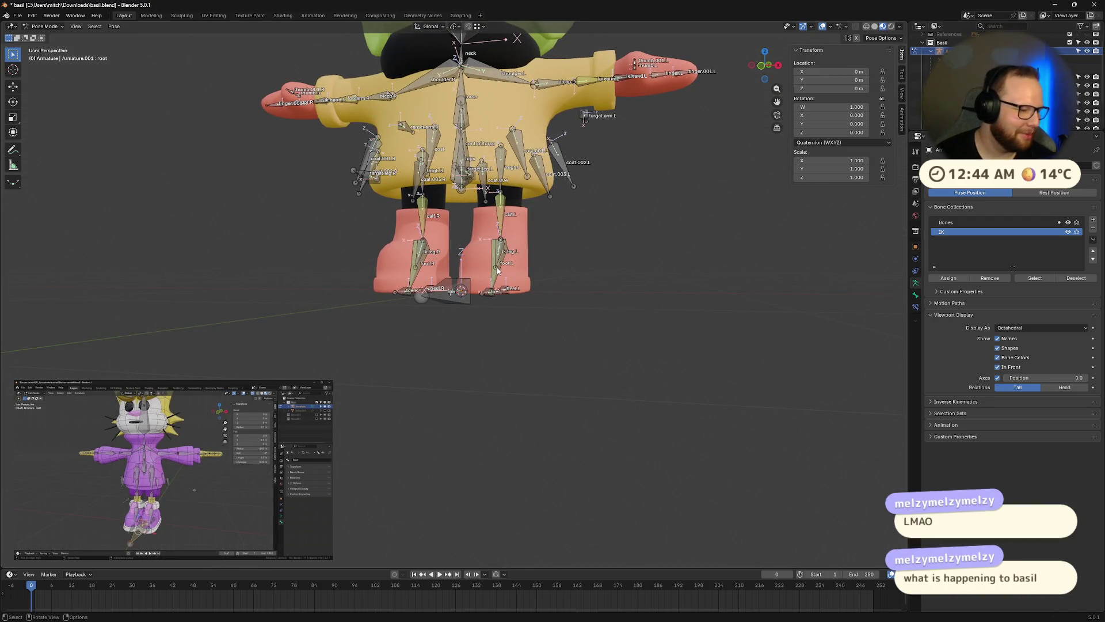
{"action": "scroll", "coordinate": [485, 286], "scroll_direction": "down", "scroll_amount": 4}
{"action": "mouse_move", "coordinate": [403, 323]}
{"action": "middle_mouse_down"}
{"action": "mouse_move", "coordinate": [451, 406]}
{"action": "mouse_move", "coordinate": [451, 397]}
{"action": "middle_mouse_up"}
{"action": "key", "text": "r"}
{"action": "key", "text": "y"}
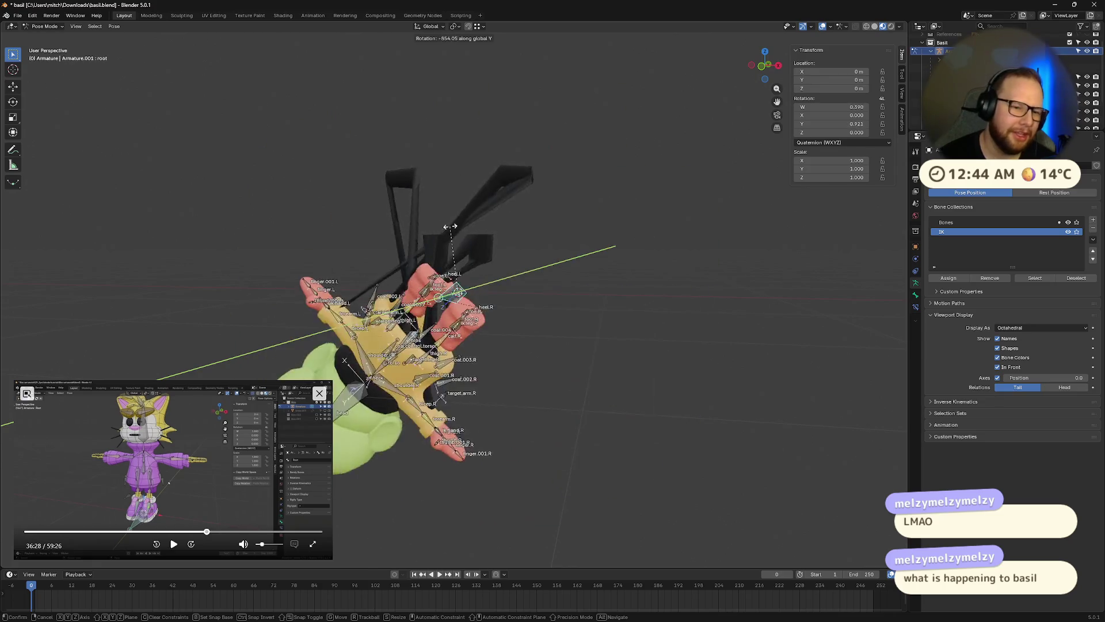
{"action": "left_click", "coordinate": [416, 282]}
Inspect the spun rig from behind, then clear the root's rotation and deselect all bones
{"action": "middle_click_drag", "start_coordinate": [415, 282], "coordinate": [414, 277]}
{"action": "scroll", "coordinate": [414, 277], "scroll_direction": "up", "scroll_amount": 8}
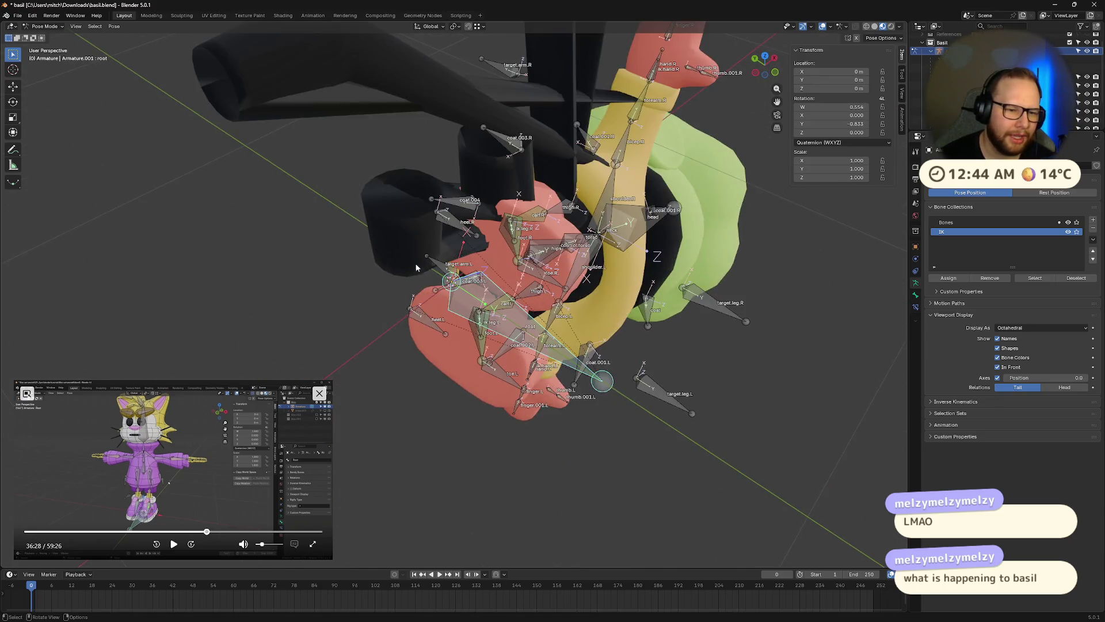
{"action": "middle_click_drag", "start_coordinate": [412, 193], "coordinate": [309, 260]}
{"action": "scroll", "coordinate": [309, 261], "scroll_direction": "down", "scroll_amount": 6}
{"action": "mouse_move", "coordinate": [393, 157]}
{"action": "middle_mouse_down"}
{"action": "mouse_move", "coordinate": [475, 155]}
{"action": "mouse_move", "coordinate": [410, 271]}
{"action": "mouse_move", "coordinate": [506, 292]}
{"action": "mouse_move", "coordinate": [494, 282]}
{"action": "middle_mouse_up"}
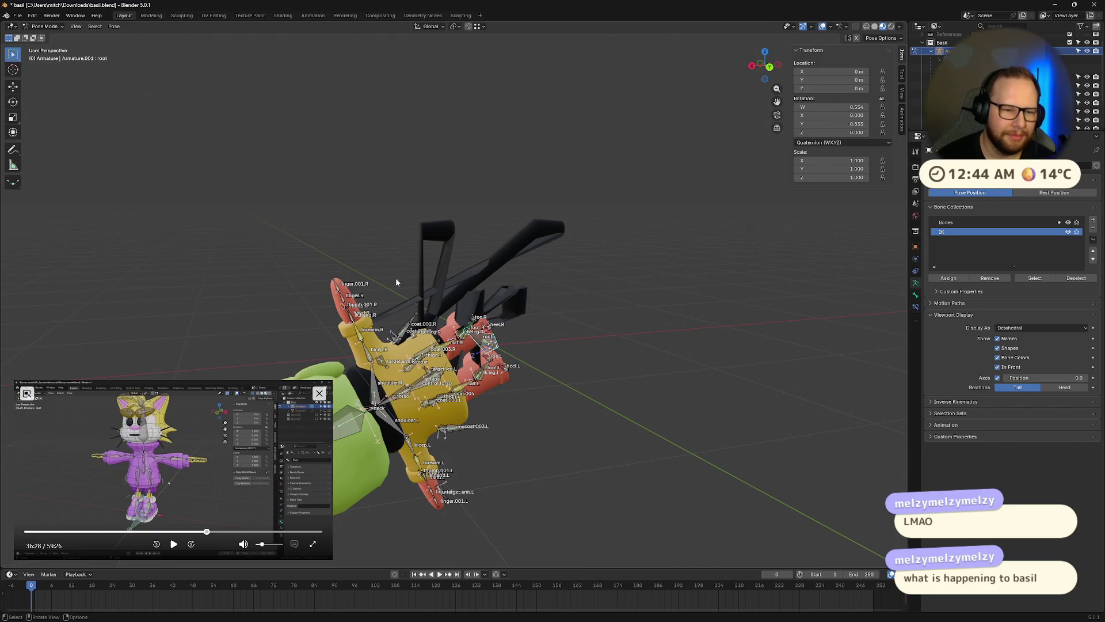
{"action": "middle_click_drag", "start_coordinate": [404, 286], "coordinate": [631, 383]}
{"action": "key", "text": "alt+r"}
{"action": "middle_click_drag", "start_coordinate": [640, 428], "coordinate": [512, 409]}
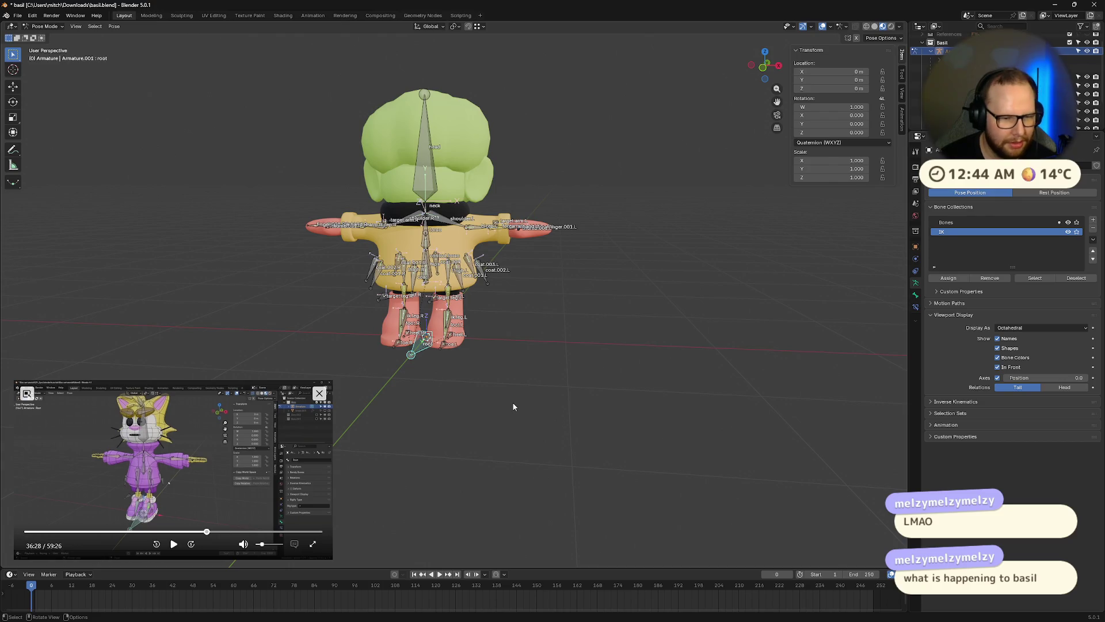
{"action": "key", "text": "a"}
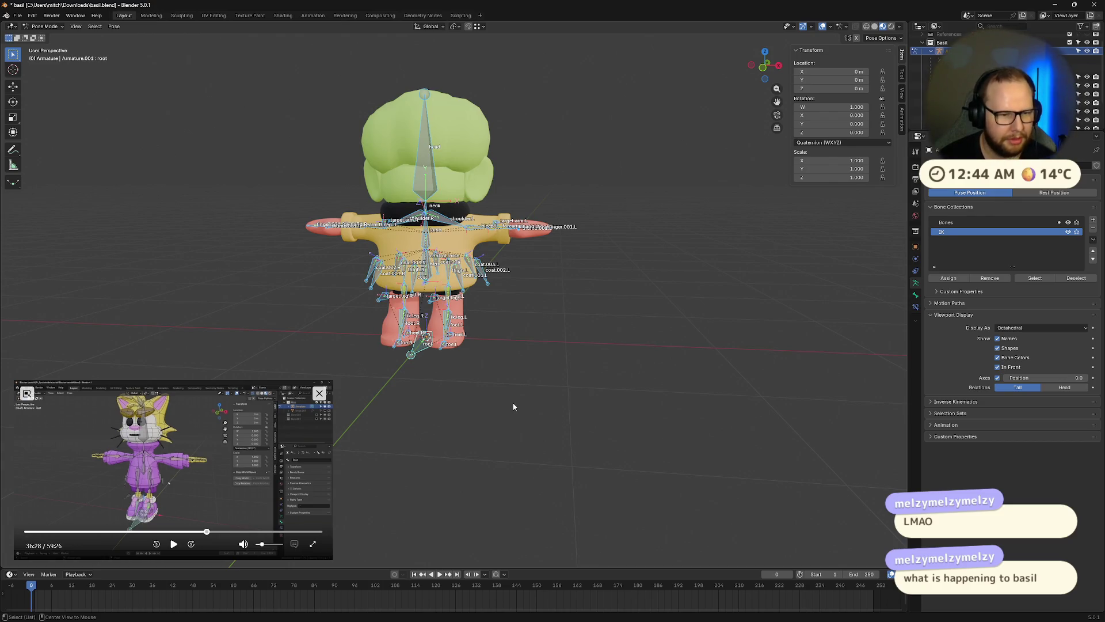
{"action": "key", "text": "alt+a"}
{"action": "left_click", "coordinate": [174, 544]}
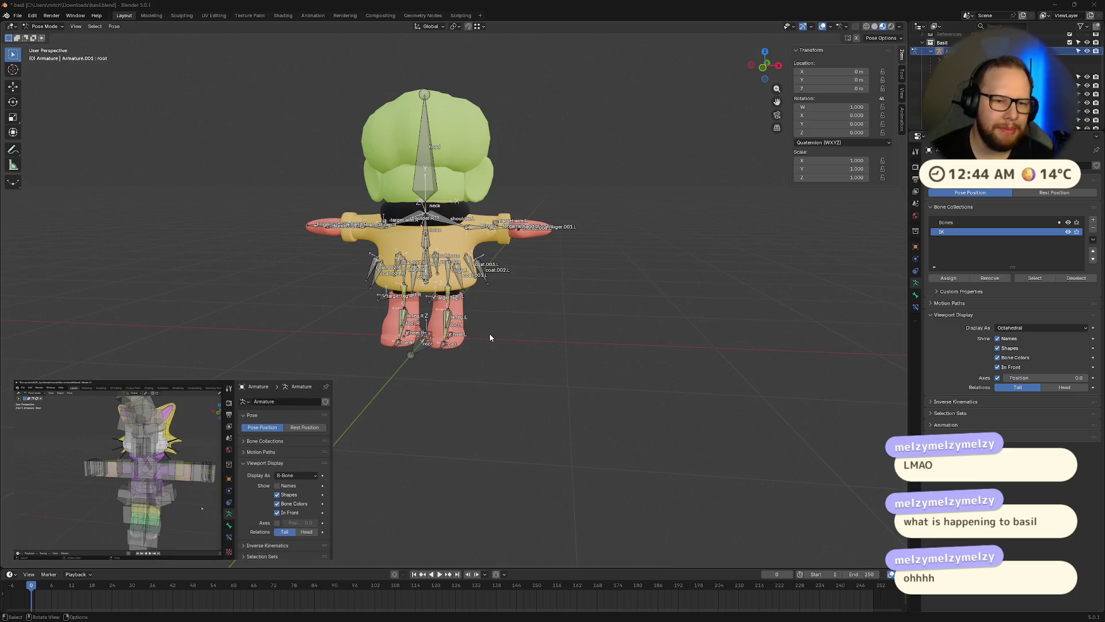
With the Bones collection active, set the bone display to B-Bone
{"action": "middle_click_drag", "start_coordinate": [486, 407], "coordinate": [556, 346]}
{"action": "left_click", "coordinate": [972, 222]}
{"action": "left_click", "coordinate": [1011, 327]}
{"action": "left_click", "coordinate": [1012, 360]}
Apply the current pose as the rest pose
{"action": "scroll", "coordinate": [608, 346], "scroll_direction": "up", "scroll_amount": 5}
{"action": "mouse_move", "coordinate": [608, 346]}
{"action": "middle_mouse_down"}
{"action": "mouse_move", "coordinate": [628, 334]}
{"action": "mouse_move", "coordinate": [558, 318]}
{"action": "mouse_move", "coordinate": [621, 321]}
{"action": "middle_mouse_up"}
{"action": "key", "text": "ctrl+a"}
{"action": "left_click", "coordinate": [731, 326]}
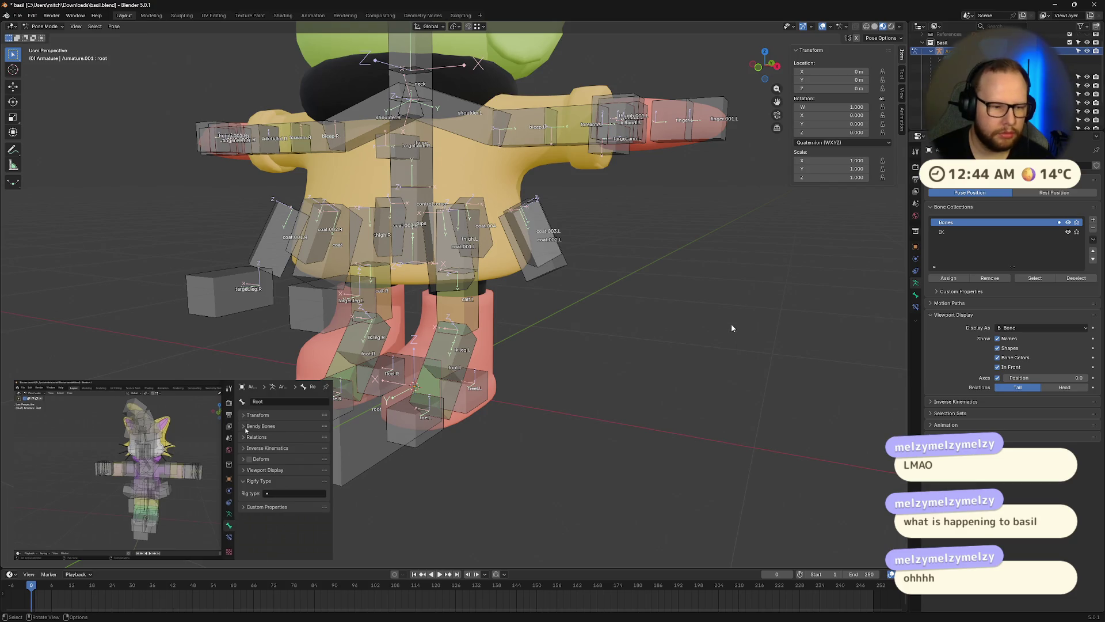
Open the bone rename and batch rename dialogs, closing both unchanged
{"action": "key", "text": "F2"}
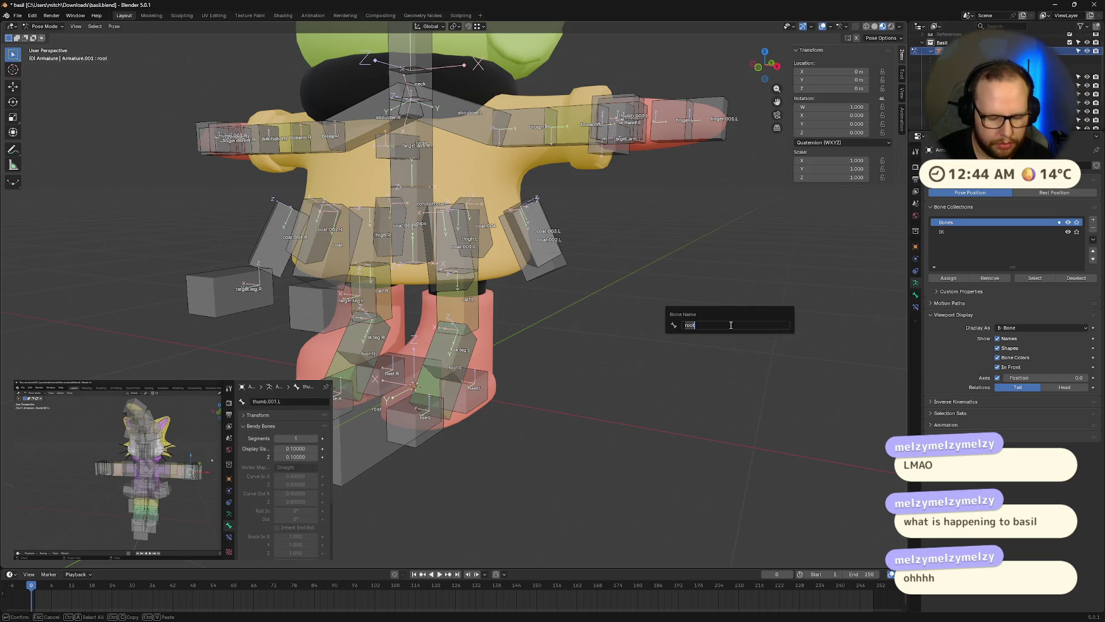
{"action": "key", "text": "Escape"}
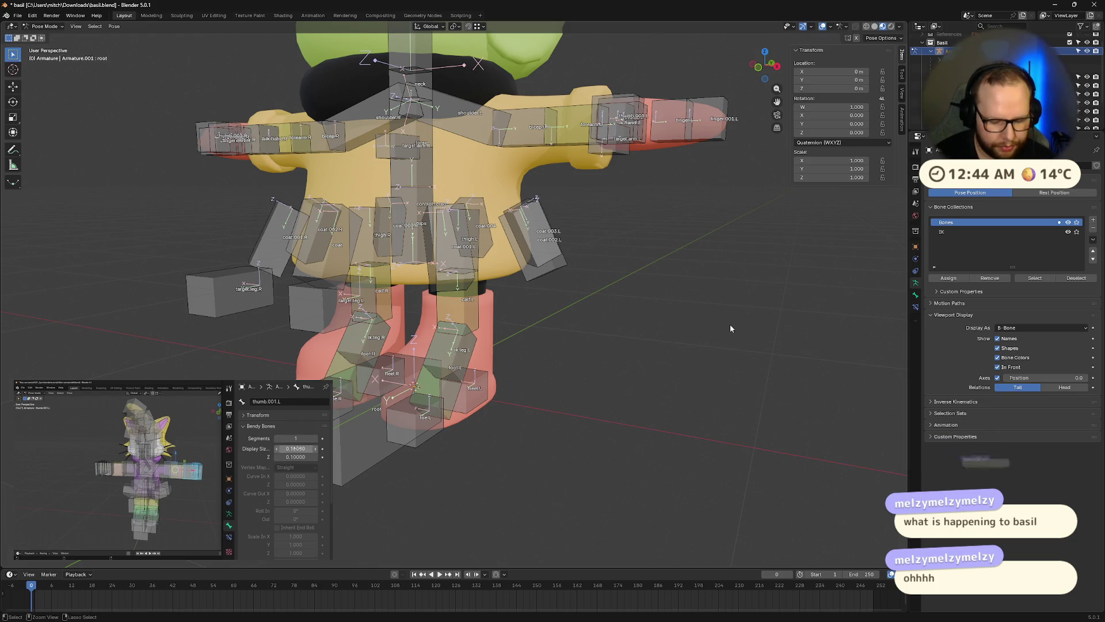
{"action": "key", "text": "ctrl+F2"}
{"action": "key", "text": "Escape"}
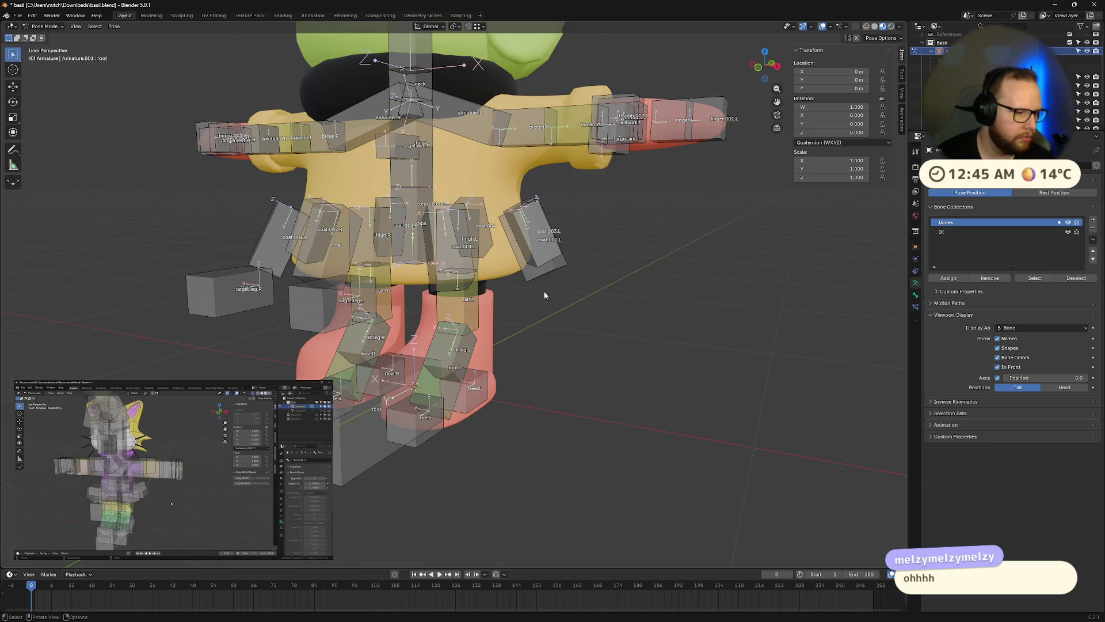
Select all bones and shrink their B-Bone thickness with Scale B-Bone
{"action": "mouse_move", "coordinate": [730, 324]}
{"action": "middle_mouse_down"}
{"action": "mouse_move", "coordinate": [451, 293]}
{"action": "mouse_move", "coordinate": [575, 332]}
{"action": "middle_mouse_up"}
{"action": "key", "text": "a"}
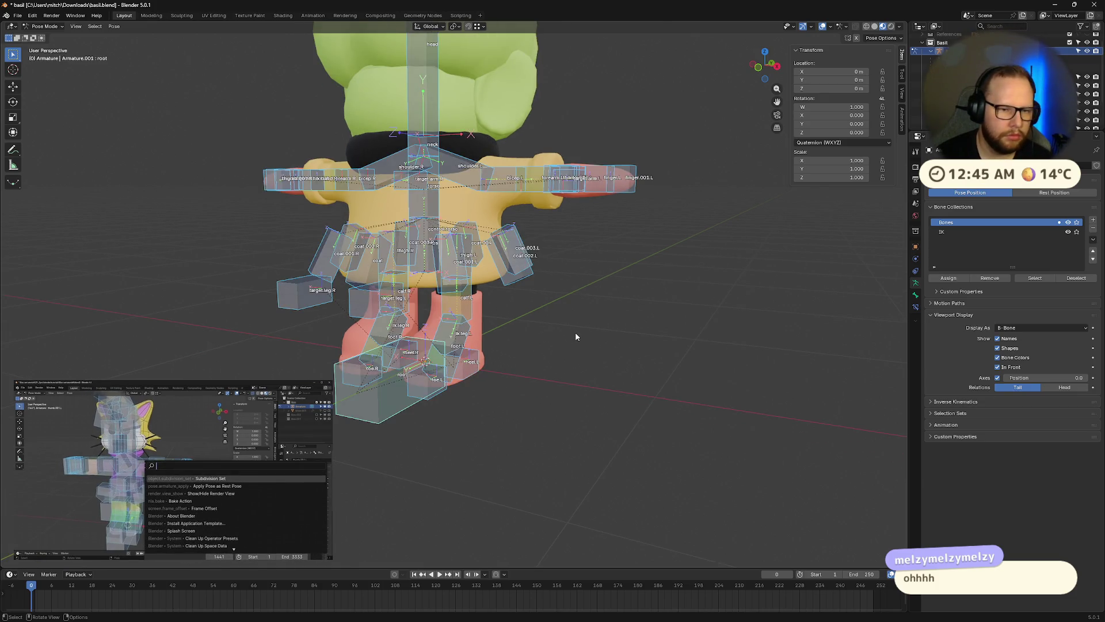
{"action": "type", "text": "bb"}
{"action": "key", "text": "F3"}
{"action": "type", "text": "bbo"}
{"action": "key", "text": "Return"}
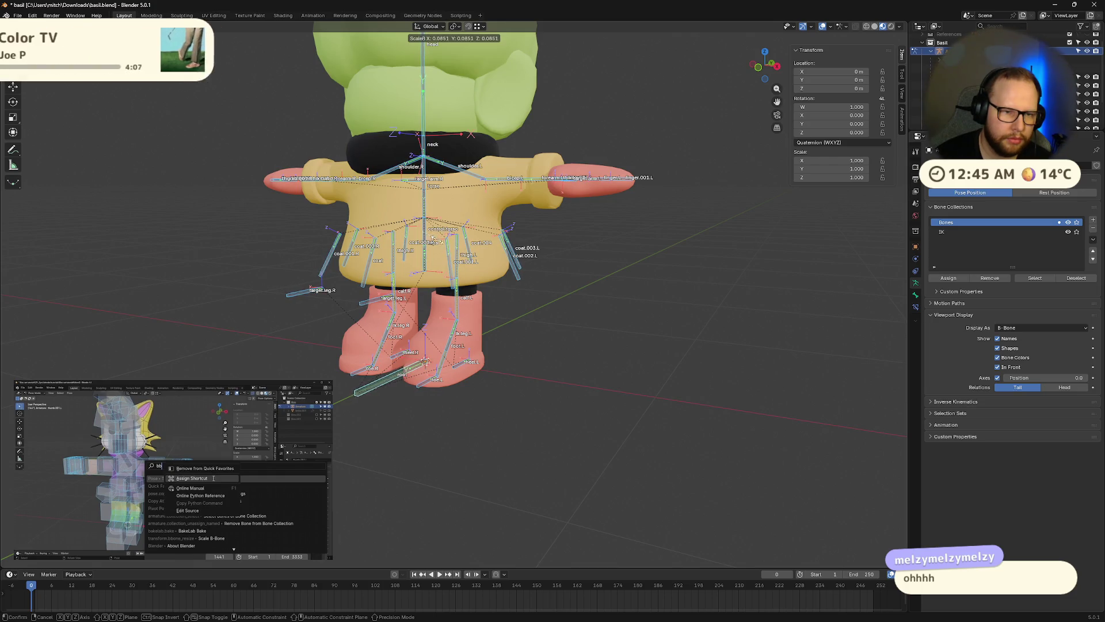
{"action": "left_click", "coordinate": [444, 244]}
Turn off bone Names and Axes in the armature's Viewport Display
{"action": "middle_click_drag", "start_coordinate": [444, 244], "coordinate": [578, 312]}
{"action": "scroll", "coordinate": [578, 312], "scroll_direction": "down", "scroll_amount": 4}
{"action": "scroll", "coordinate": [494, 313], "scroll_direction": "up", "scroll_amount": 4}
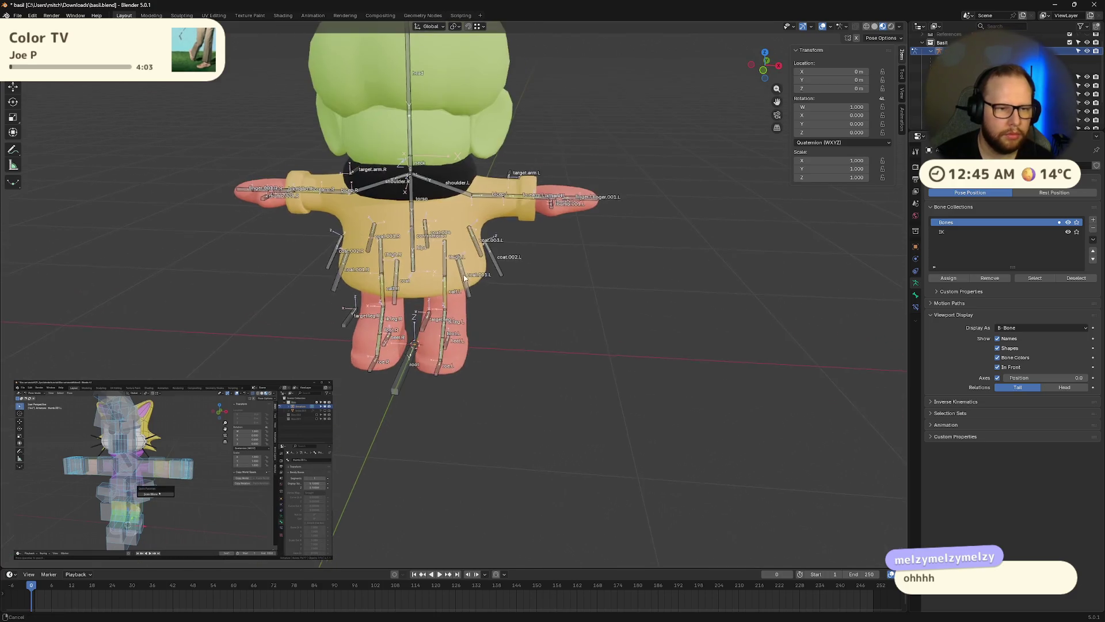
{"action": "scroll", "coordinate": [494, 313], "scroll_direction": "down", "scroll_amount": 2}
{"action": "scroll", "coordinate": [494, 314], "scroll_direction": "up", "scroll_amount": 4}
{"action": "left_click", "coordinate": [997, 338]}
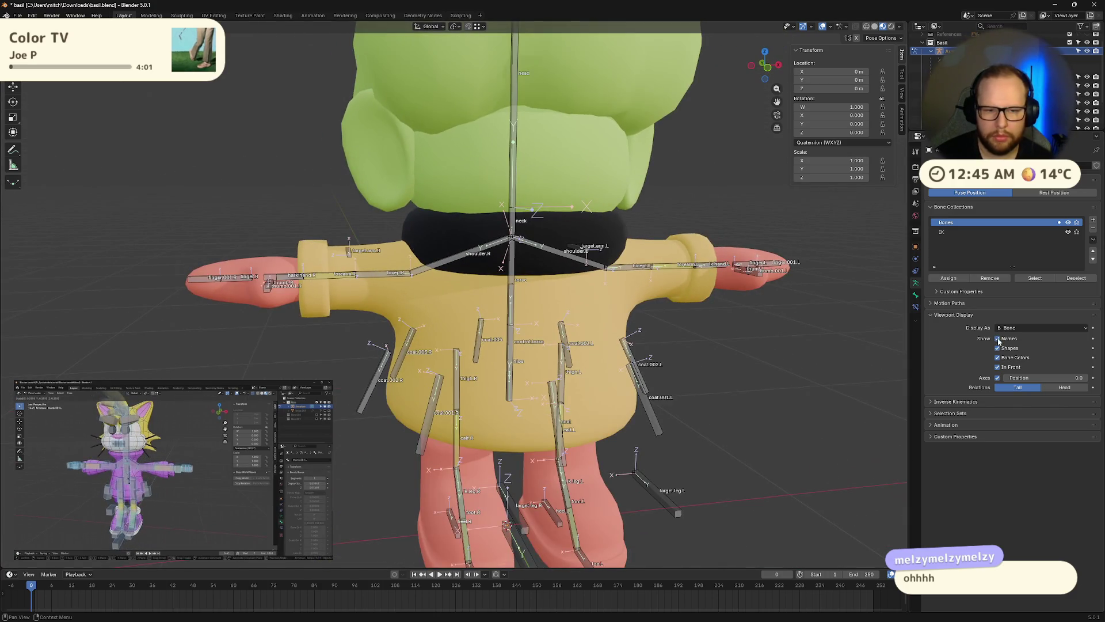
{"action": "scroll", "coordinate": [709, 382], "scroll_direction": "down", "scroll_amount": 2}
{"action": "mouse_move", "coordinate": [709, 382]}
{"action": "middle_mouse_down"}
{"action": "mouse_move", "coordinate": [614, 390]}
{"action": "mouse_move", "coordinate": [651, 404]}
{"action": "middle_mouse_up"}
{"action": "left_click", "coordinate": [998, 378]}
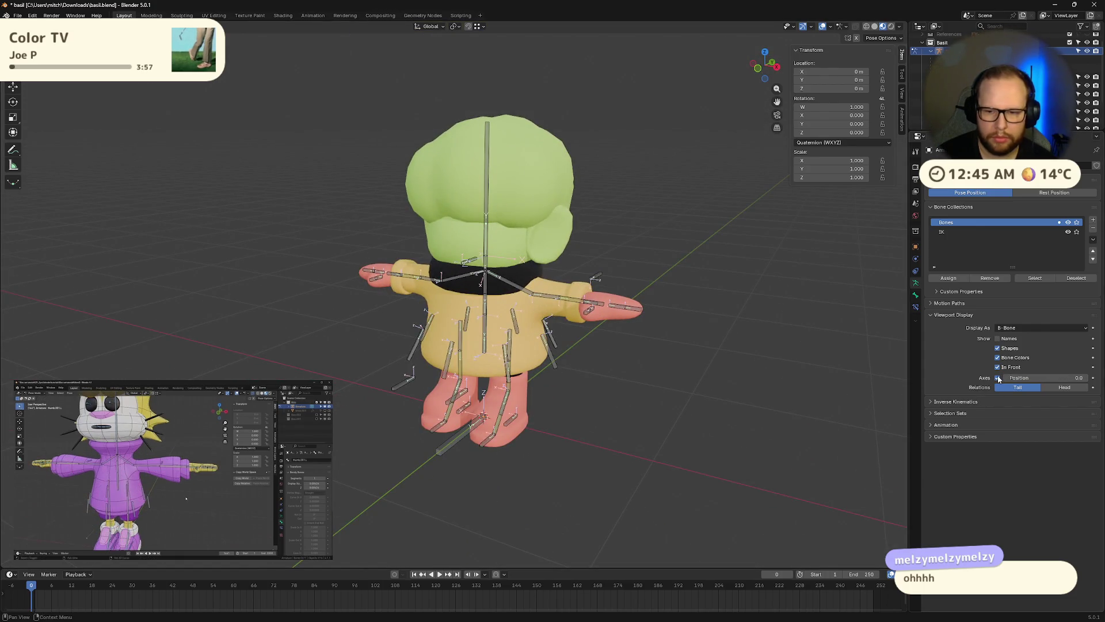
Make the IK collection active and hide the Bones collection so only IK bones show
{"action": "scroll", "coordinate": [690, 446], "scroll_direction": "up", "scroll_amount": 5}
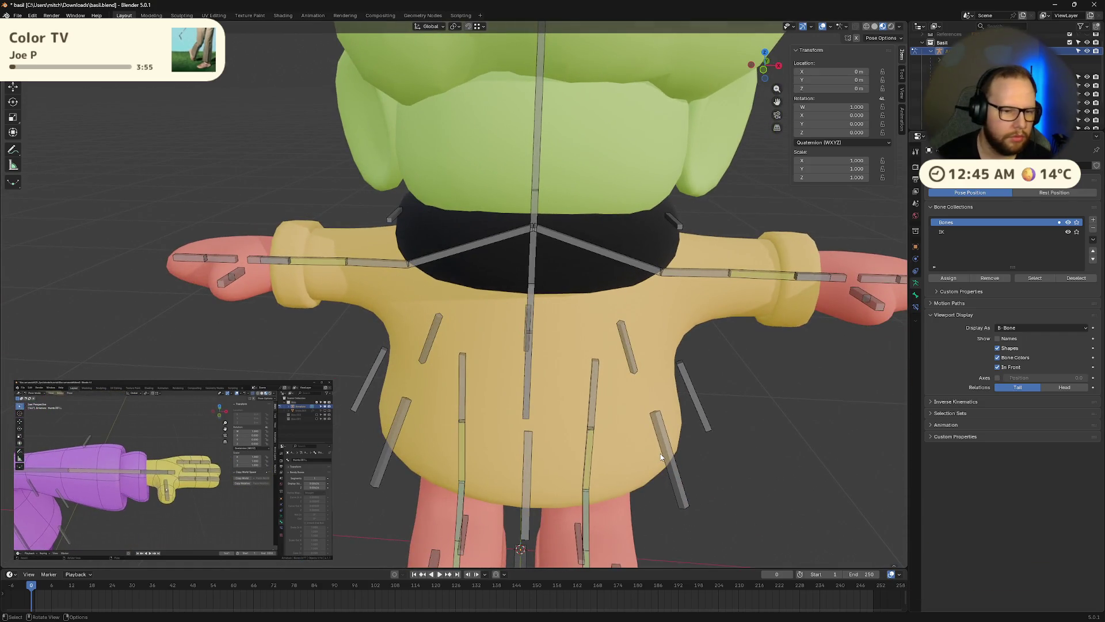
{"action": "scroll", "coordinate": [686, 402], "scroll_direction": "up", "scroll_amount": 4}
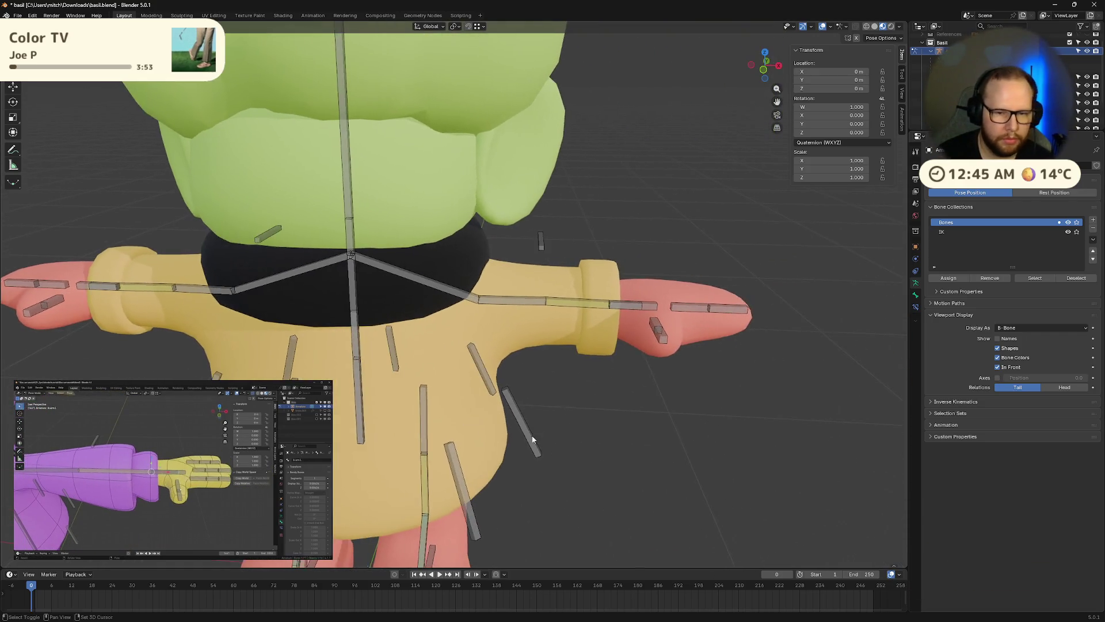
{"action": "mouse_move", "coordinate": [177, 544]}
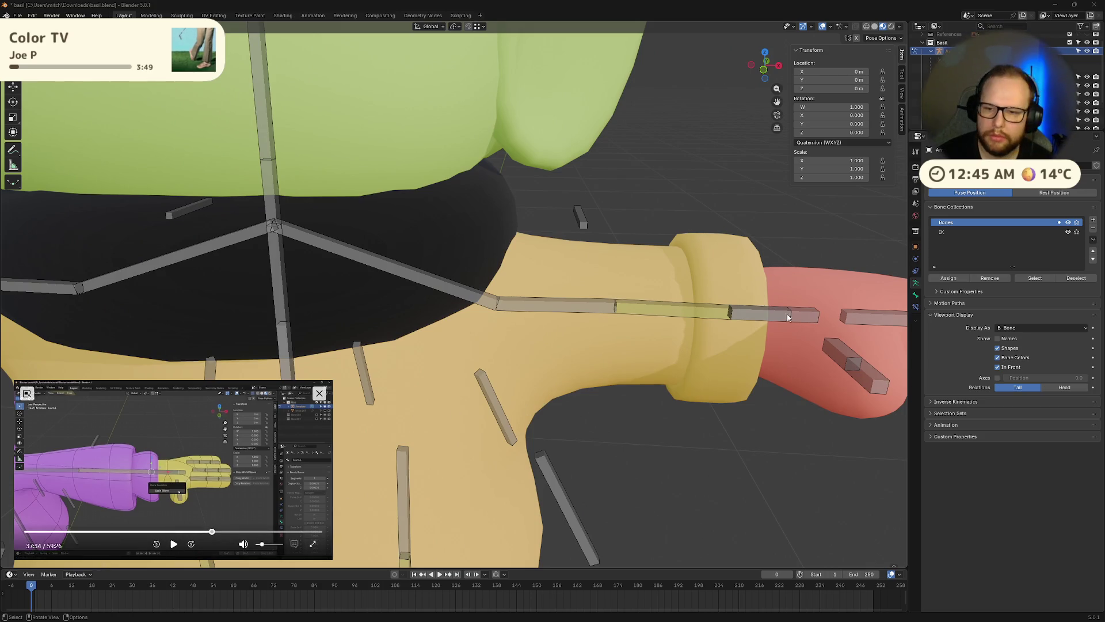
{"action": "left_click", "coordinate": [1052, 231]}
{"action": "left_click", "coordinate": [1068, 222]}
{"action": "scroll", "coordinate": [614, 478], "scroll_direction": "down", "scroll_amount": 5}
{"action": "mouse_move", "coordinate": [613, 479]}
{"action": "middle_mouse_down"}
{"action": "mouse_move", "coordinate": [509, 439]}
{"action": "mouse_move", "coordinate": [459, 464]}
{"action": "mouse_move", "coordinate": [474, 478]}
{"action": "mouse_move", "coordinate": [530, 448]}
{"action": "mouse_move", "coordinate": [612, 458]}
{"action": "mouse_move", "coordinate": [672, 442]}
{"action": "mouse_move", "coordinate": [806, 374]}
{"action": "middle_mouse_up"}
{"action": "scroll", "coordinate": [663, 451], "scroll_direction": "up", "scroll_amount": 3}
{"action": "scroll", "coordinate": [705, 449], "scroll_direction": "down", "scroll_amount": 2}
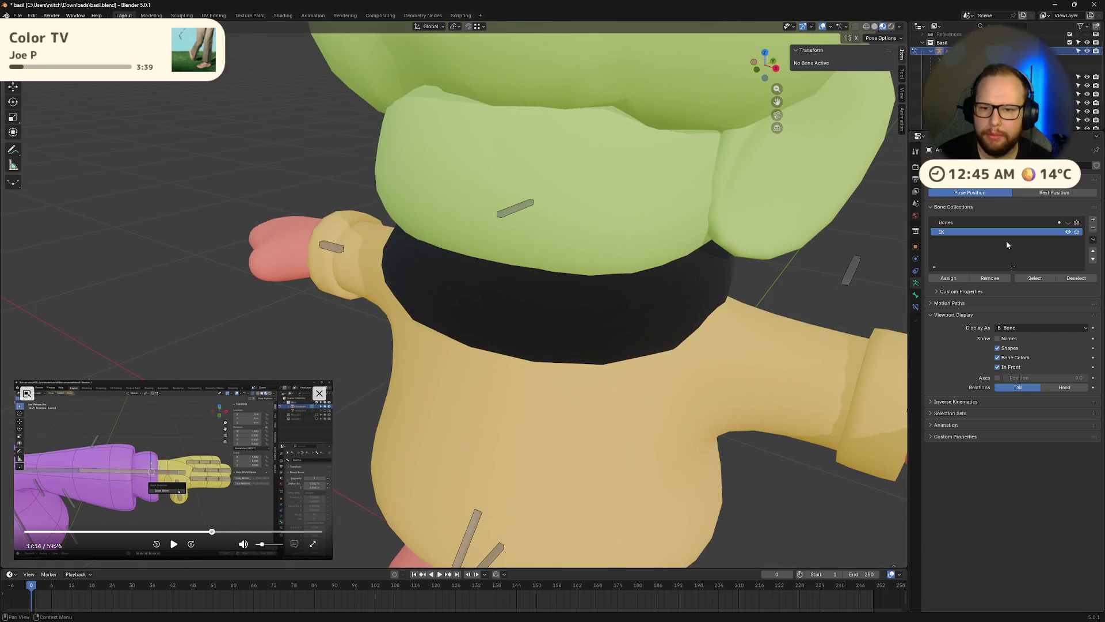
Show the Bones collection, select the torso control bone, then hide Bones again
{"action": "left_click", "coordinate": [1068, 222]}
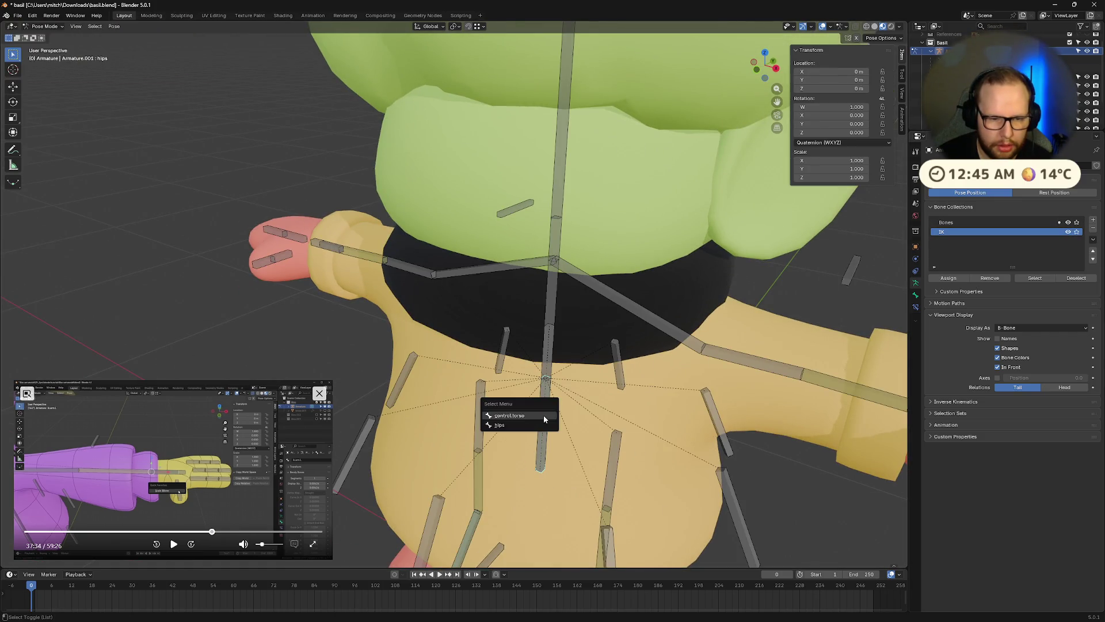
{"action": "left_click", "coordinate": [541, 418]}
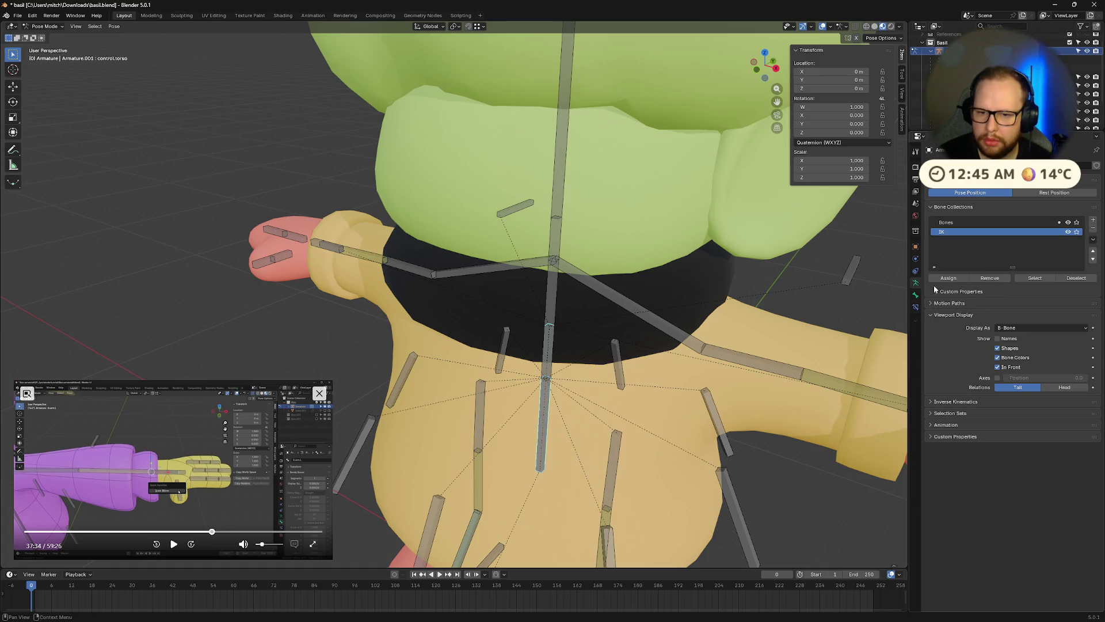
{"action": "left_click", "coordinate": [967, 222]}
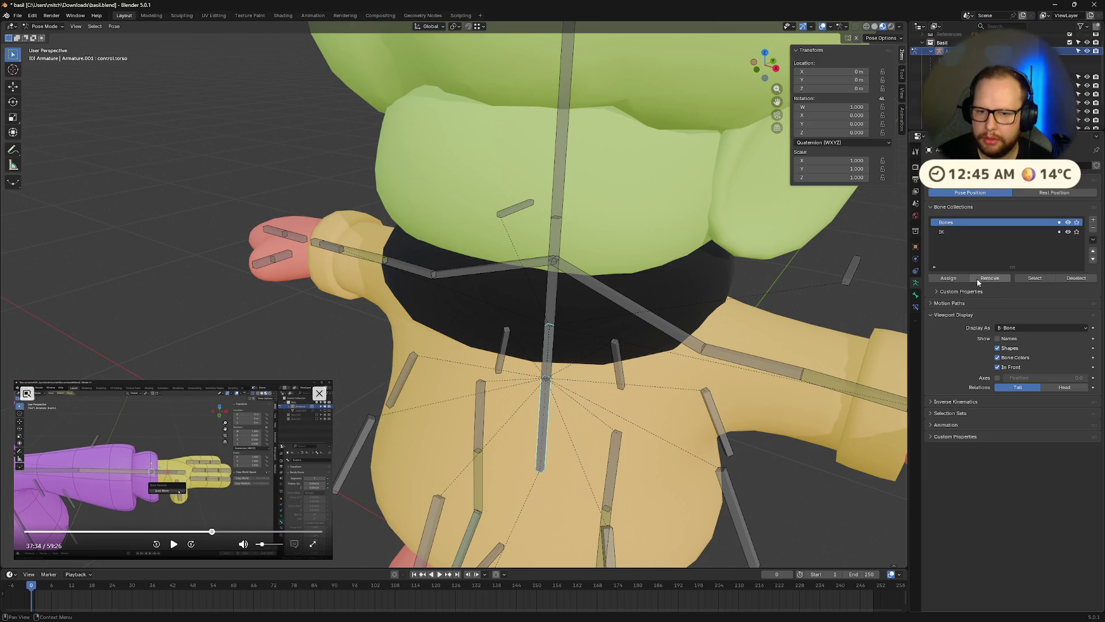
{"action": "left_click", "coordinate": [1068, 222]}
From a rear view select the hips bone, switch between IK and Bones, and show Bones again
{"action": "middle_click_drag", "start_coordinate": [806, 403], "coordinate": [677, 415]}
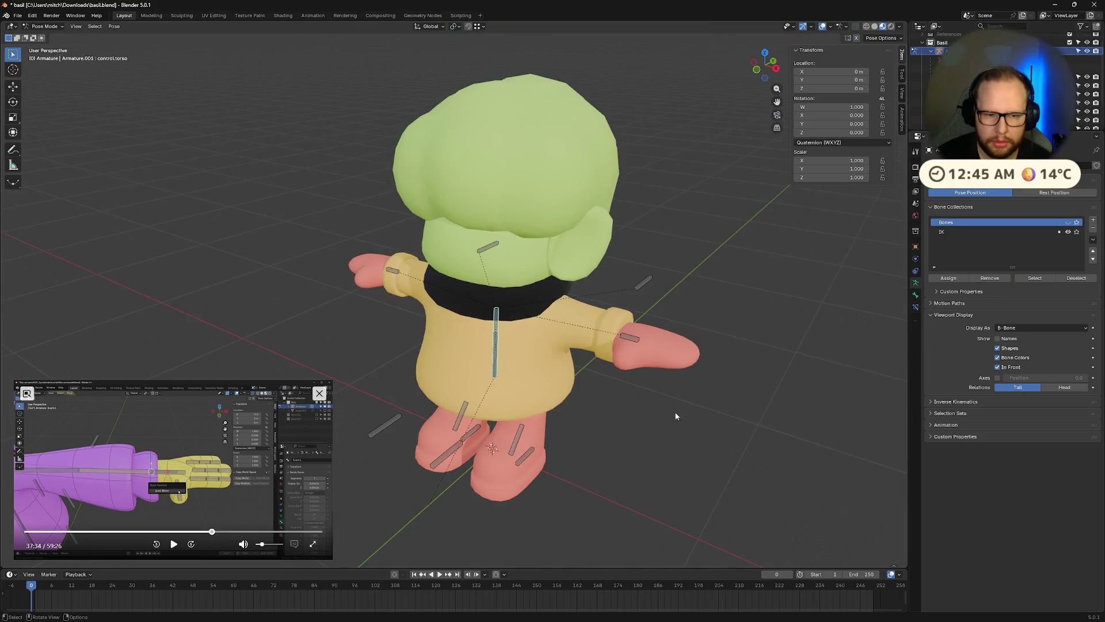
{"action": "middle_click_drag", "start_coordinate": [555, 430], "coordinate": [579, 407]}
{"action": "scroll", "coordinate": [579, 406], "scroll_direction": "up", "scroll_amount": 5}
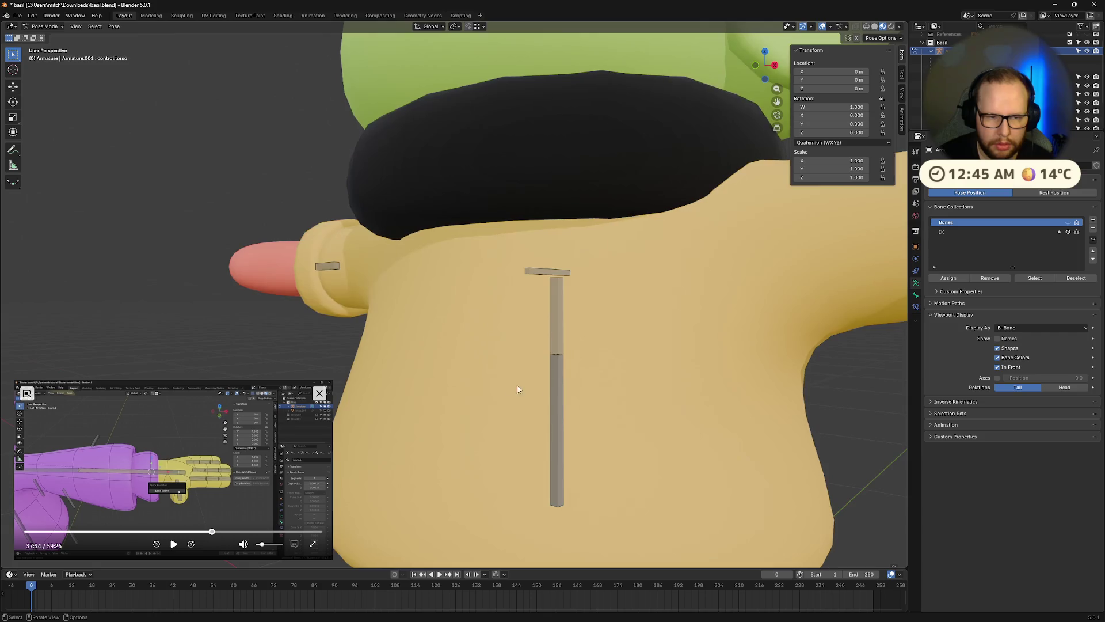
{"action": "left_click", "coordinate": [556, 407], "text": "alt+shift"}
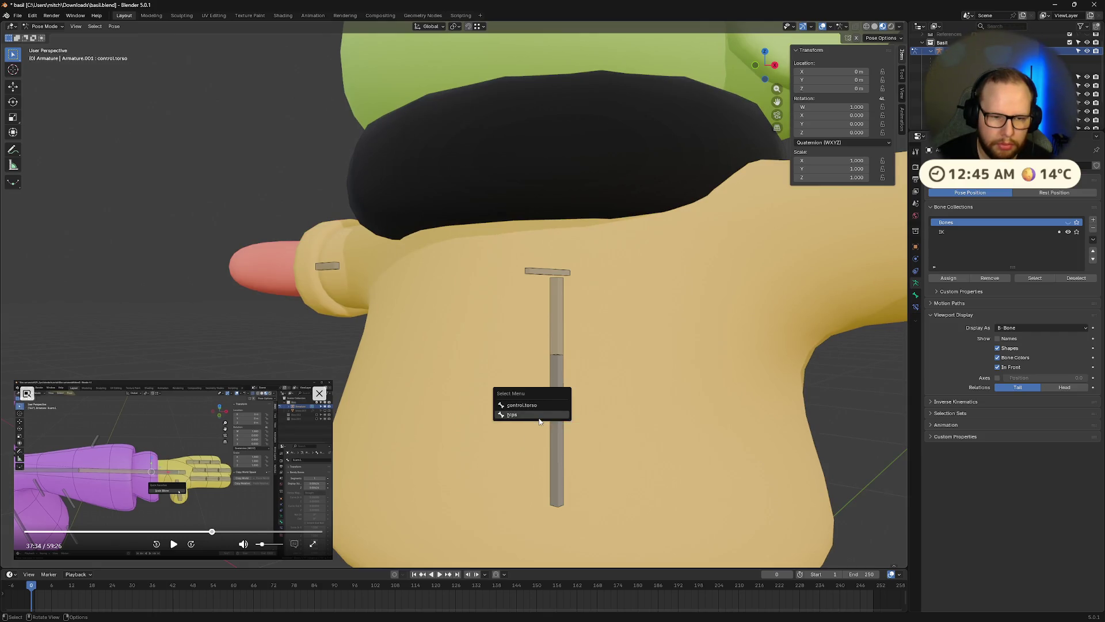
{"action": "left_click", "coordinate": [540, 415]}
{"action": "left_click", "coordinate": [974, 232]}
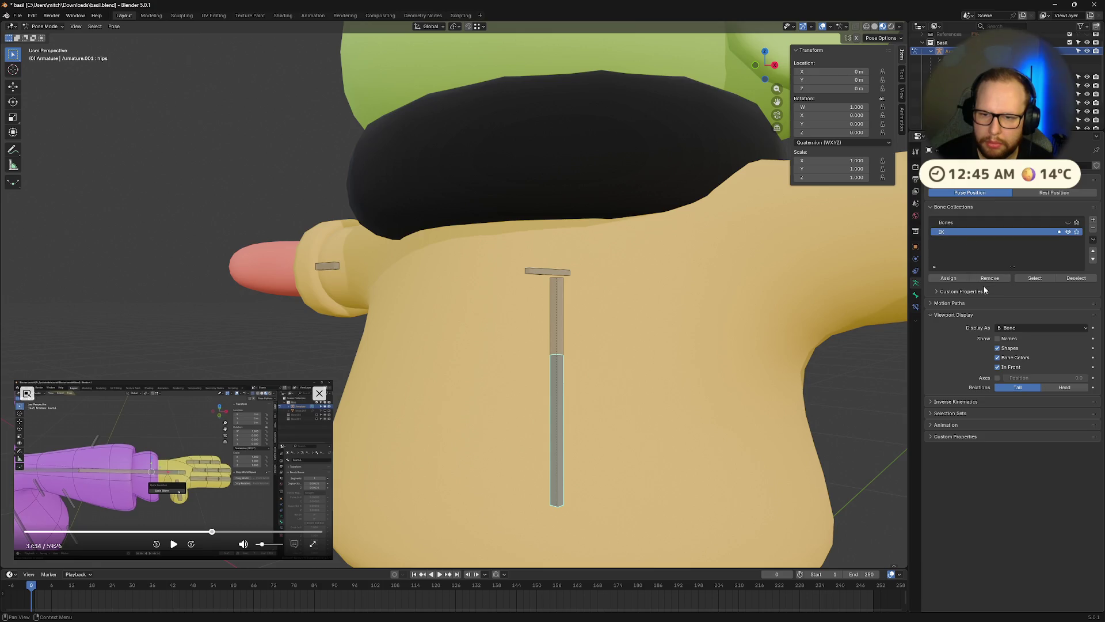
{"action": "left_click", "coordinate": [990, 222]}
{"action": "left_click", "coordinate": [730, 413]}
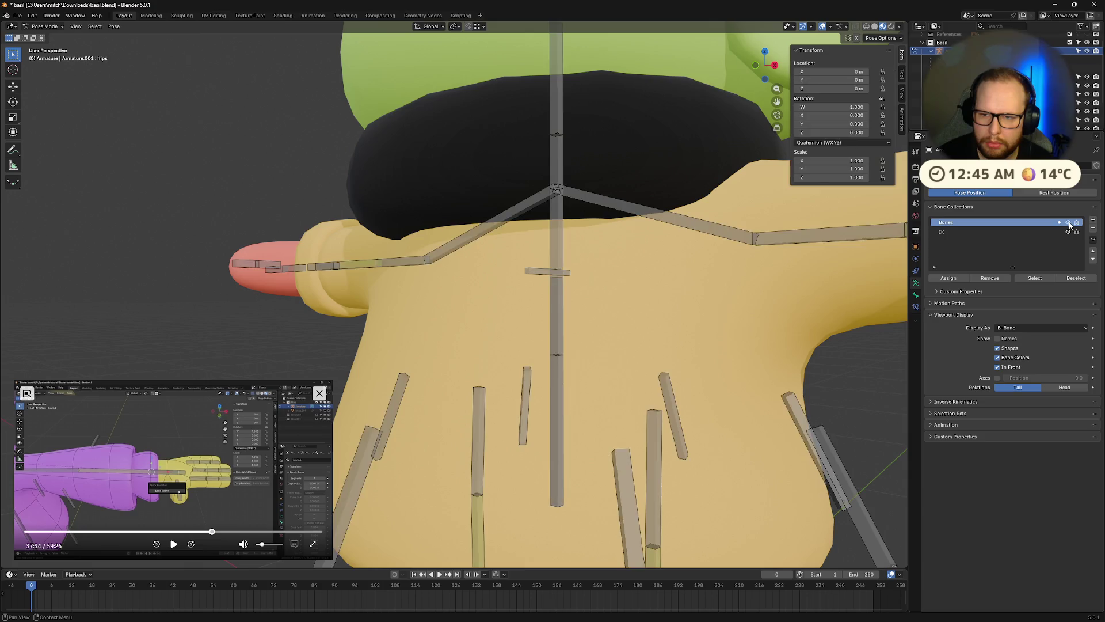
{"action": "mouse_move", "coordinate": [877, 341]}
{"action": "middle_mouse_down"}
{"action": "mouse_move", "coordinate": [651, 392]}
{"action": "mouse_move", "coordinate": [645, 426]}
{"action": "mouse_move", "coordinate": [595, 416]}
{"action": "mouse_move", "coordinate": [633, 424]}
{"action": "middle_mouse_up"}
{"action": "scroll", "coordinate": [641, 456], "scroll_direction": "down", "scroll_amount": 5}
{"action": "key", "text": "q"}
{"action": "key", "text": "Escape"}
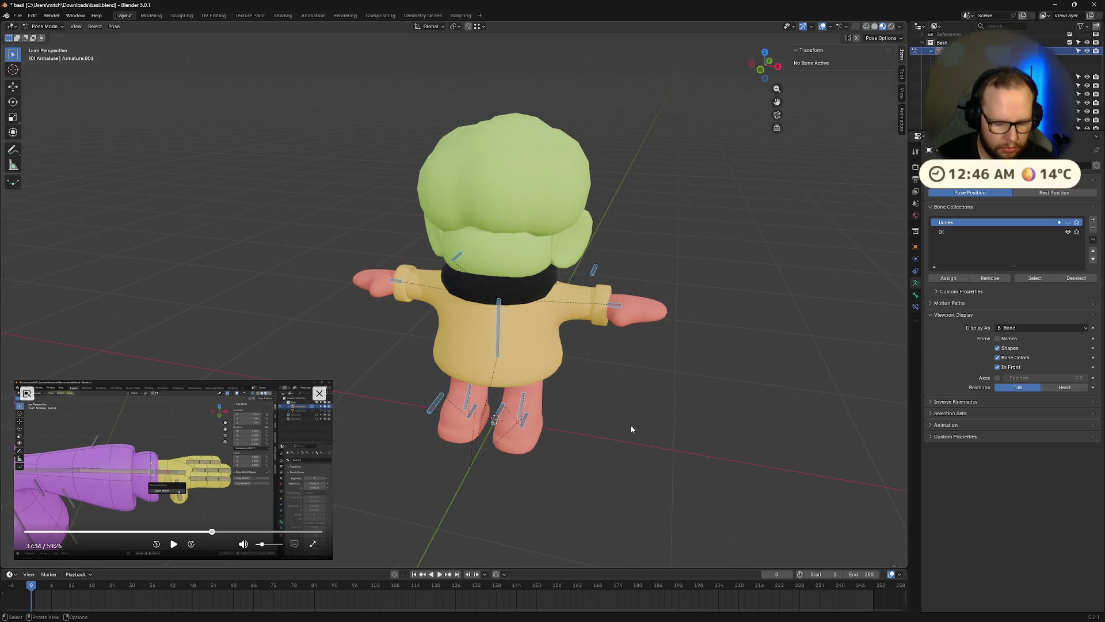
Run Scale BBone from the F3 search to thicken the selected bones' display
{"action": "key", "text": "F3"}
{"action": "key", "text": "Return"}
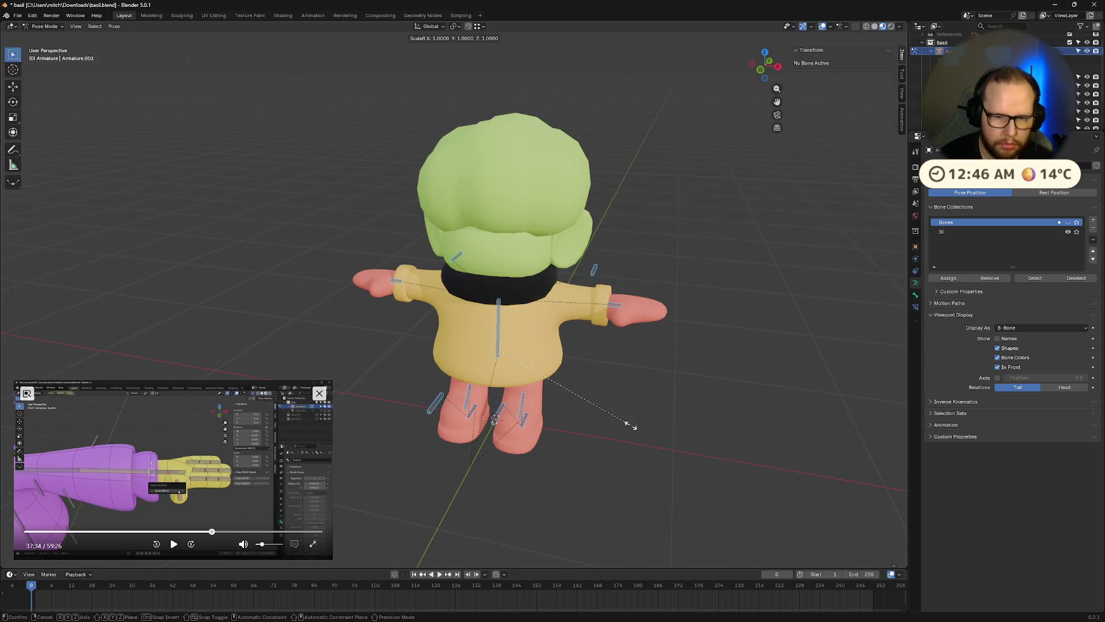
{"action": "left_click", "coordinate": [723, 457]}
{"action": "mouse_move", "coordinate": [723, 457]}
{"action": "middle_mouse_down"}
{"action": "mouse_move", "coordinate": [540, 419]}
{"action": "mouse_move", "coordinate": [595, 396]}
{"action": "mouse_move", "coordinate": [628, 418]}
{"action": "middle_mouse_up"}
{"action": "scroll", "coordinate": [622, 429], "scroll_direction": "up", "scroll_amount": 4}
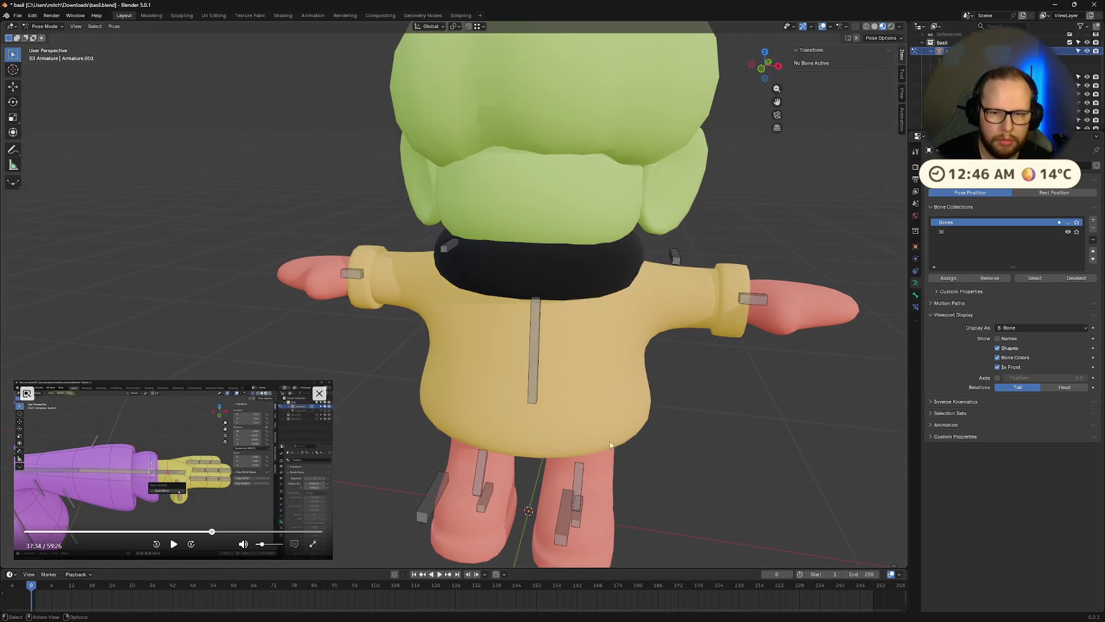
{"action": "mouse_move", "coordinate": [760, 454]}
{"action": "middle_mouse_down"}
{"action": "mouse_move", "coordinate": [719, 433]}
{"action": "mouse_move", "coordinate": [755, 454]}
{"action": "mouse_move", "coordinate": [803, 434]}
{"action": "mouse_move", "coordinate": [799, 460]}
{"action": "mouse_move", "coordinate": [790, 326]}
{"action": "middle_mouse_up"}
With Bones hidden, select all IK bones, enlarge their B-Bone display, deselect, and show Bones again
{"action": "left_click", "coordinate": [1005, 232]}
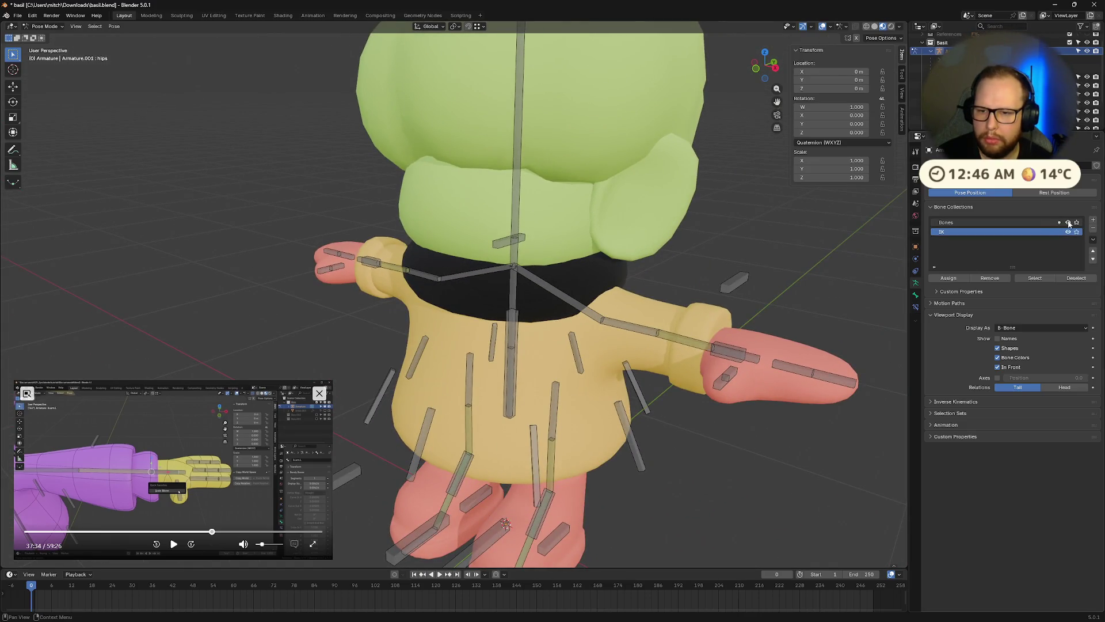
{"action": "left_click", "coordinate": [1067, 222]}
{"action": "scroll", "coordinate": [647, 447], "scroll_direction": "down", "scroll_amount": 4}
{"action": "key", "text": "a"}
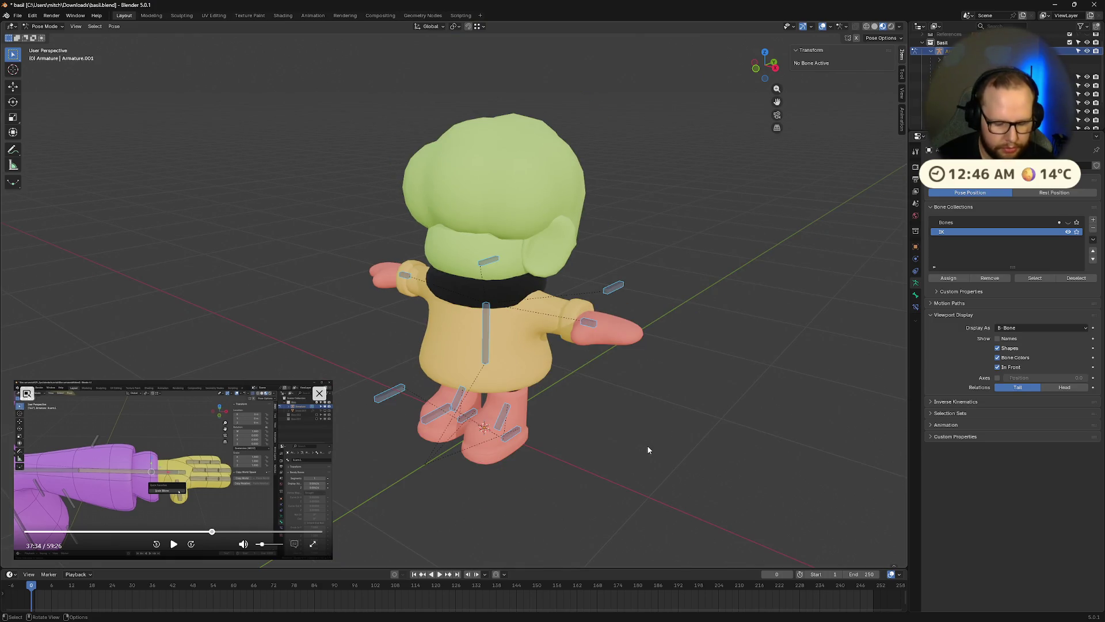
{"action": "key", "text": "F3"}
{"action": "left_click", "coordinate": [720, 465]}
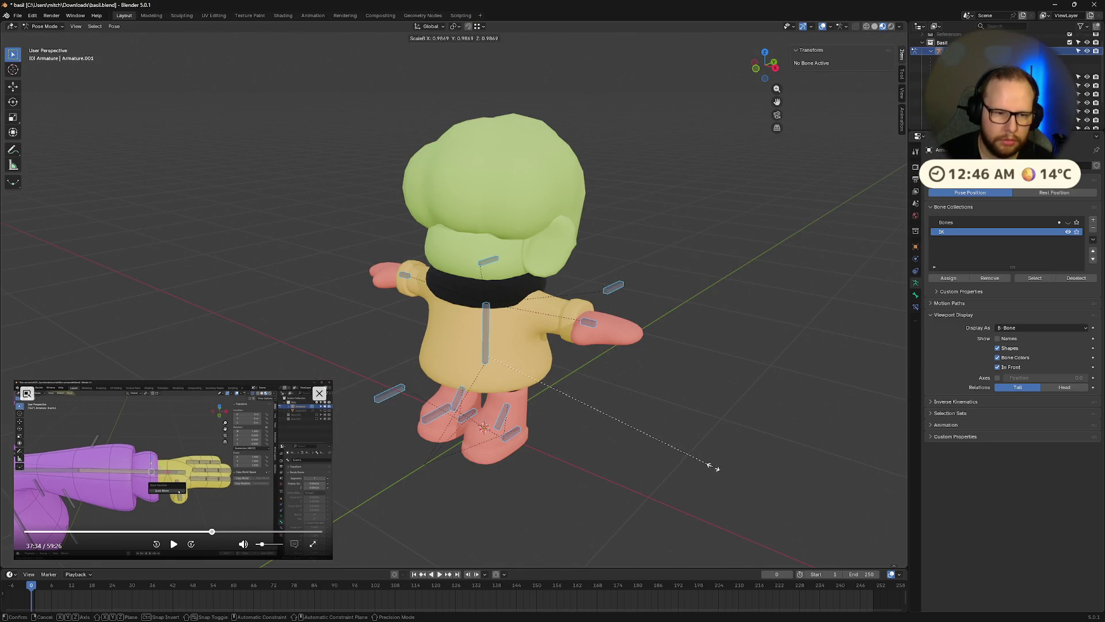
{"action": "key", "text": "Escape"}
{"action": "key", "text": "alt+a"}
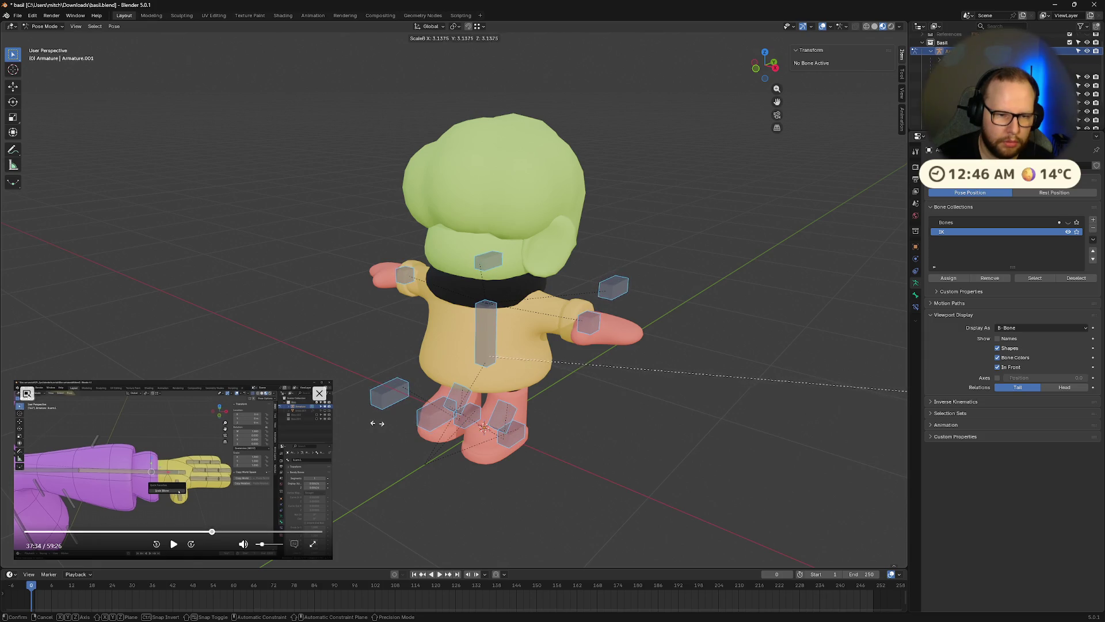
{"action": "mouse_move", "coordinate": [375, 422]}
{"action": "middle_mouse_down"}
{"action": "mouse_move", "coordinate": [447, 443]}
{"action": "mouse_move", "coordinate": [590, 435]}
{"action": "mouse_move", "coordinate": [544, 431]}
{"action": "middle_mouse_up"}
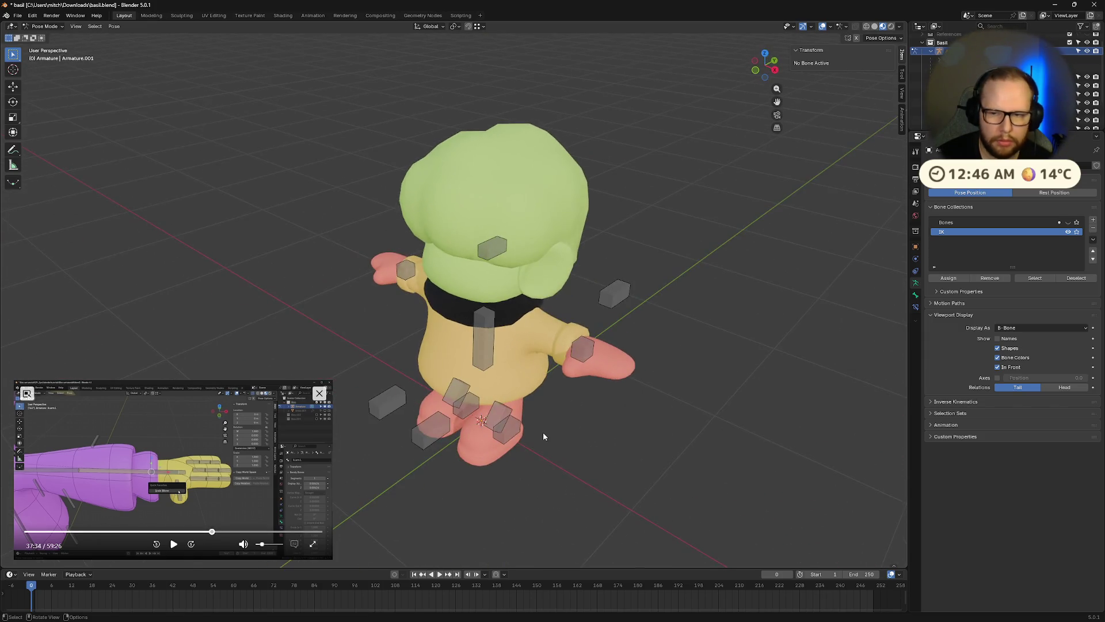
{"action": "left_click", "coordinate": [1068, 222]}
{"action": "mouse_move", "coordinate": [597, 456]}
{"action": "middle_mouse_down"}
{"action": "mouse_move", "coordinate": [629, 424]}
{"action": "mouse_move", "coordinate": [633, 446]}
{"action": "mouse_move", "coordinate": [529, 436]}
{"action": "middle_mouse_up"}
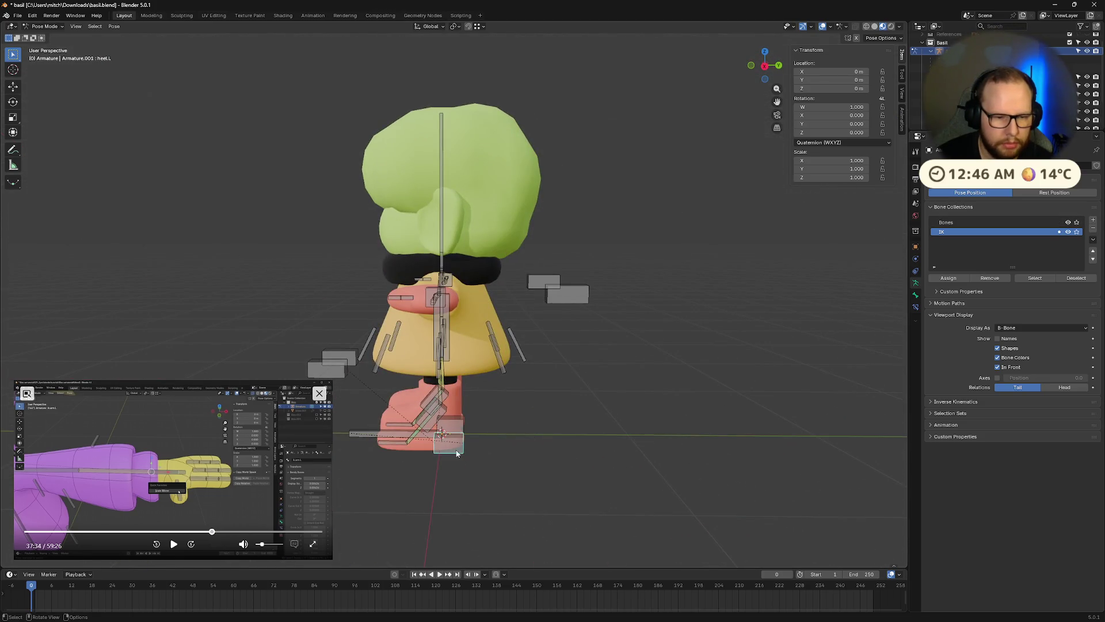
Test-move the left heel, left arm target and left leg target, cancelling or undoing each move
{"action": "key", "text": "g"}
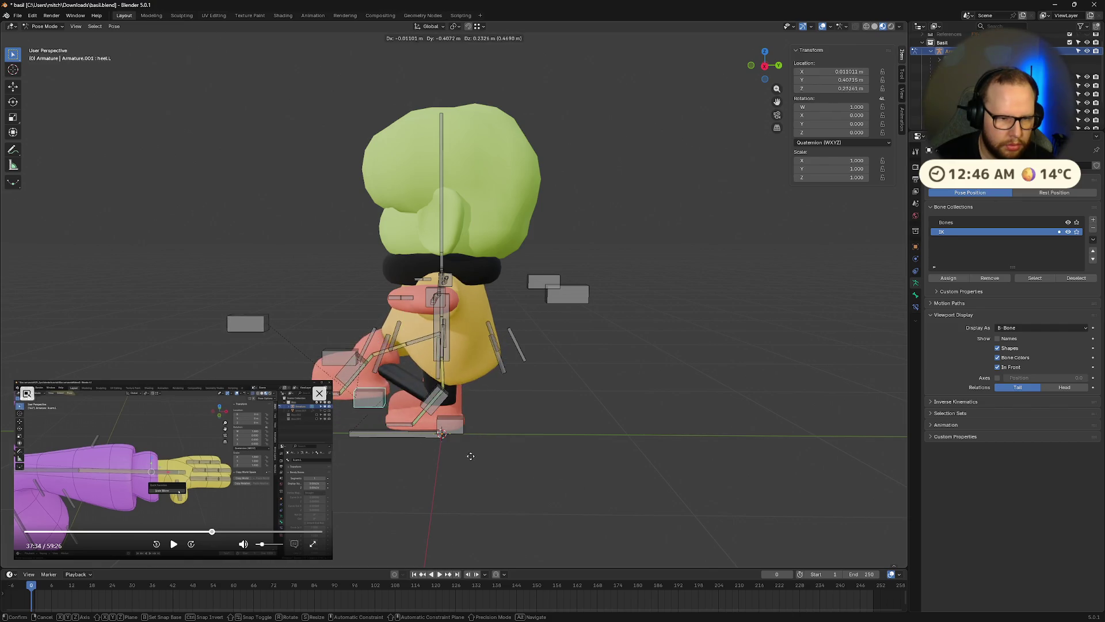
{"action": "key", "text": "Escape"}
{"action": "left_click", "coordinate": [567, 293]}
{"action": "key", "text": "g"}
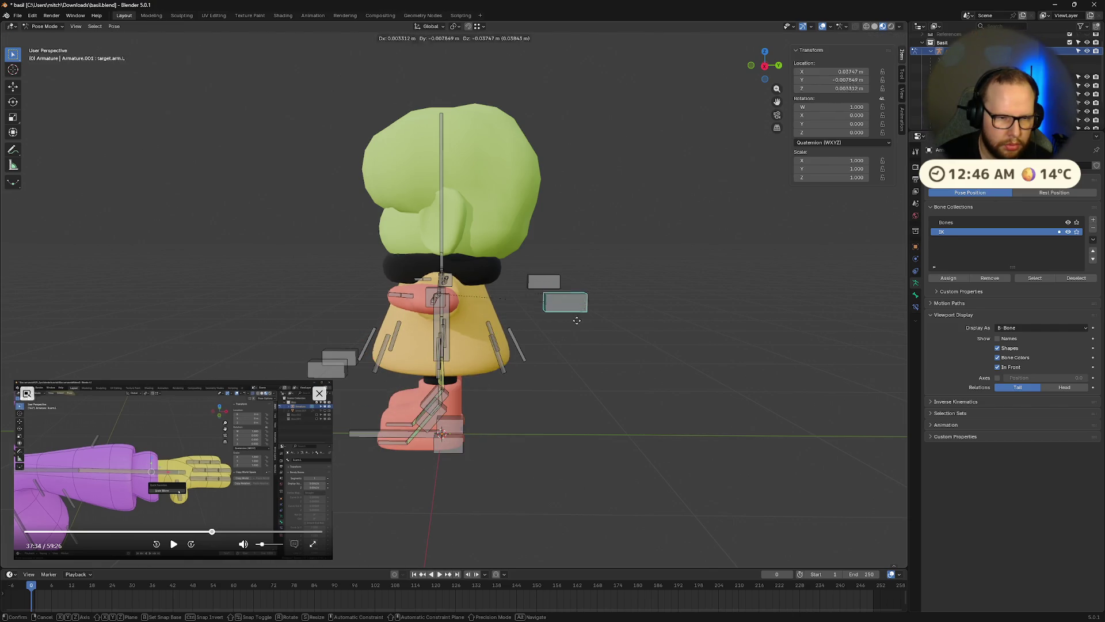
{"action": "key", "text": "Escape"}
{"action": "key", "text": "g"}
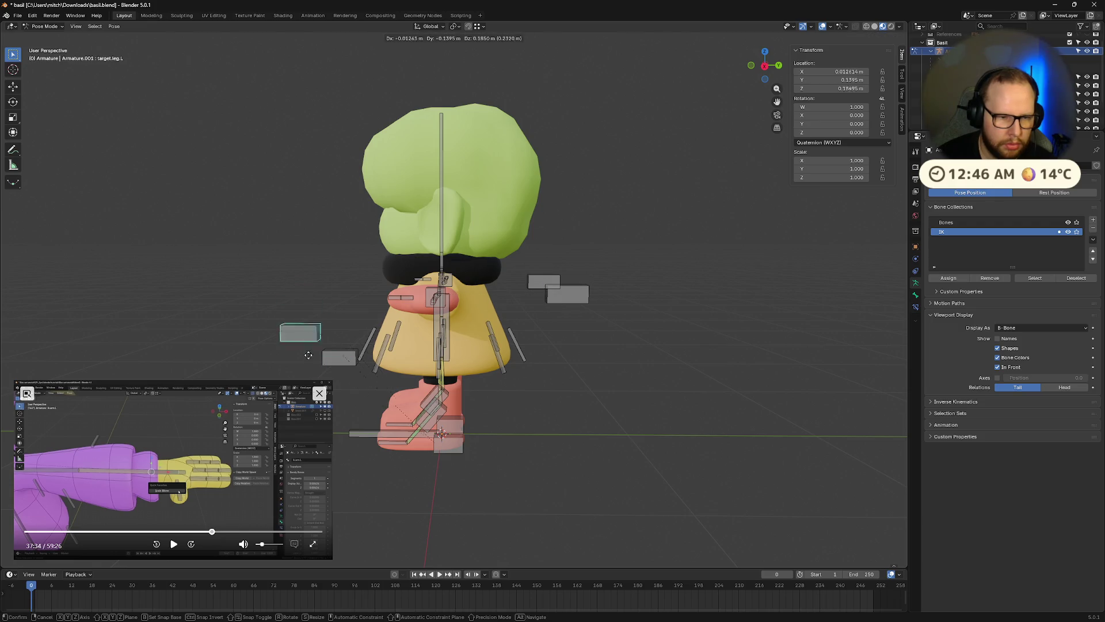
{"action": "key", "text": "Escape"}
{"action": "left_click", "coordinate": [449, 436]}
{"action": "key", "text": "g"}
{"action": "left_click", "coordinate": [462, 459]}
{"action": "key", "text": "ctrl+z"}
{"action": "key", "text": "ctrl+z"}
Re-test the left heel and leg target from other angles, then select the right arm and leg controls
{"action": "mouse_move", "coordinate": [522, 431]}
{"action": "middle_mouse_down"}
{"action": "mouse_move", "coordinate": [573, 454]}
{"action": "mouse_move", "coordinate": [513, 442]}
{"action": "mouse_move", "coordinate": [502, 426]}
{"action": "mouse_move", "coordinate": [666, 426]}
{"action": "mouse_move", "coordinate": [604, 412]}
{"action": "mouse_move", "coordinate": [429, 420]}
{"action": "middle_mouse_up"}
{"action": "key", "text": "g"}
{"action": "key", "text": "Escape"}
{"action": "left_click", "coordinate": [451, 425]}
{"action": "key", "text": "g"}
{"action": "key", "text": "Escape"}
{"action": "mouse_move", "coordinate": [451, 421]}
{"action": "middle_mouse_down"}
{"action": "mouse_move", "coordinate": [568, 447]}
{"action": "mouse_move", "coordinate": [530, 449]}
{"action": "middle_mouse_up"}
{"action": "left_click", "coordinate": [520, 400]}
{"action": "key", "text": "g"}
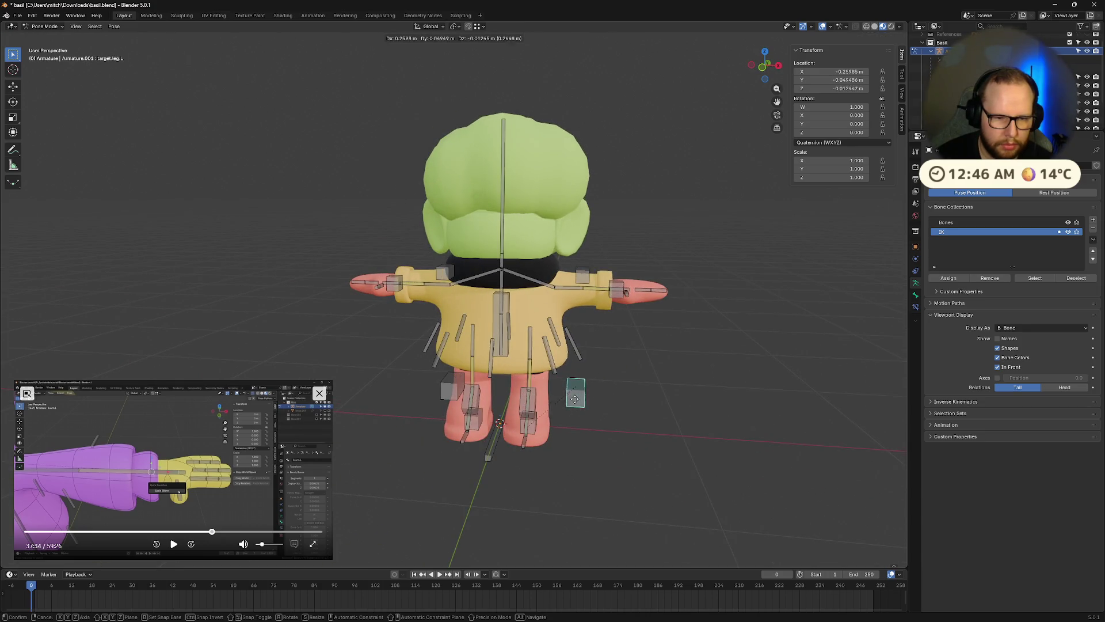
{"action": "key", "text": "Escape"}
{"action": "middle_click_drag", "start_coordinate": [641, 419], "coordinate": [552, 433]}
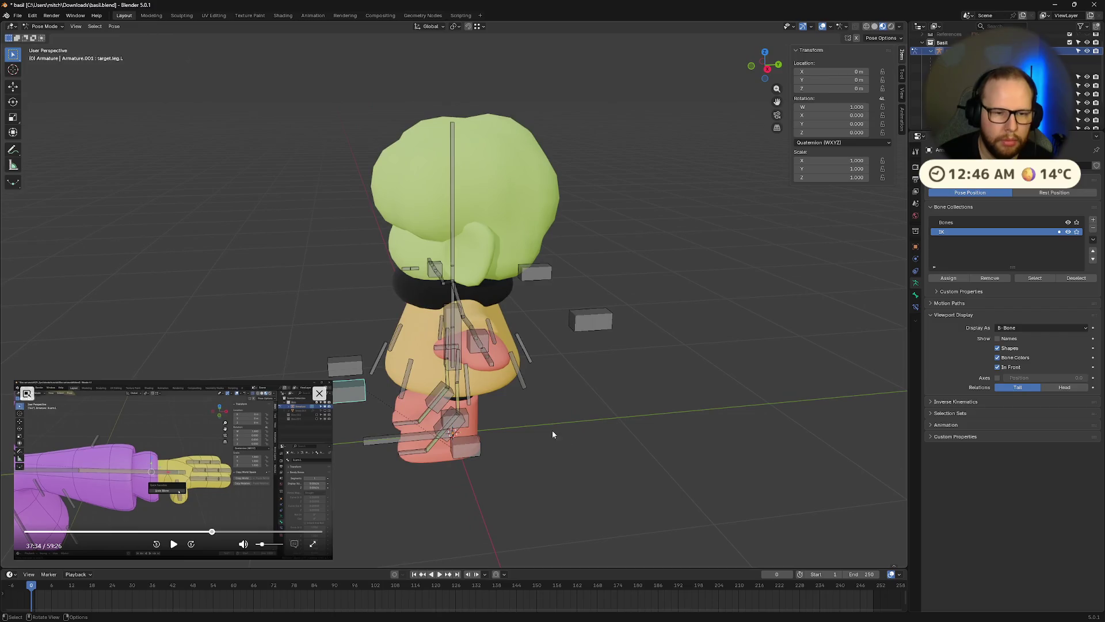
{"action": "left_click", "coordinate": [537, 272]}
{"action": "mouse_move", "coordinate": [536, 272]}
{"action": "middle_mouse_down"}
{"action": "mouse_move", "coordinate": [498, 386]}
{"action": "mouse_move", "coordinate": [461, 419]}
{"action": "mouse_move", "coordinate": [482, 416]}
{"action": "mouse_move", "coordinate": [527, 444]}
{"action": "mouse_move", "coordinate": [533, 374]}
{"action": "mouse_move", "coordinate": [512, 403]}
{"action": "mouse_move", "coordinate": [537, 430]}
{"action": "middle_mouse_up"}
{"action": "left_click", "coordinate": [440, 404]}
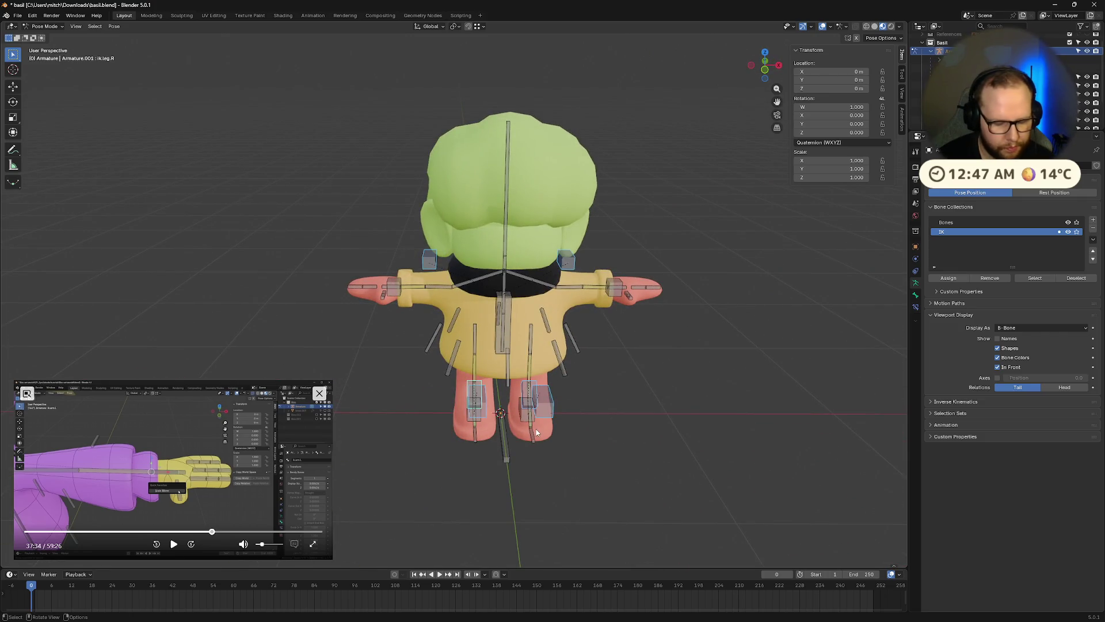
Shrink the ik.leg.R foot control boxes with Scale BBone and save basil.blend
{"action": "key", "text": "F3"}
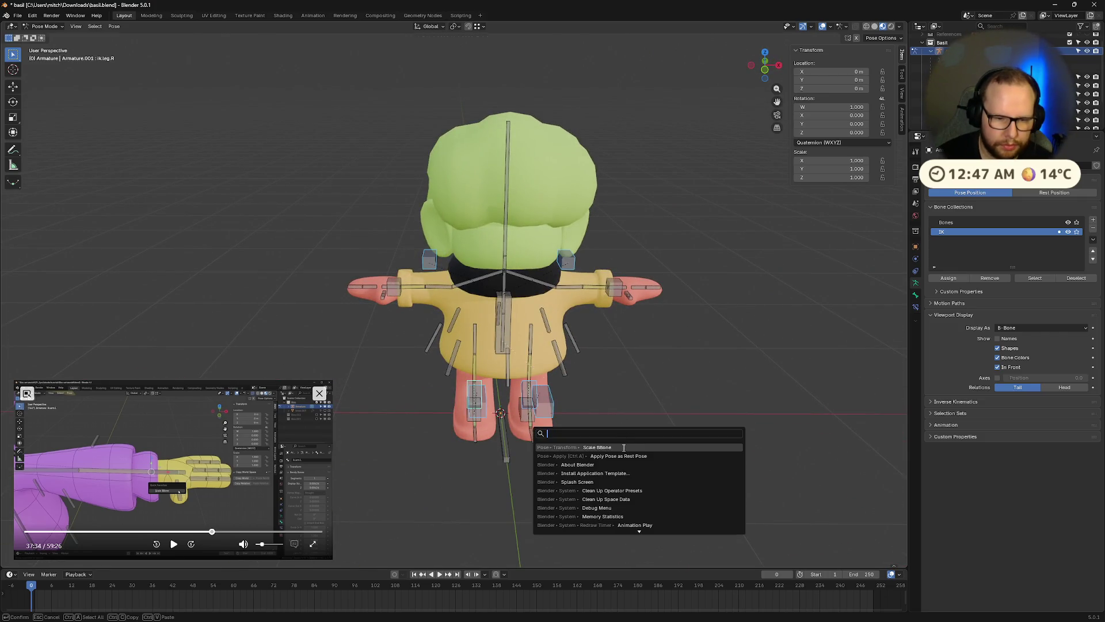
{"action": "left_click", "coordinate": [623, 448]}
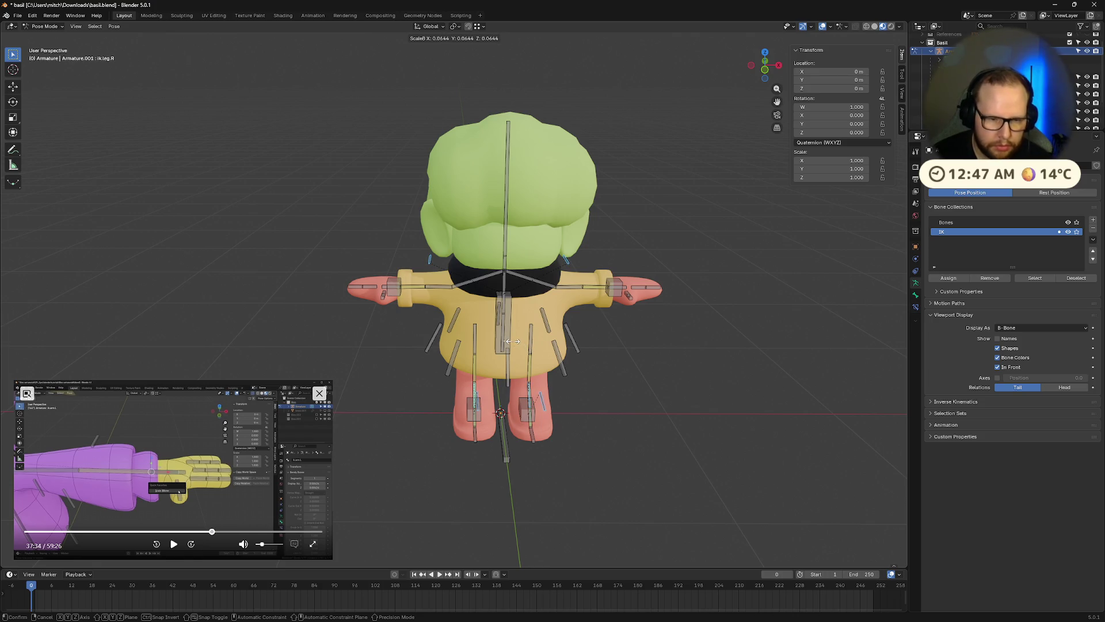
{"action": "left_click", "coordinate": [513, 341]}
{"action": "mouse_move", "coordinate": [691, 425]}
{"action": "middle_mouse_down"}
{"action": "mouse_move", "coordinate": [599, 395]}
{"action": "mouse_move", "coordinate": [603, 415]}
{"action": "middle_mouse_up"}
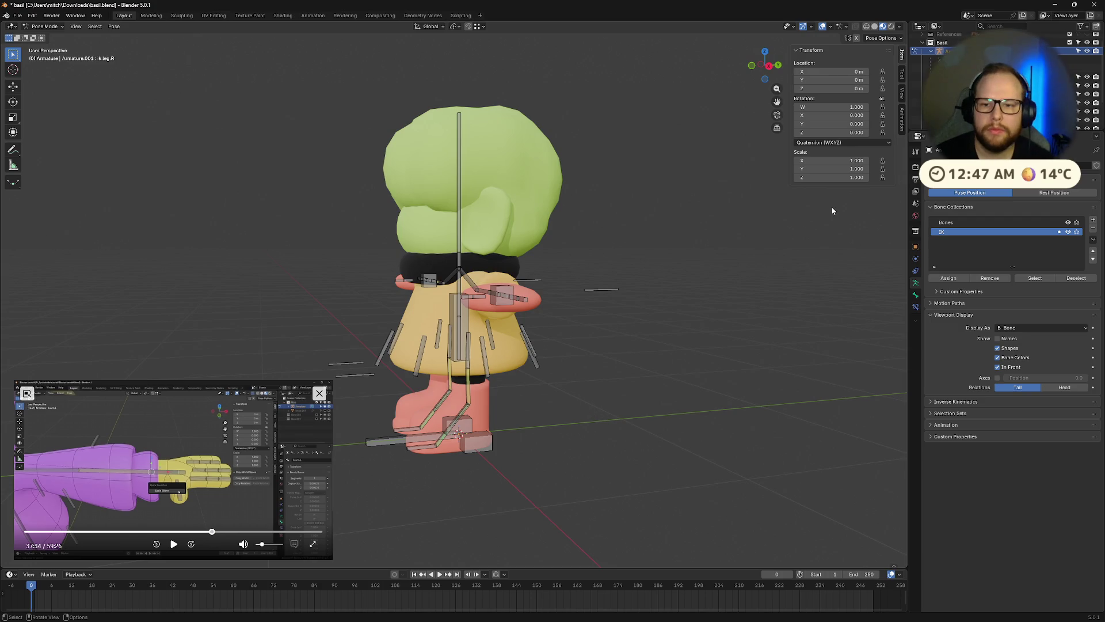
{"action": "key", "text": "ctrl+s"}
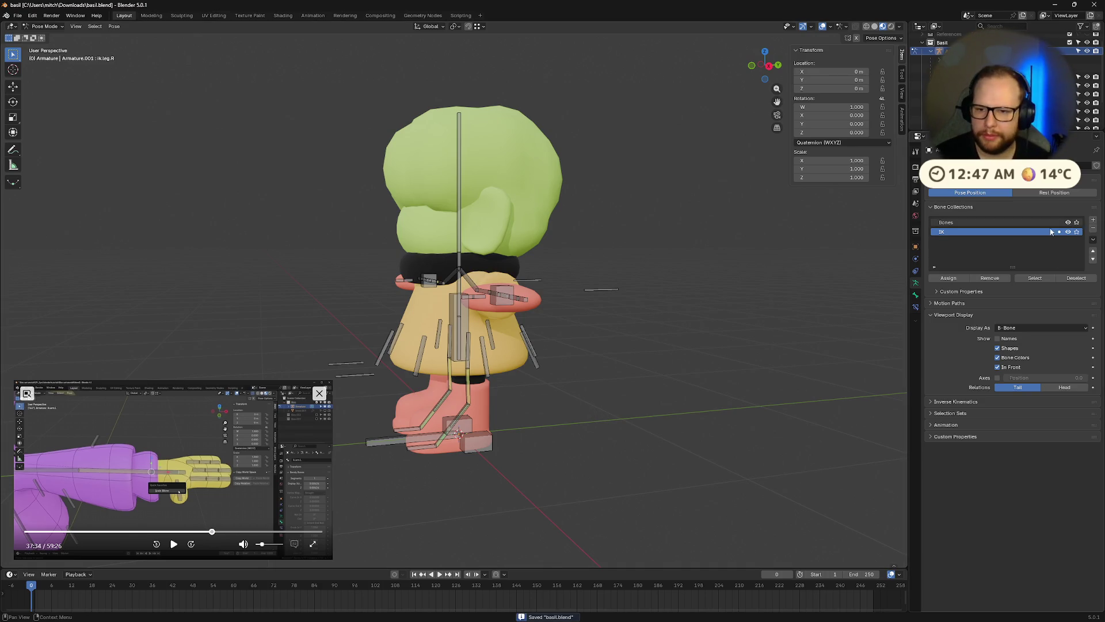
{"action": "middle_click_drag", "start_coordinate": [662, 368], "coordinate": [523, 409]}
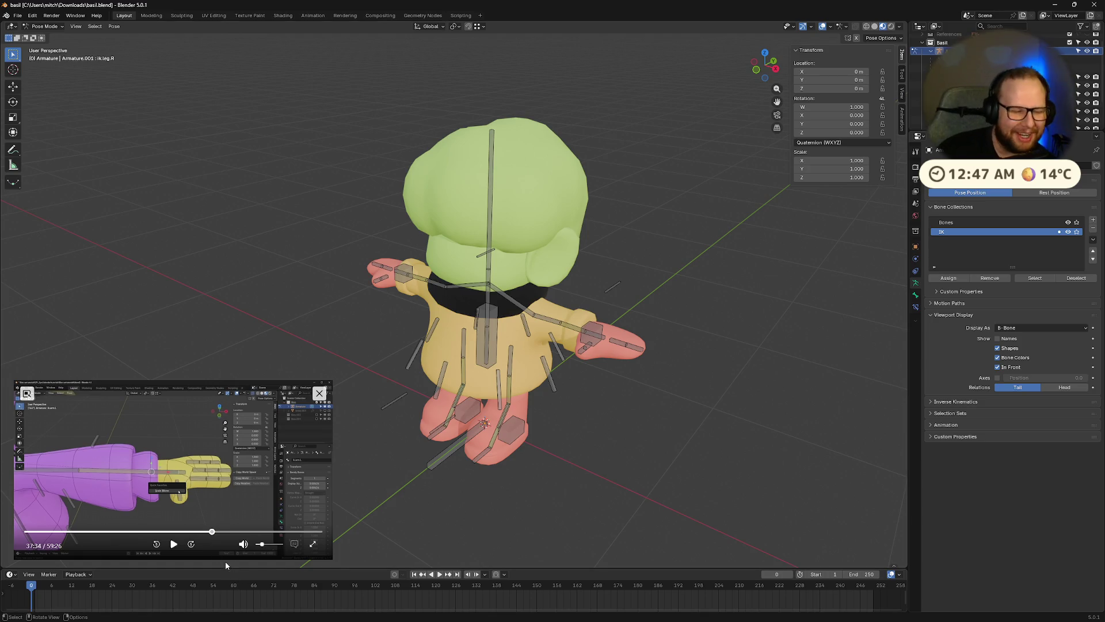
Move the ik.hand.L control to bend the left arm, then reset its location with Alt+G
{"action": "left_click", "coordinate": [173, 546]}
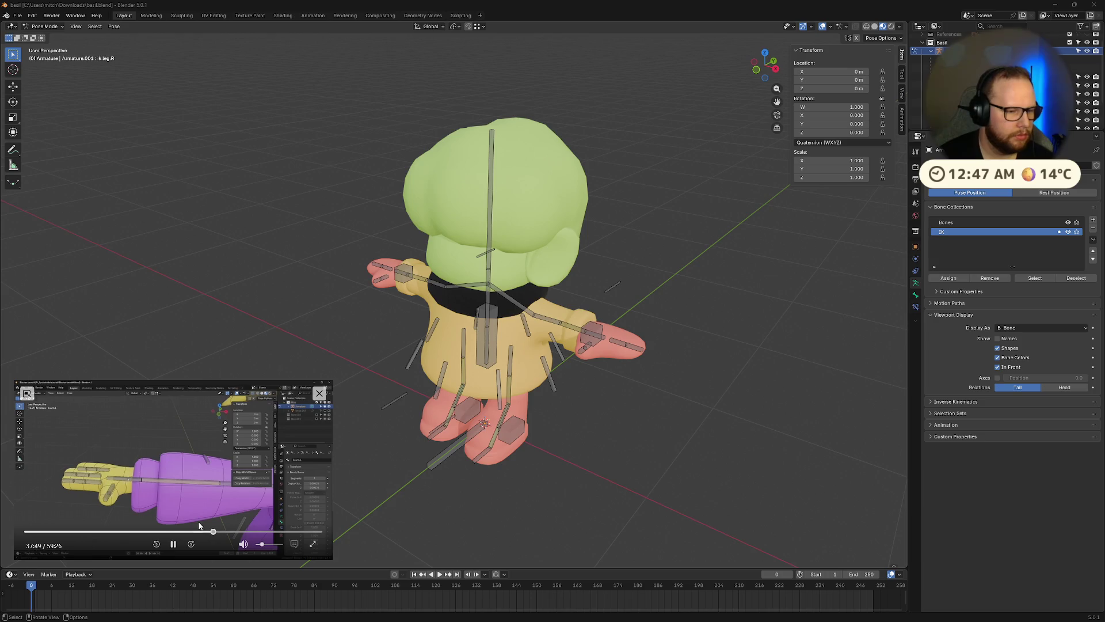
{"action": "left_click", "coordinate": [591, 333]}
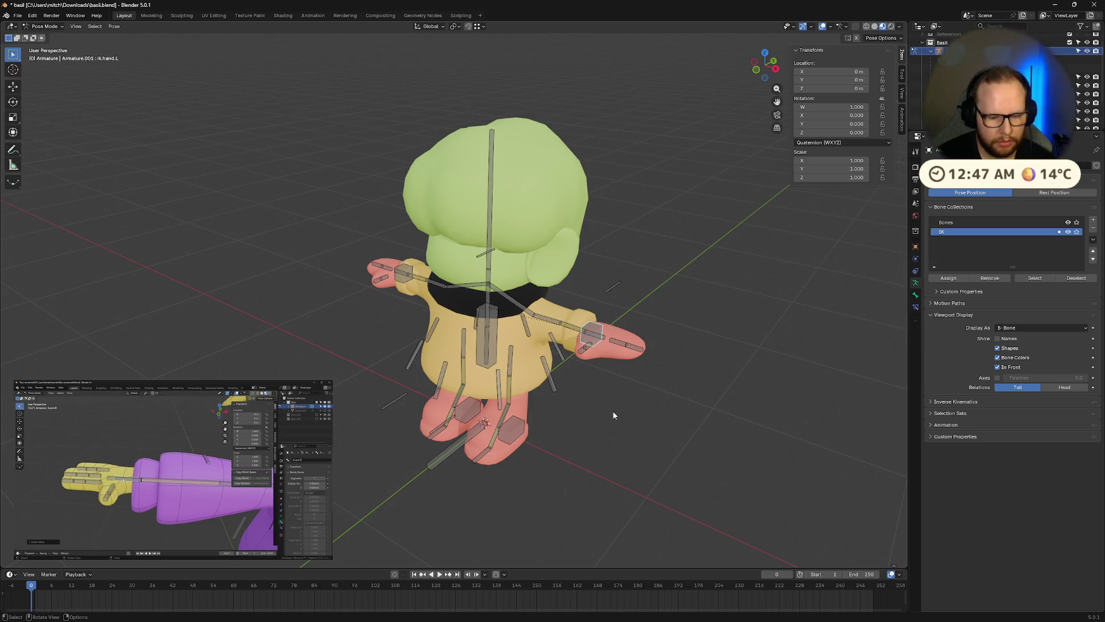
{"action": "key", "text": "g"}
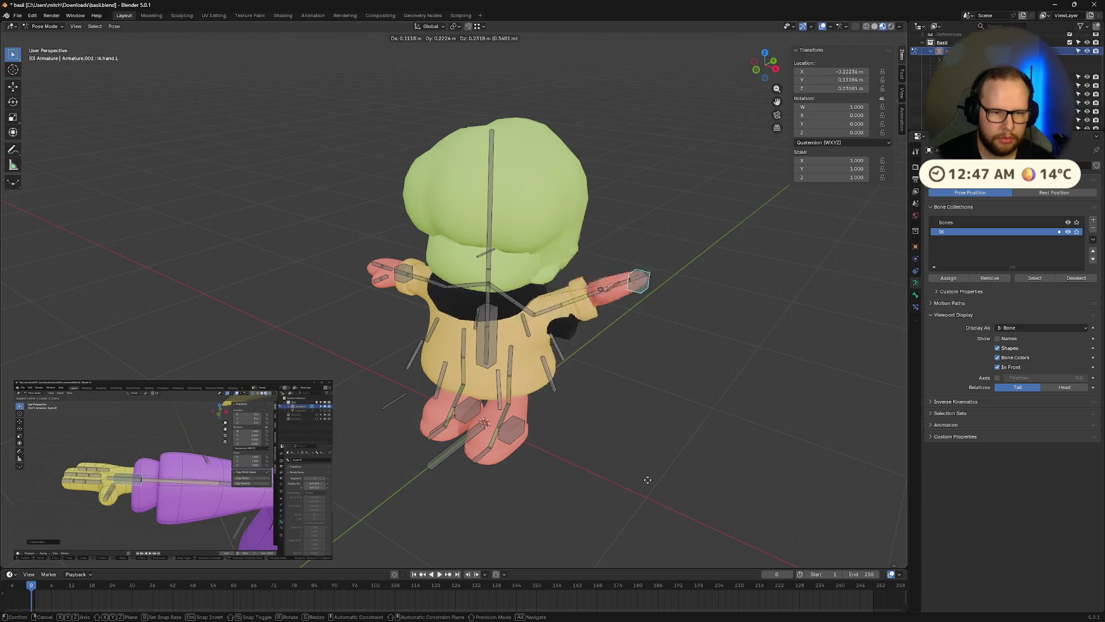
{"action": "left_click", "coordinate": [658, 423]}
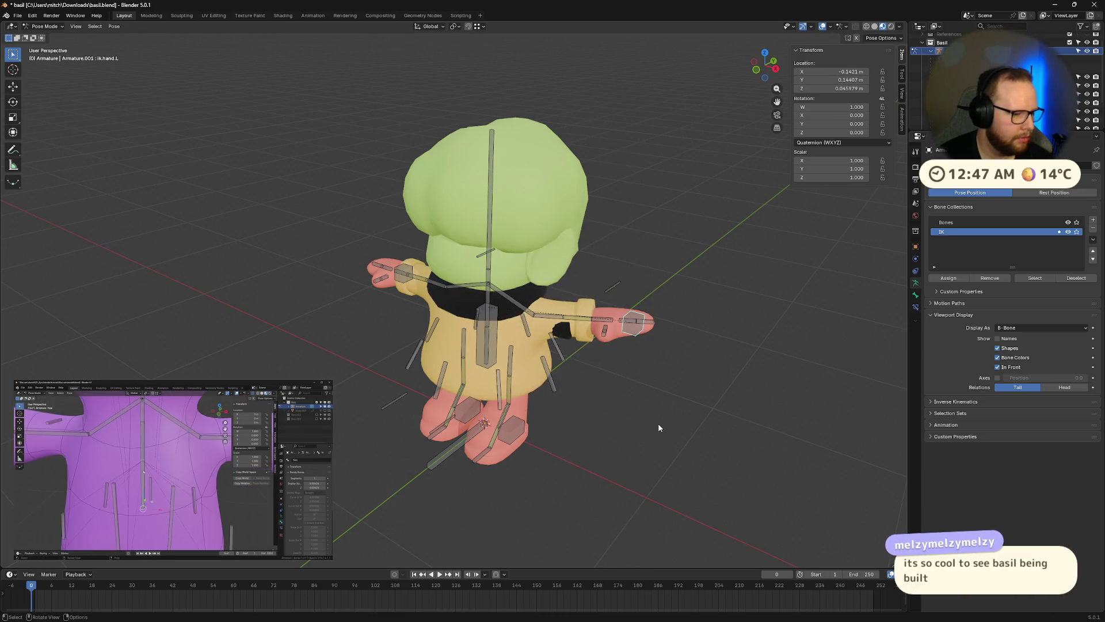
{"action": "key", "text": "alt+g"}
{"action": "middle_click_drag", "start_coordinate": [590, 384], "coordinate": [641, 349]}
{"action": "middle_click_drag", "start_coordinate": [721, 343], "coordinate": [708, 354]}
{"action": "left_click", "coordinate": [170, 545]}
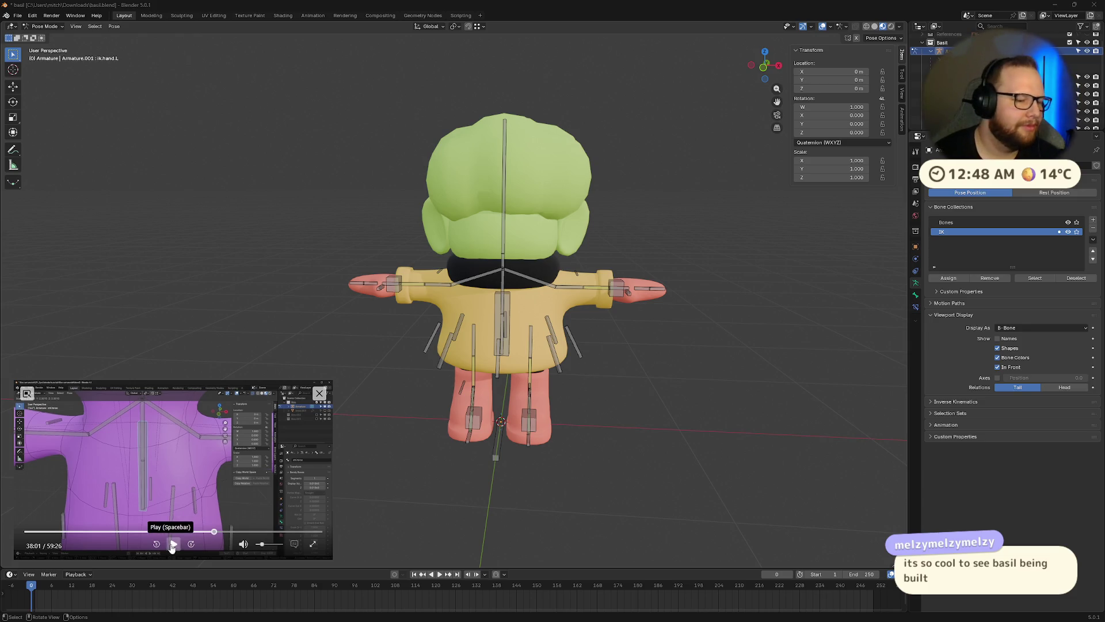
{"action": "left_click", "coordinate": [173, 544]}
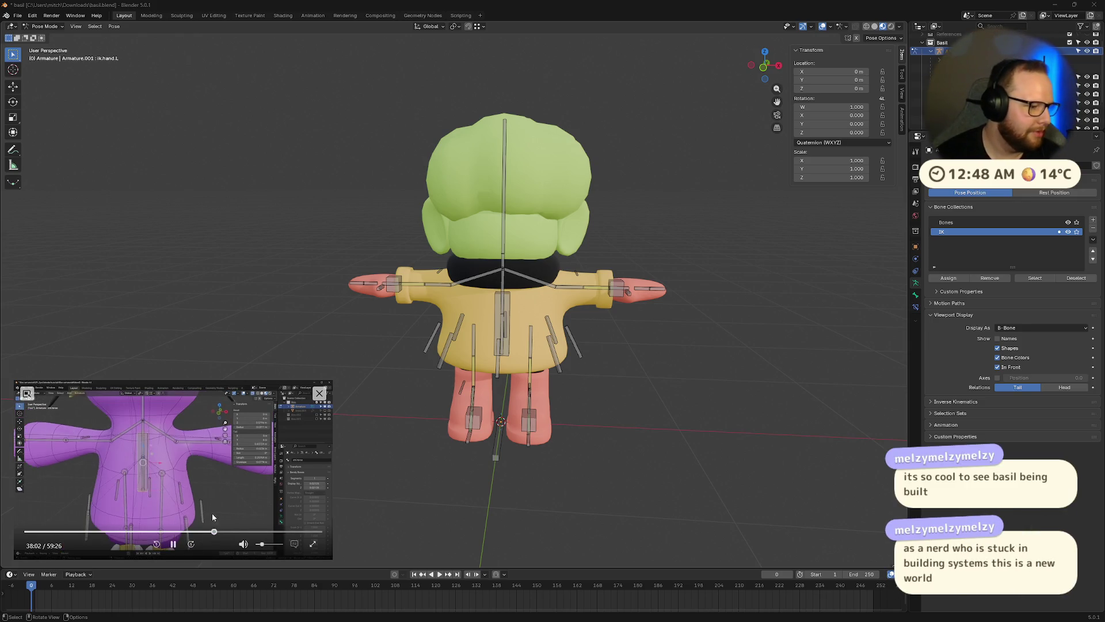
{"action": "left_click", "coordinate": [173, 544]}
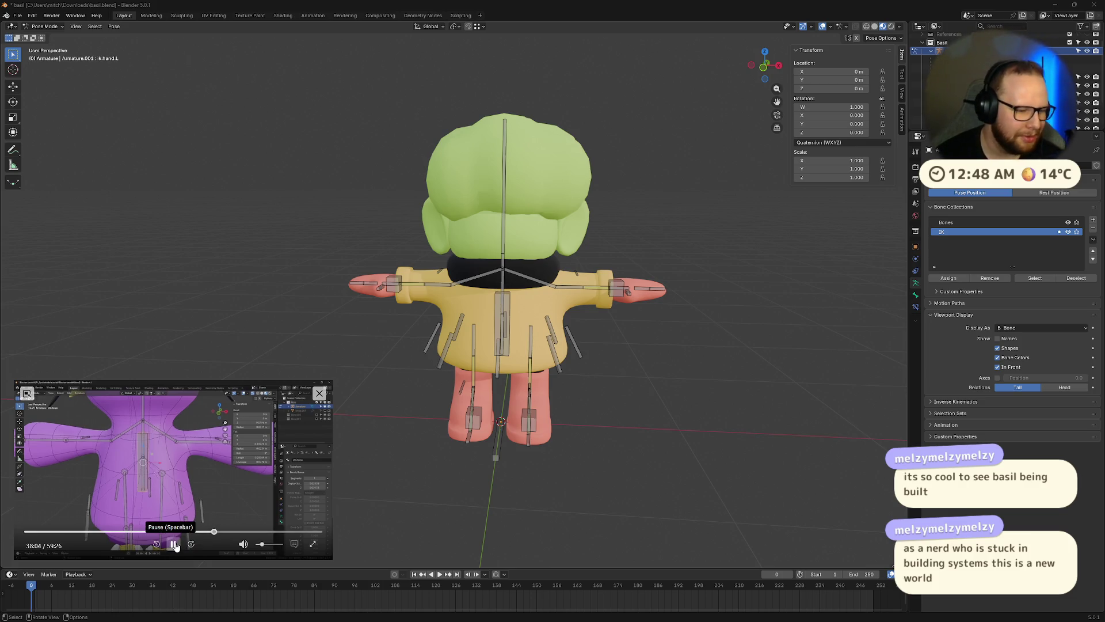
{"action": "left_click", "coordinate": [175, 544]}
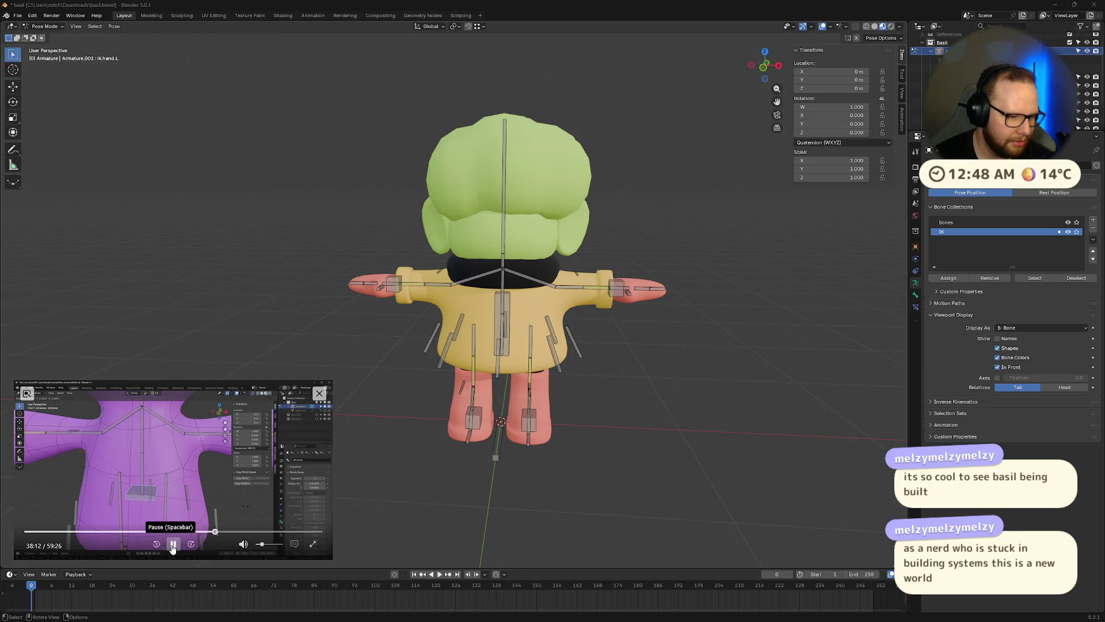
{"action": "left_click", "coordinate": [172, 546]}
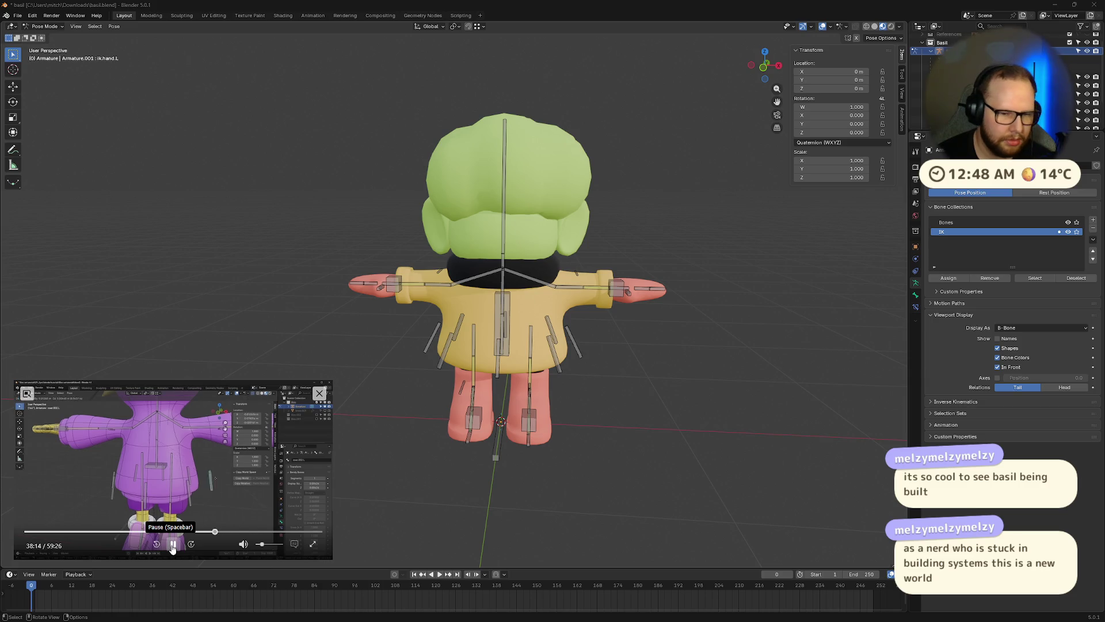
{"action": "middle_click_drag", "start_coordinate": [529, 375], "coordinate": [484, 334]}
{"action": "left_click", "coordinate": [485, 334]}
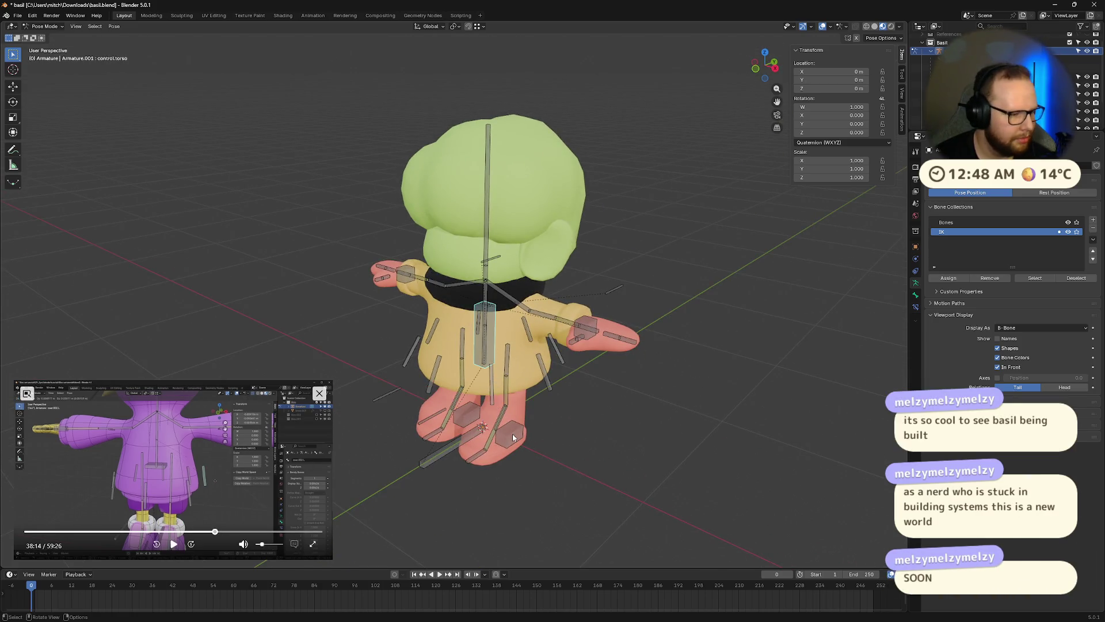
{"action": "key", "text": "g"}
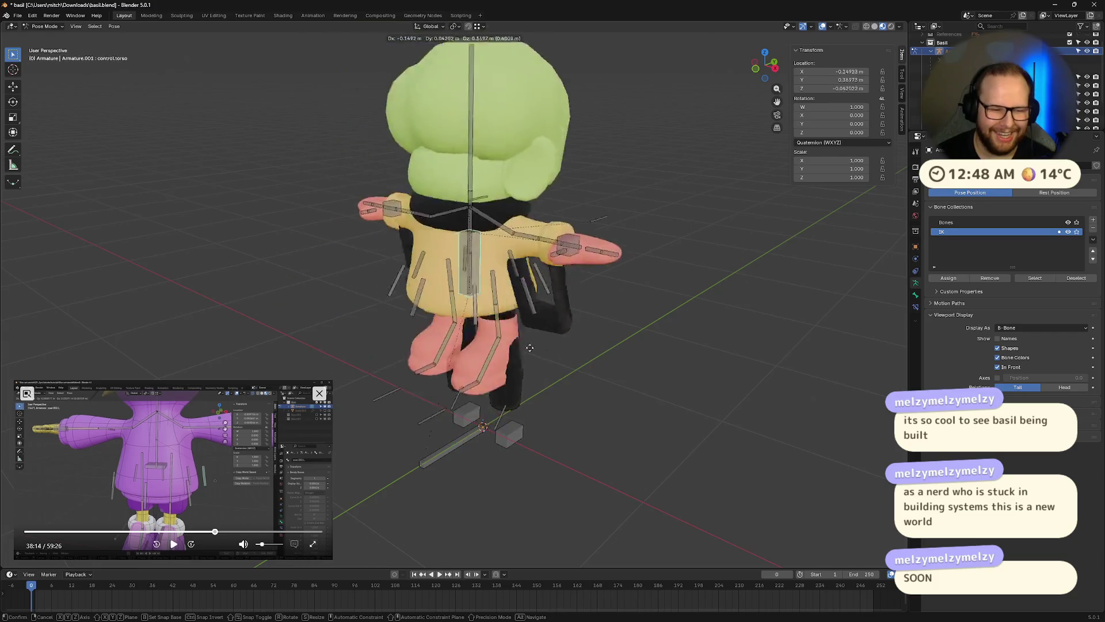
{"action": "key", "text": "Escape"}
{"action": "mouse_move", "coordinate": [507, 455]}
{"action": "middle_mouse_down"}
{"action": "mouse_move", "coordinate": [499, 468]}
{"action": "mouse_move", "coordinate": [535, 444]}
{"action": "middle_mouse_up"}
{"action": "key", "text": "g"}
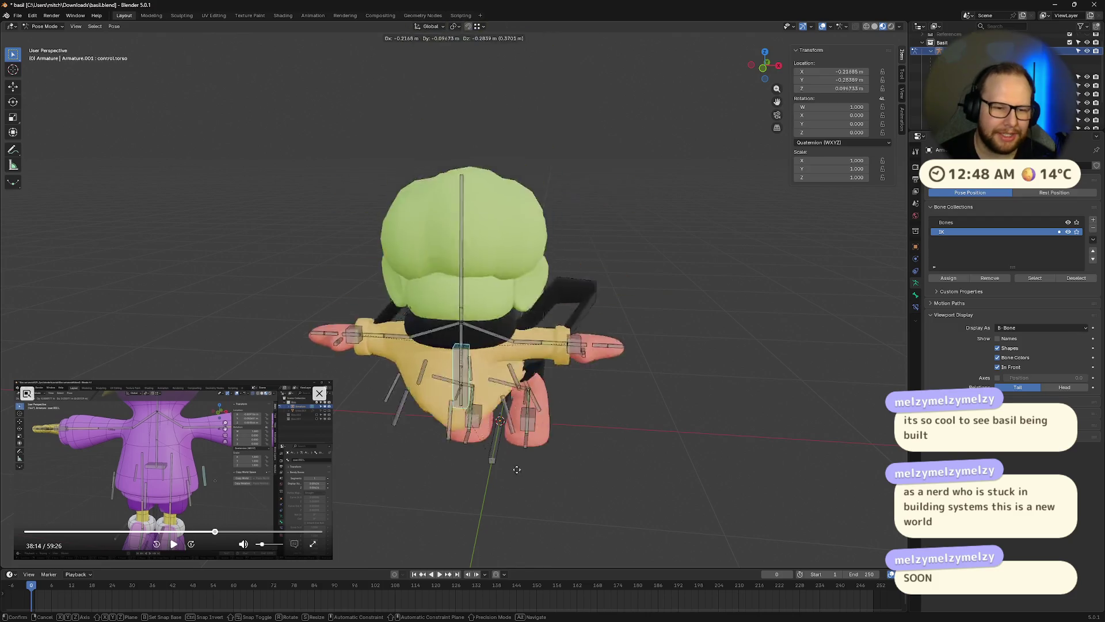
{"action": "left_click", "coordinate": [546, 427]}
{"action": "key", "text": "alt+g"}
{"action": "scroll", "coordinate": [526, 479], "scroll_direction": "up", "scroll_amount": 4}
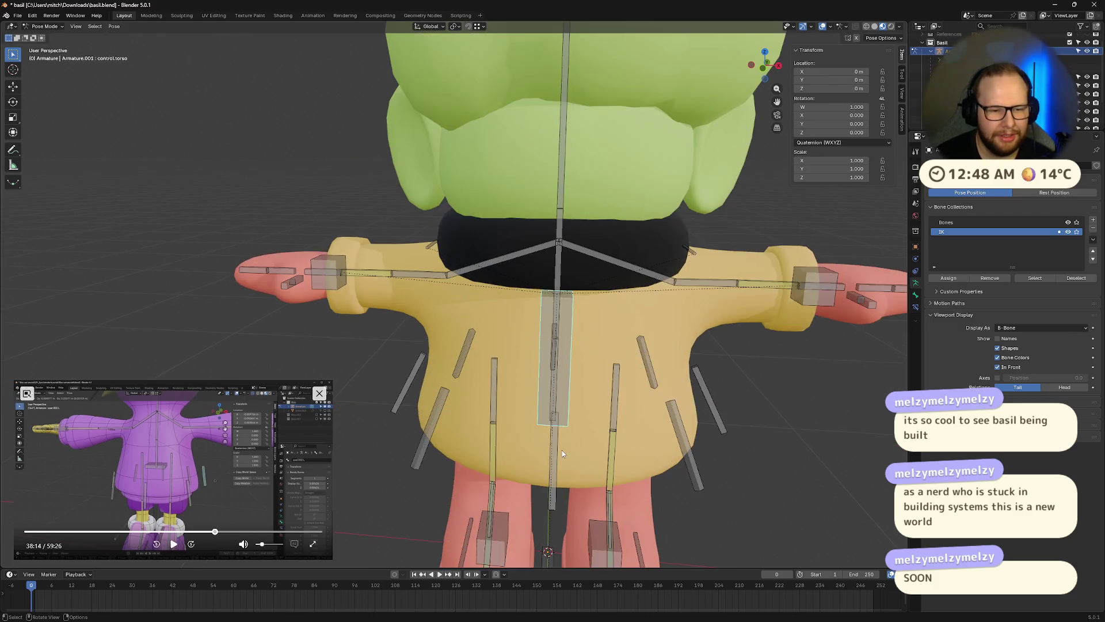
{"action": "key", "text": "g"}
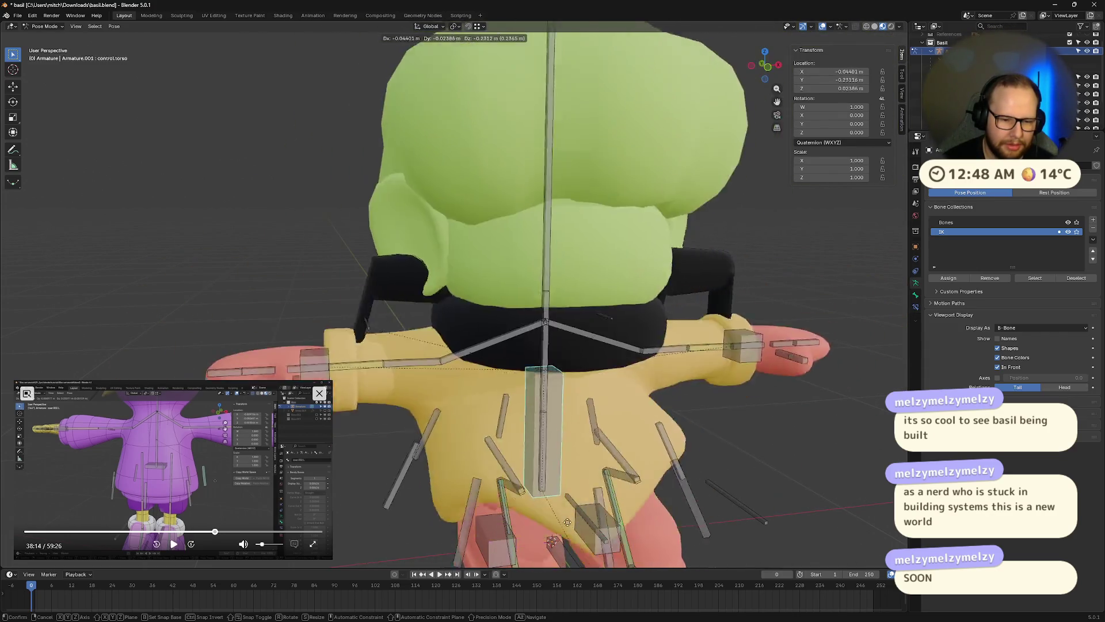
{"action": "right_click", "coordinate": [625, 512]}
{"action": "scroll", "coordinate": [625, 511], "scroll_direction": "down", "scroll_amount": 3}
{"action": "mouse_move", "coordinate": [610, 495]}
{"action": "middle_mouse_down"}
{"action": "mouse_move", "coordinate": [551, 450]}
{"action": "mouse_move", "coordinate": [427, 492]}
{"action": "mouse_move", "coordinate": [407, 361]}
{"action": "mouse_move", "coordinate": [426, 368]}
{"action": "middle_mouse_up"}
{"action": "left_click", "coordinate": [406, 384]}
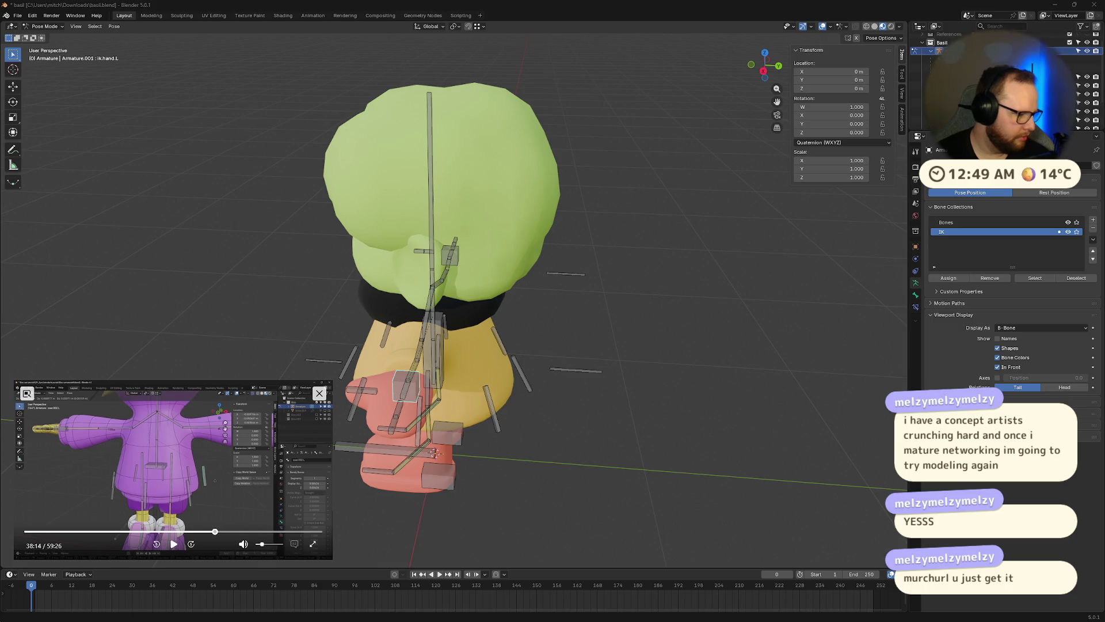
{"action": "mouse_move", "coordinate": [219, 299]}
{"action": "middle_mouse_down"}
{"action": "mouse_move", "coordinate": [244, 283]}
{"action": "mouse_move", "coordinate": [526, 298]}
{"action": "mouse_move", "coordinate": [676, 339]}
{"action": "middle_mouse_up"}
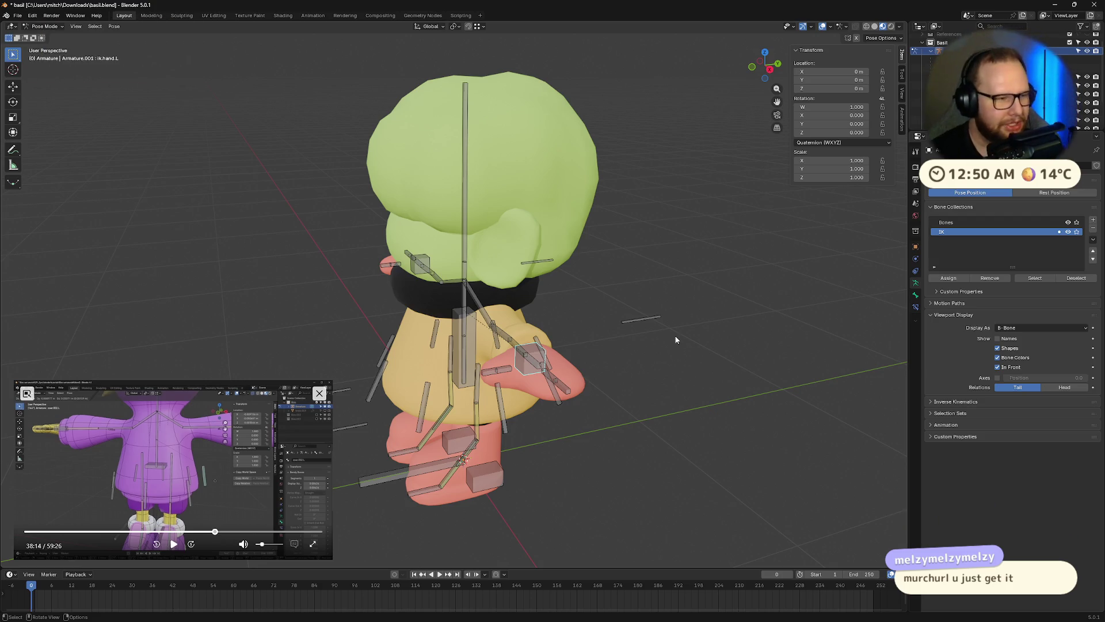
Resume Spotify playback from the taskbar preview, then skip to the next track and back
{"action": "mouse_move", "coordinate": [628, 617]}
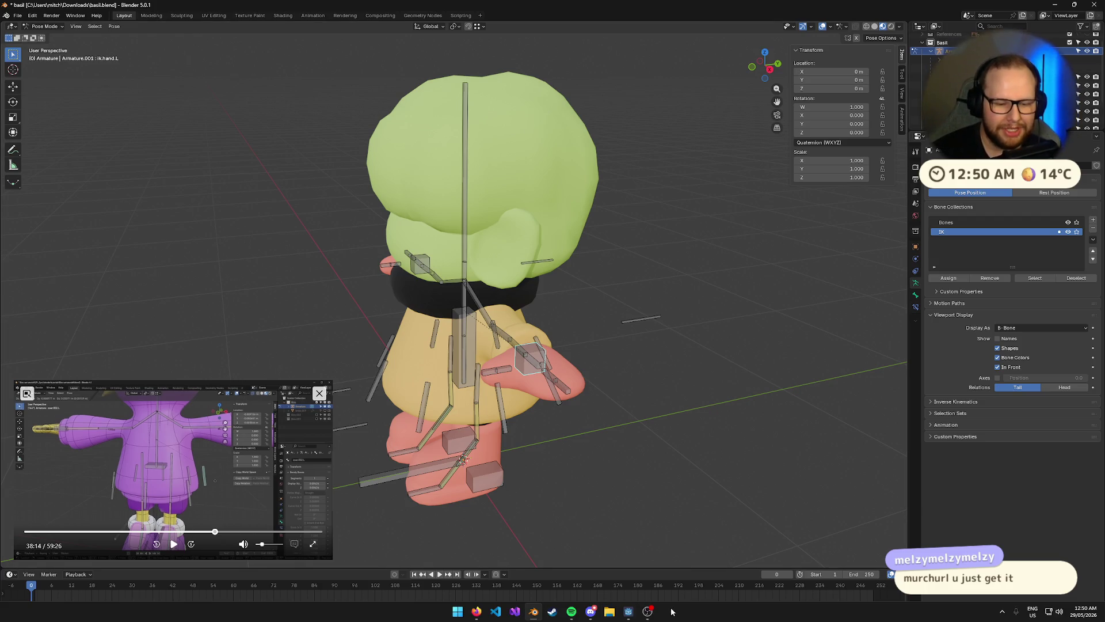
{"action": "mouse_move", "coordinate": [572, 615]}
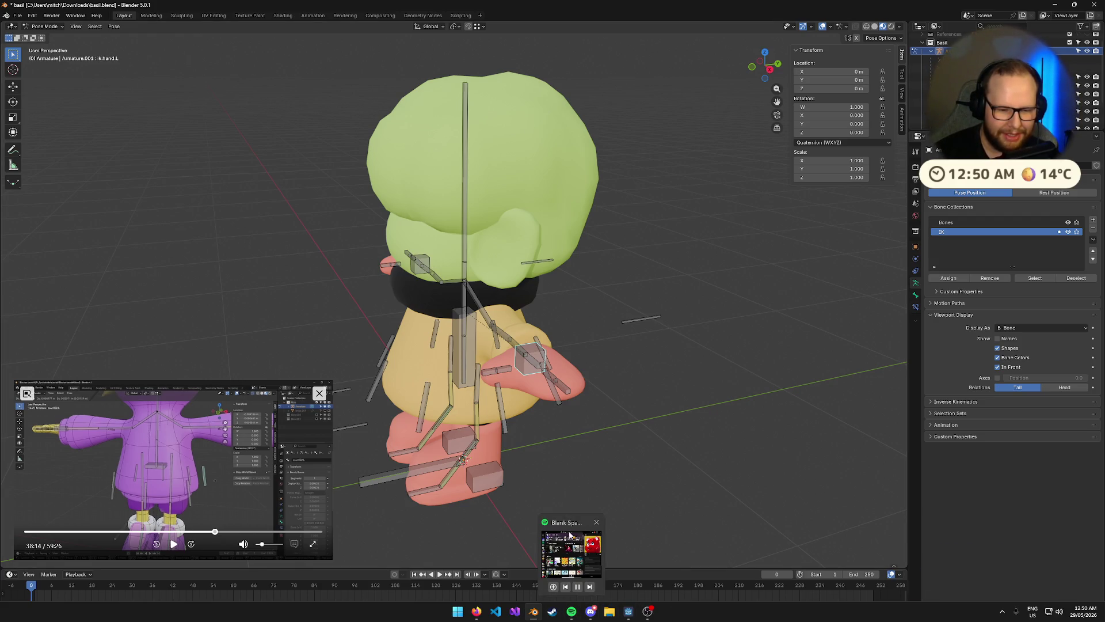
{"action": "right_click", "coordinate": [571, 611]}
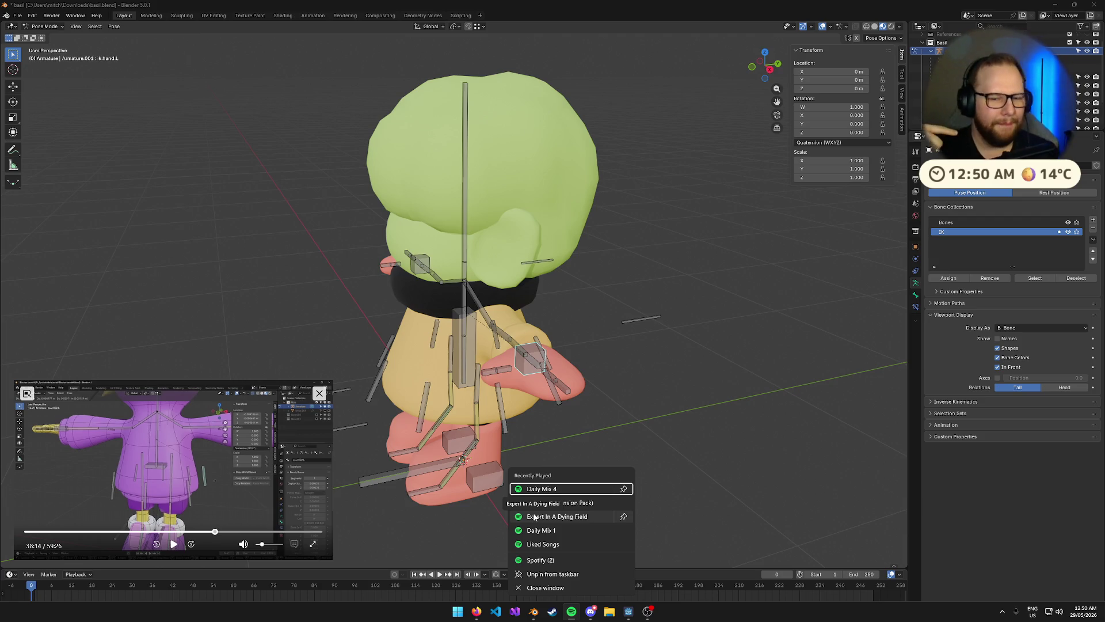
{"action": "left_click", "coordinate": [732, 615]}
{"action": "mouse_move", "coordinate": [567, 615]}
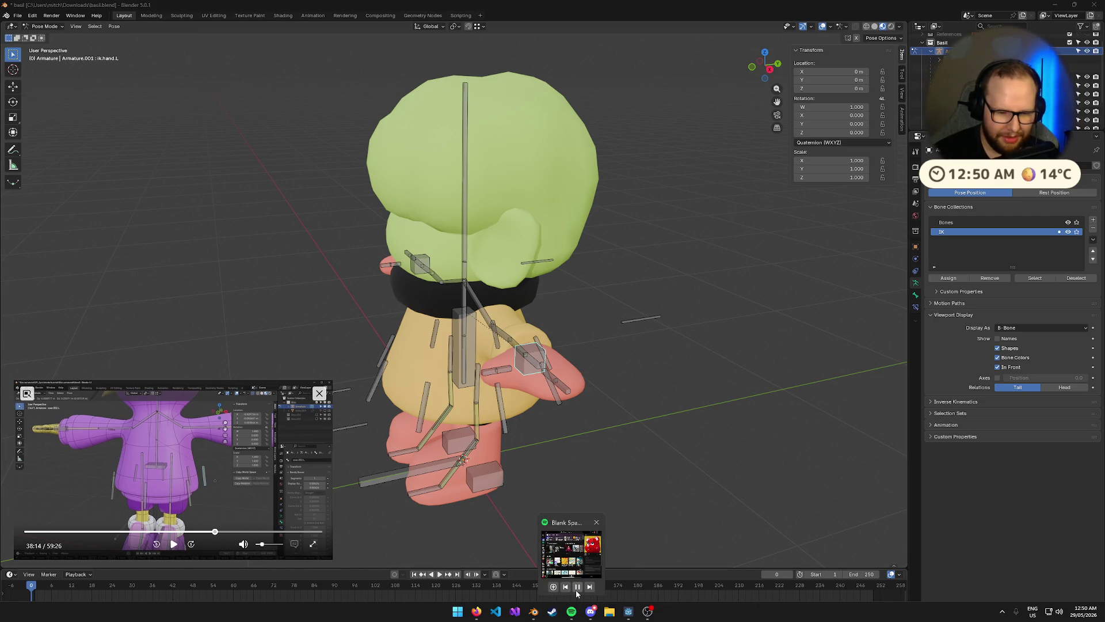
{"action": "left_click", "coordinate": [576, 591]}
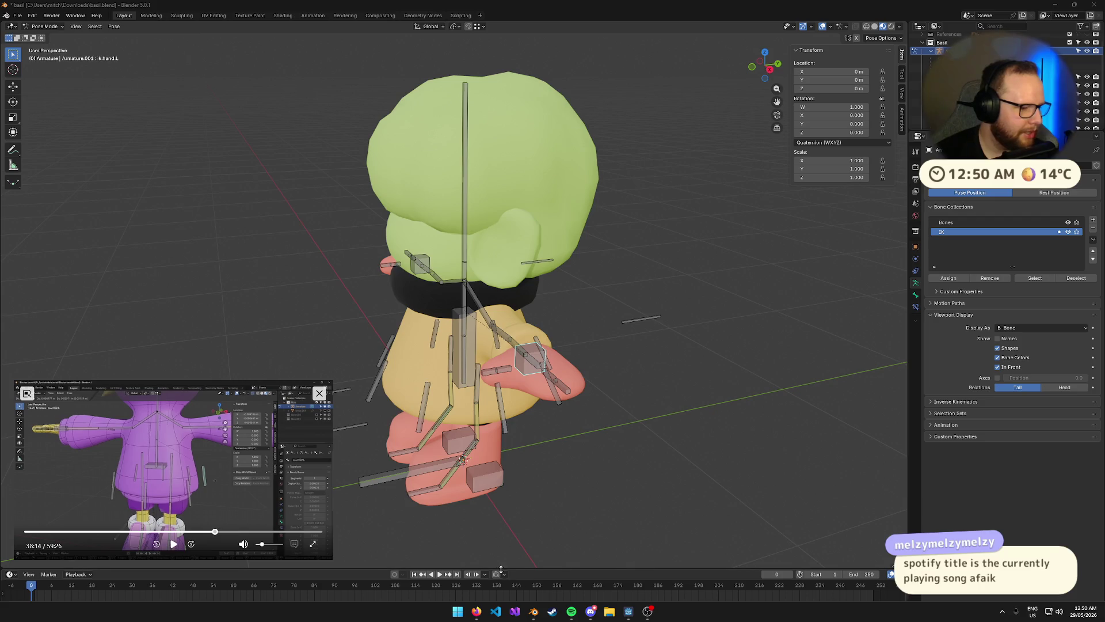
{"action": "mouse_move", "coordinate": [571, 612]}
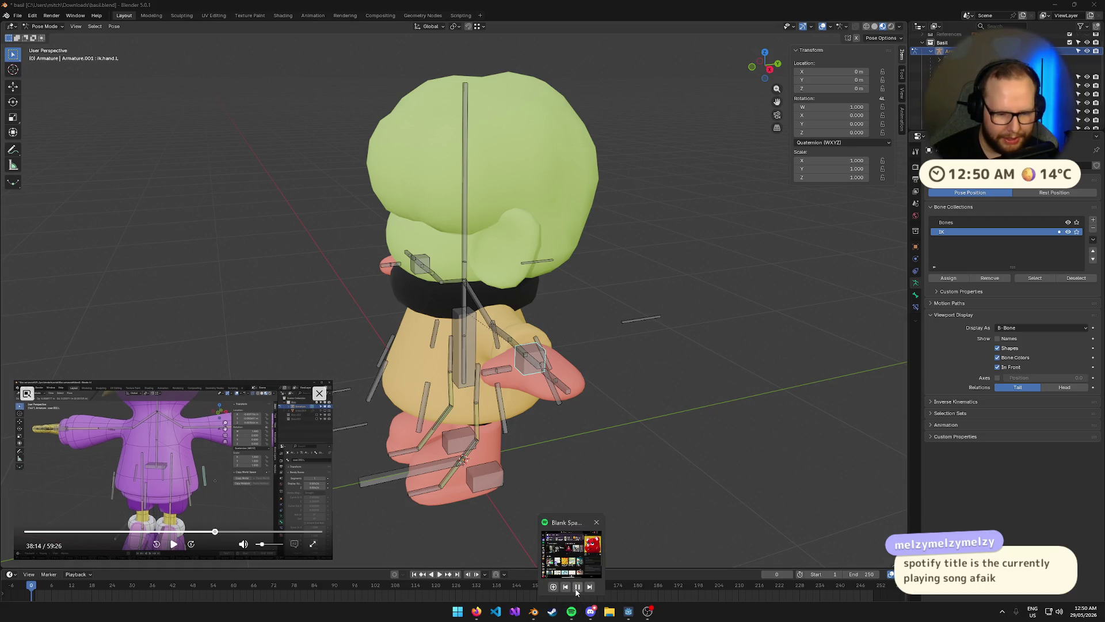
{"action": "left_click", "coordinate": [576, 591]}
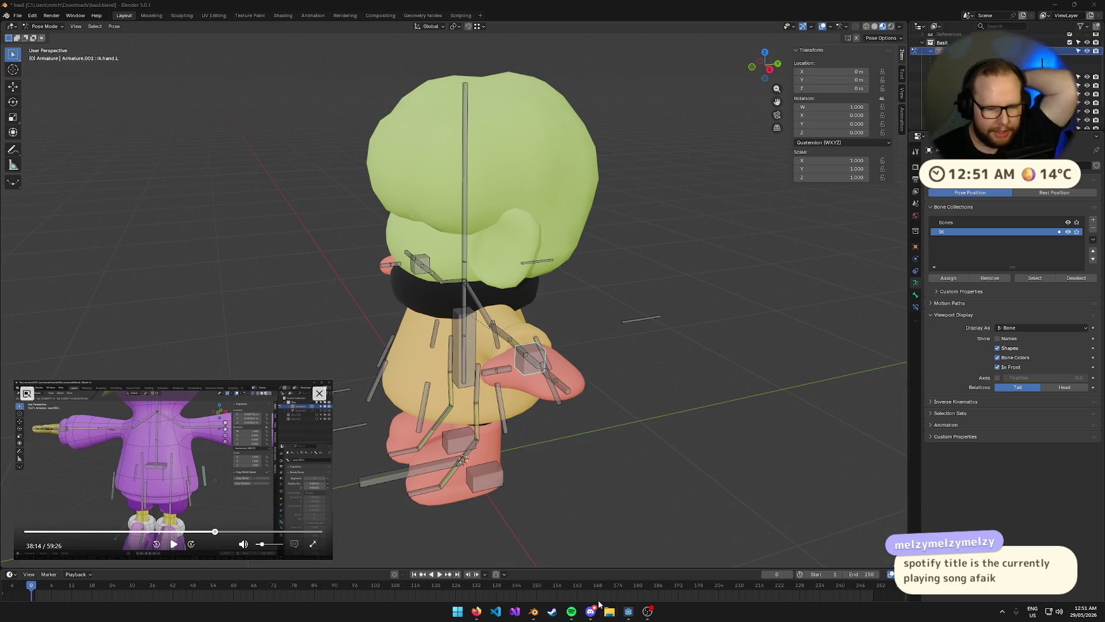
{"action": "mouse_move", "coordinate": [578, 617]}
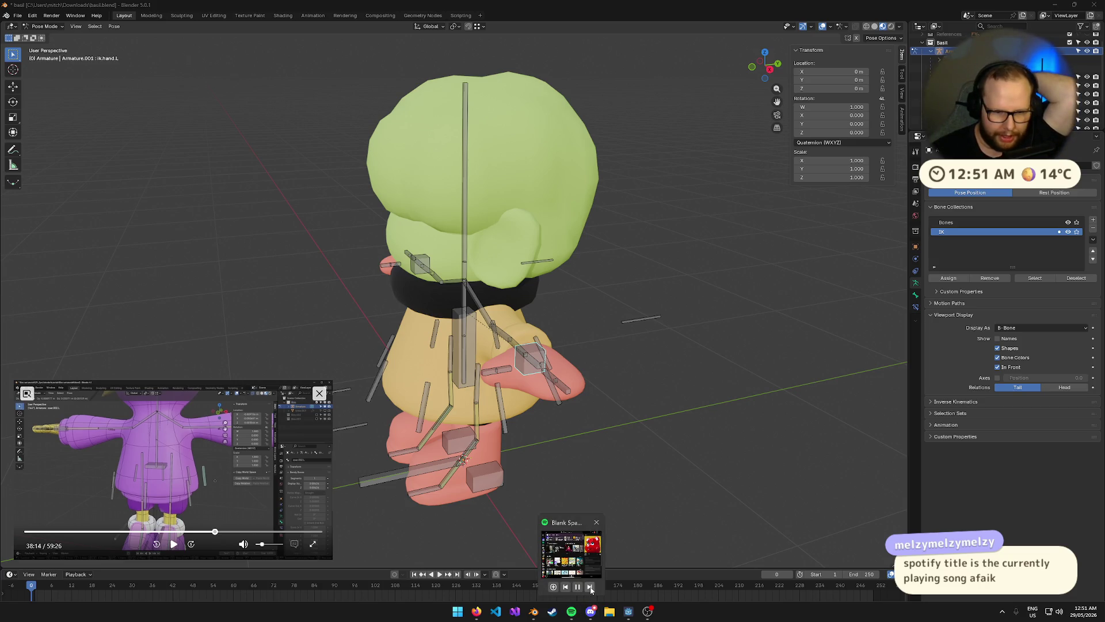
{"action": "left_click", "coordinate": [590, 588]}
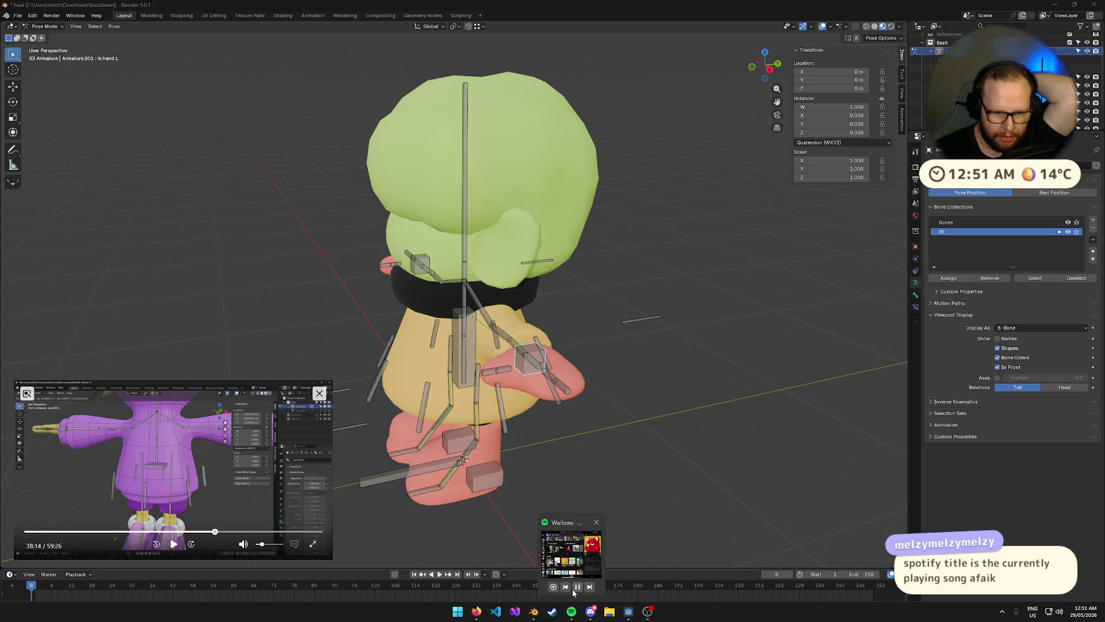
{"action": "left_click", "coordinate": [566, 586]}
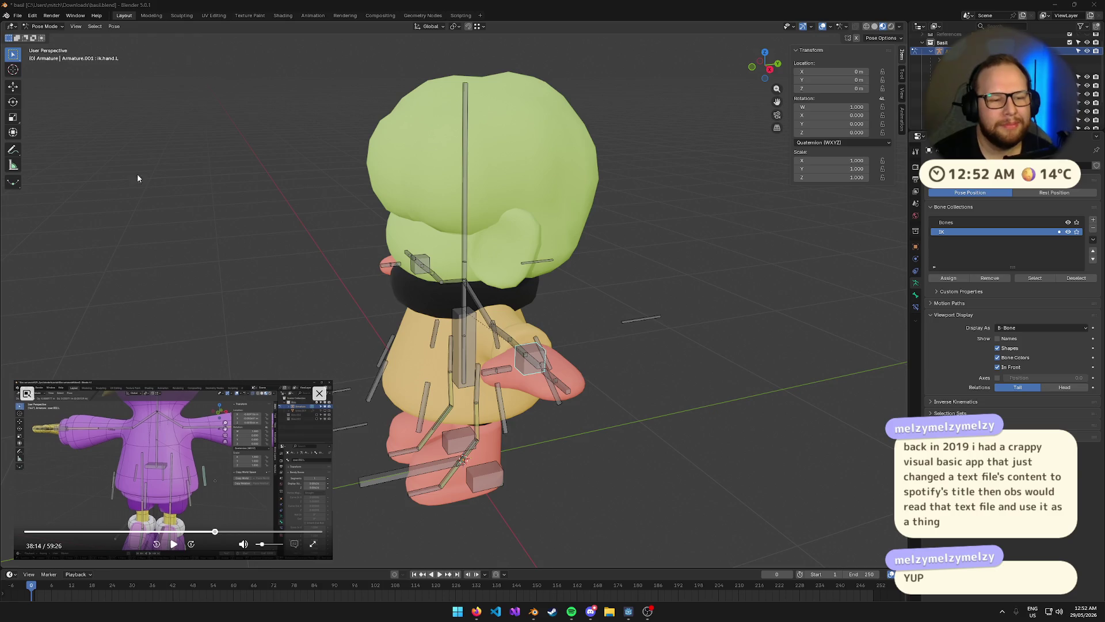
Follow the tutorial while selecting the coat.001.L skirt bone, then selecting and deselecting all bones
{"action": "left_click", "coordinate": [173, 544]}
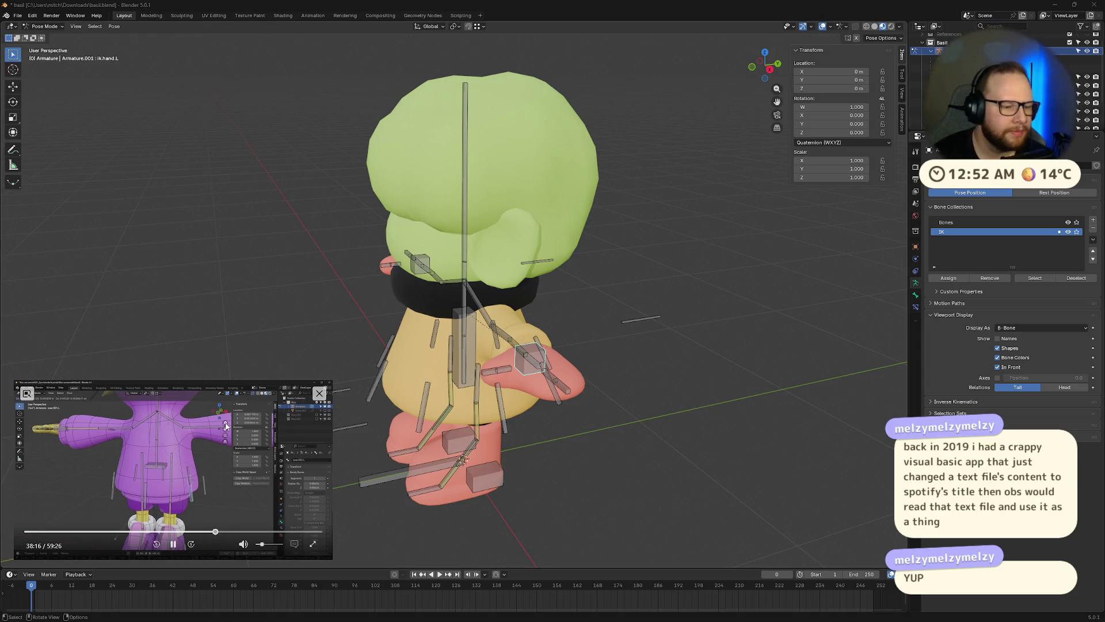
{"action": "left_click", "coordinate": [421, 410]}
{"action": "middle_click_drag", "start_coordinate": [420, 410], "coordinate": [457, 417]}
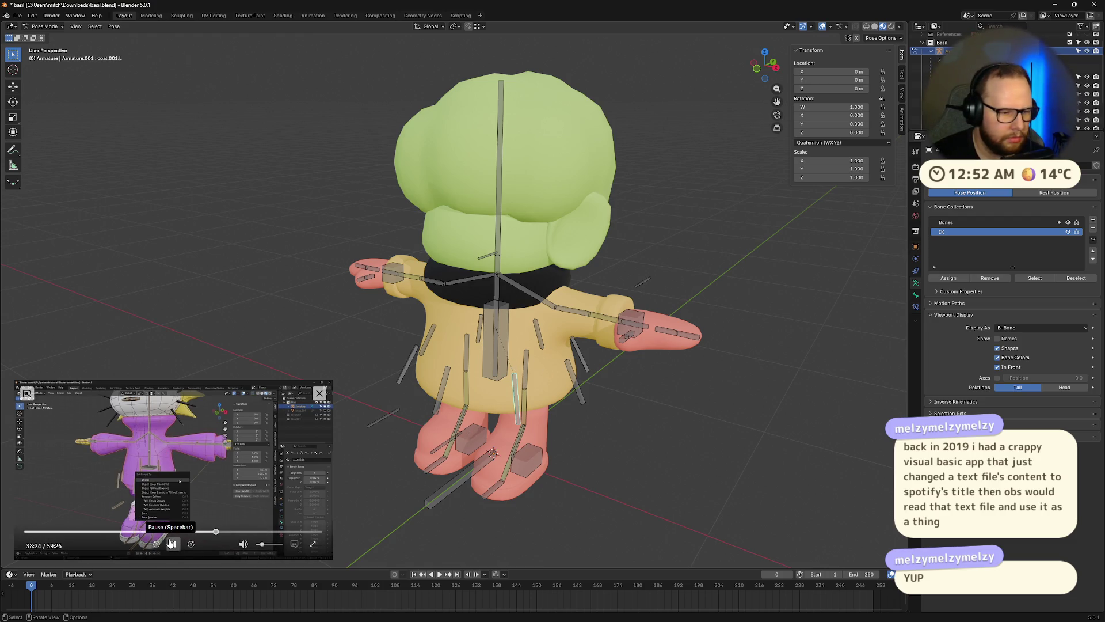
{"action": "left_click", "coordinate": [173, 544]}
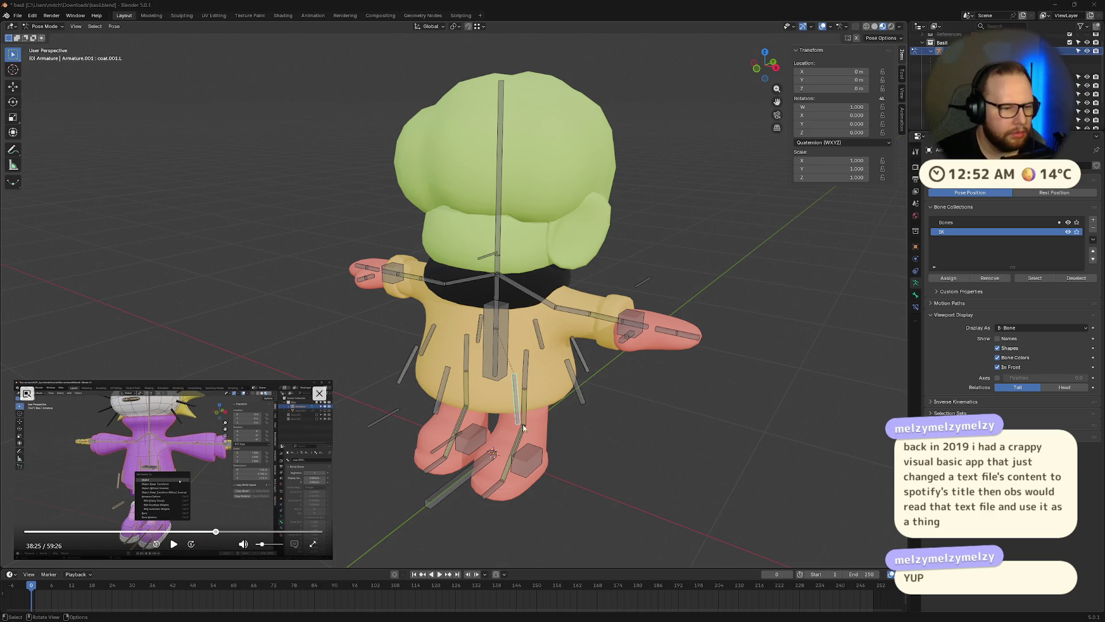
{"action": "left_click", "coordinate": [672, 450]}
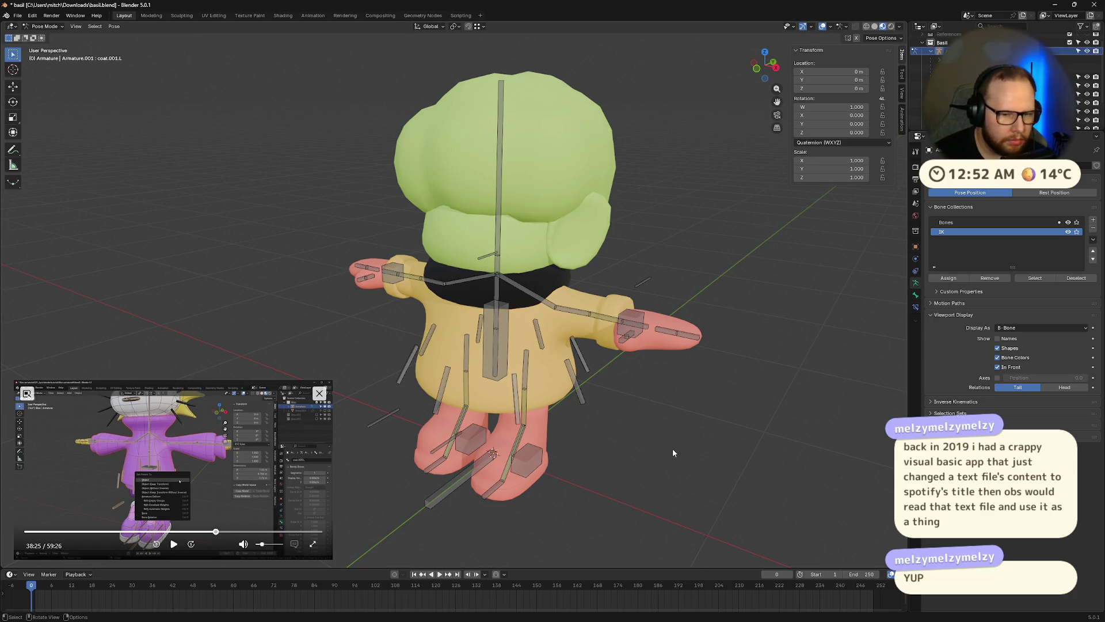
{"action": "key", "text": "a"}
{"action": "mouse_move", "coordinate": [657, 435]}
{"action": "middle_mouse_down"}
{"action": "mouse_move", "coordinate": [696, 437]}
{"action": "mouse_move", "coordinate": [662, 434]}
{"action": "middle_mouse_up"}
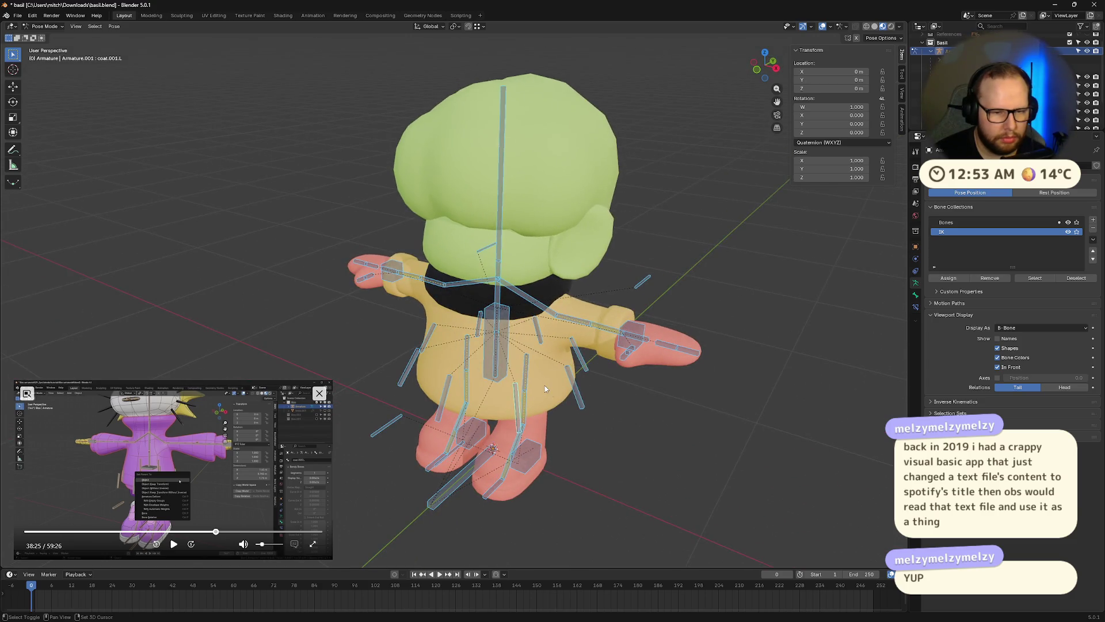
{"action": "left_click", "coordinate": [661, 433]}
Replay the tutorial from 37:52 to 38:25, then switch the armature from Pose Mode to Object Mode
{"action": "left_click", "coordinate": [214, 532]}
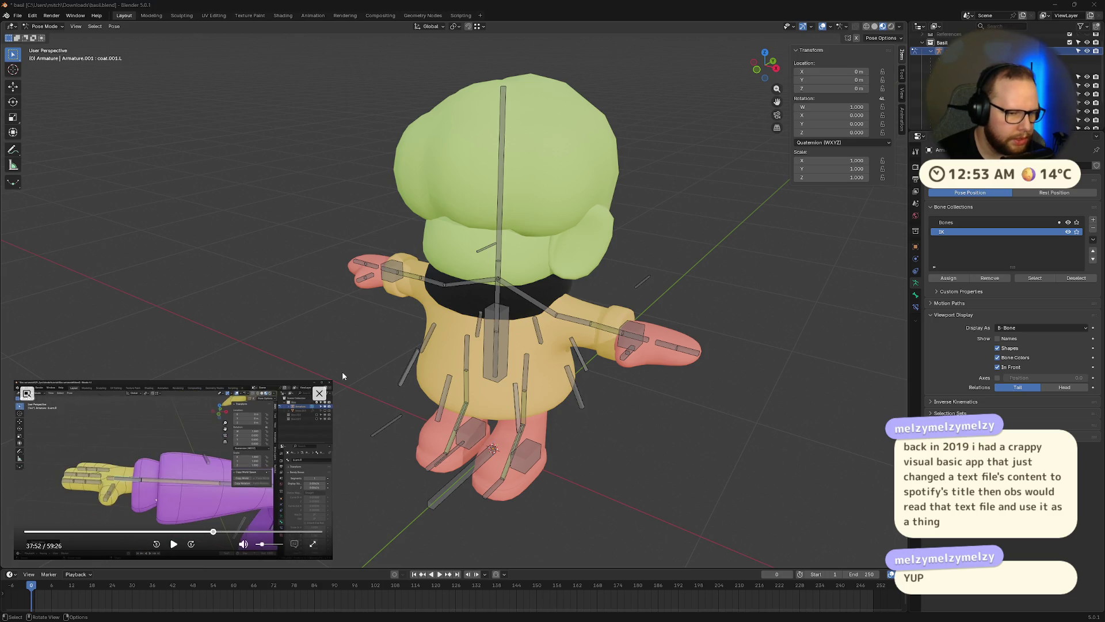
{"action": "left_click_drag", "start_coordinate": [333, 381], "coordinate": [363, 345]}
{"action": "left_click", "coordinate": [205, 544]}
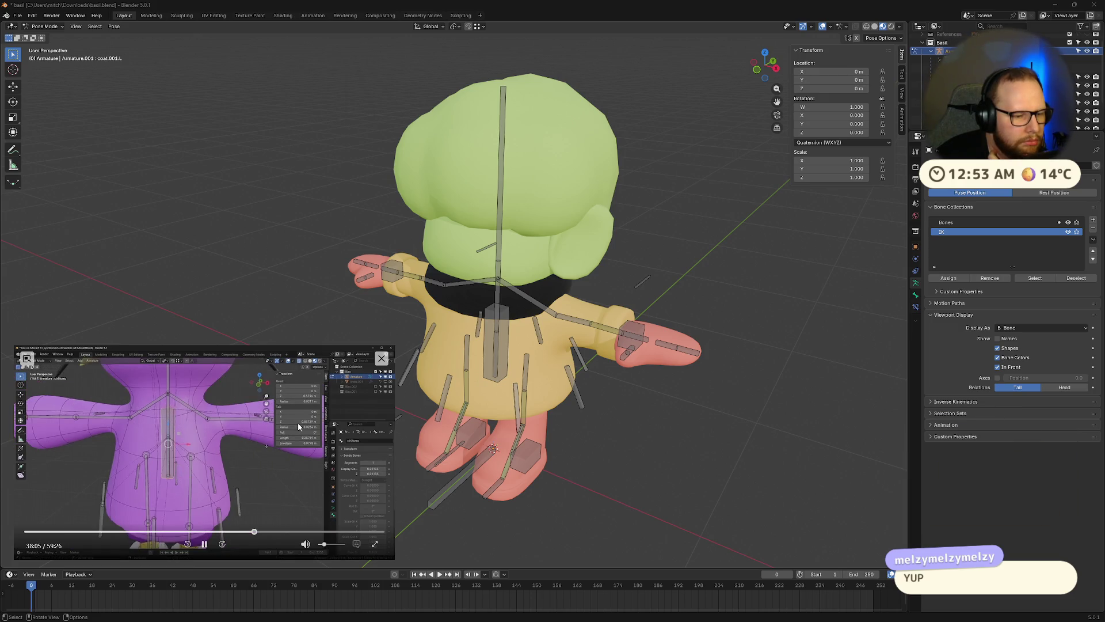
{"action": "key", "text": "l"}
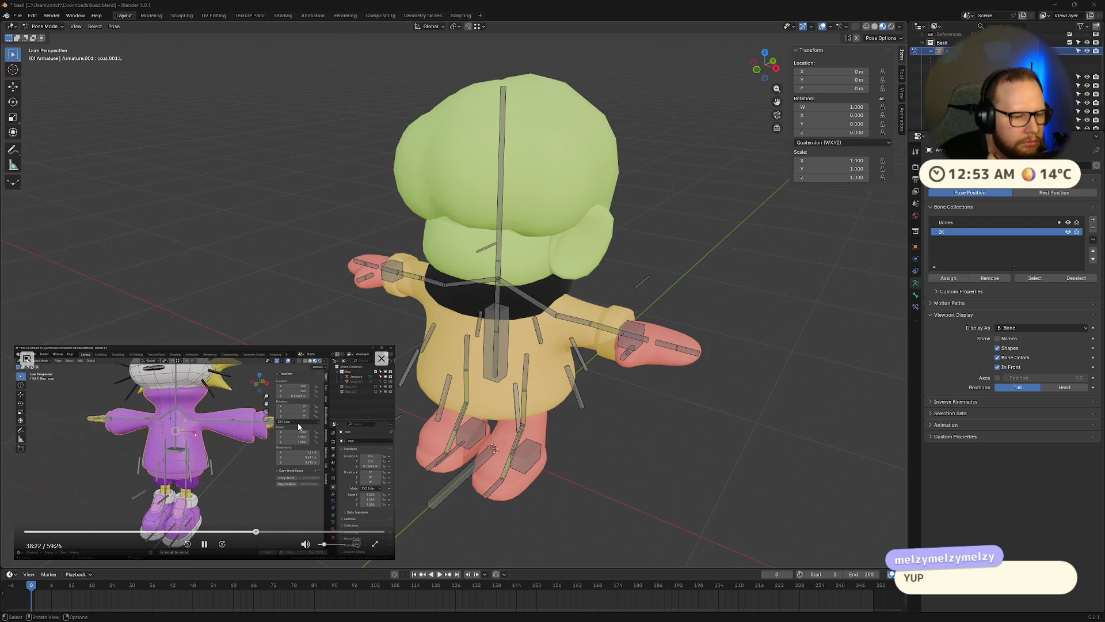
{"action": "left_click", "coordinate": [315, 436]}
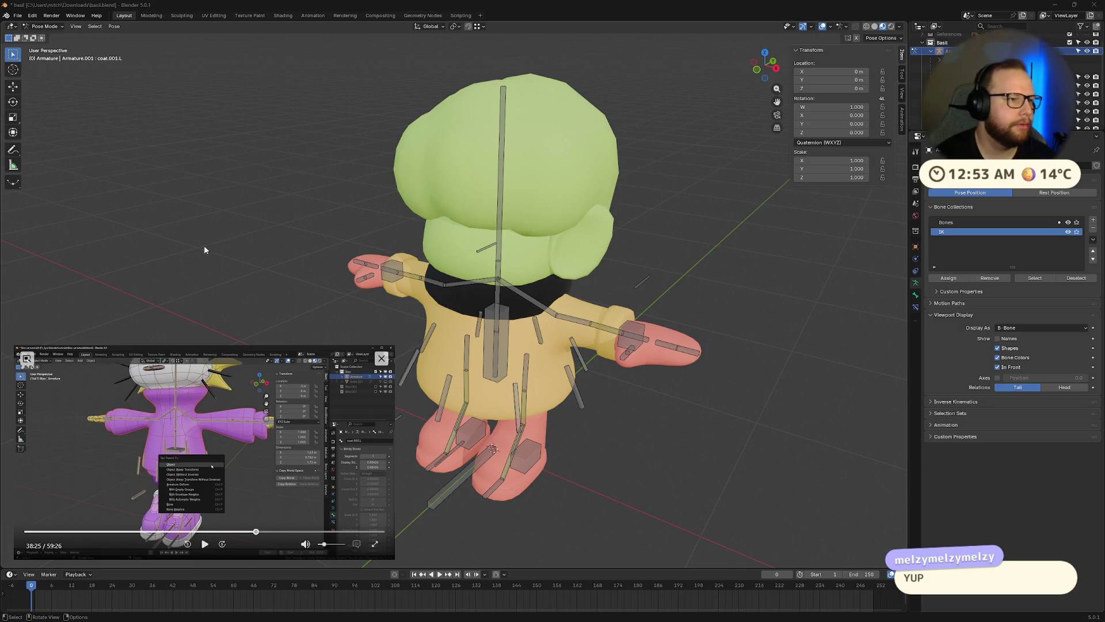
{"action": "key", "text": "ctrl+Tab"}
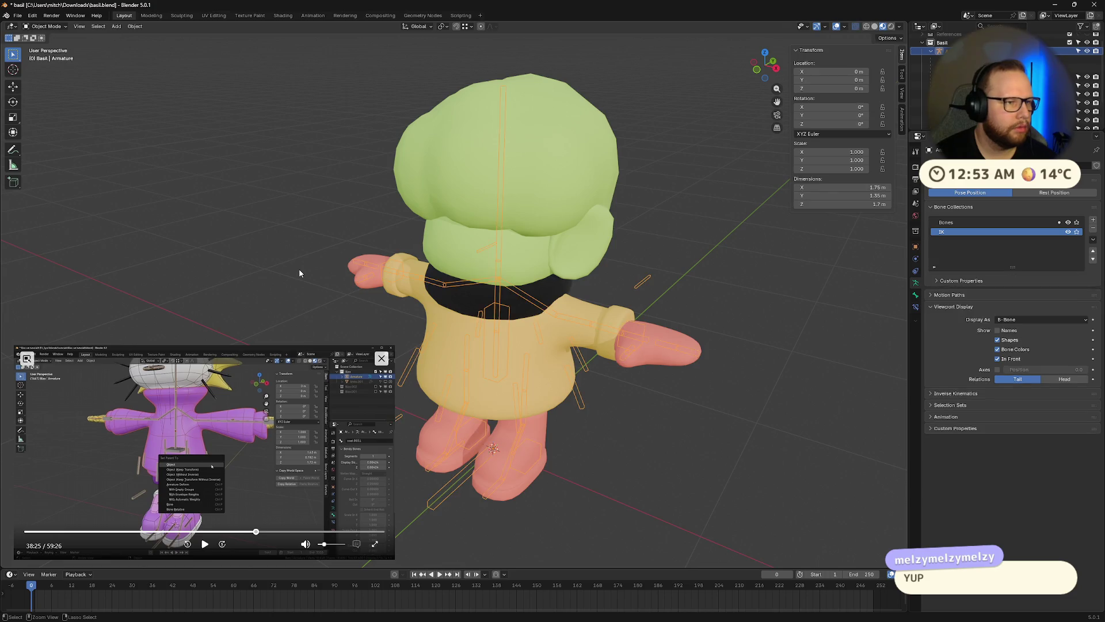
Parent the Raincoat to the armature With Automatic Weights, enter Pose Mode, and select the main coat bone
{"action": "left_click_drag", "start_coordinate": [394, 346], "coordinate": [289, 406]}
{"action": "left_click", "coordinate": [435, 376]}
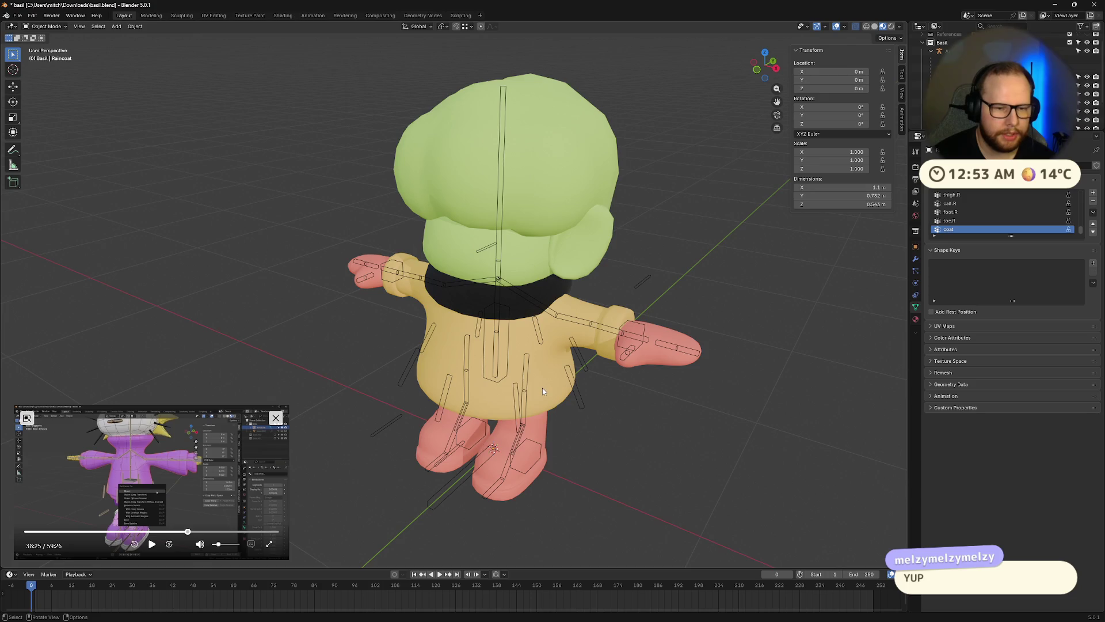
{"action": "middle_click_drag", "start_coordinate": [572, 413], "coordinate": [603, 388]}
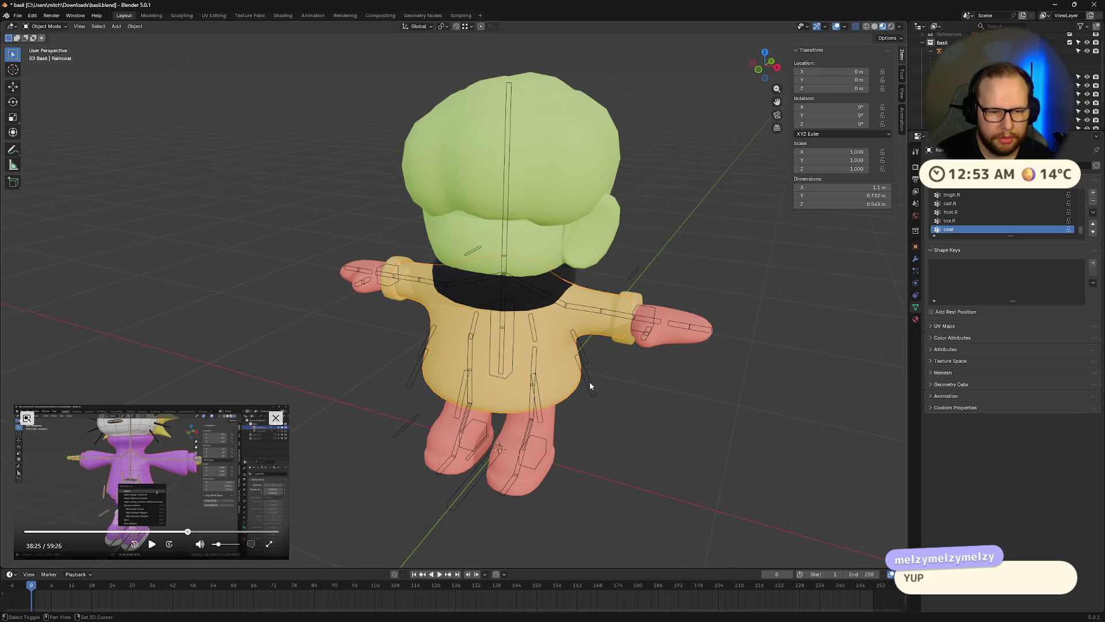
{"action": "left_click", "coordinate": [589, 382], "text": "shift"}
{"action": "key", "text": "ctrl+p"}
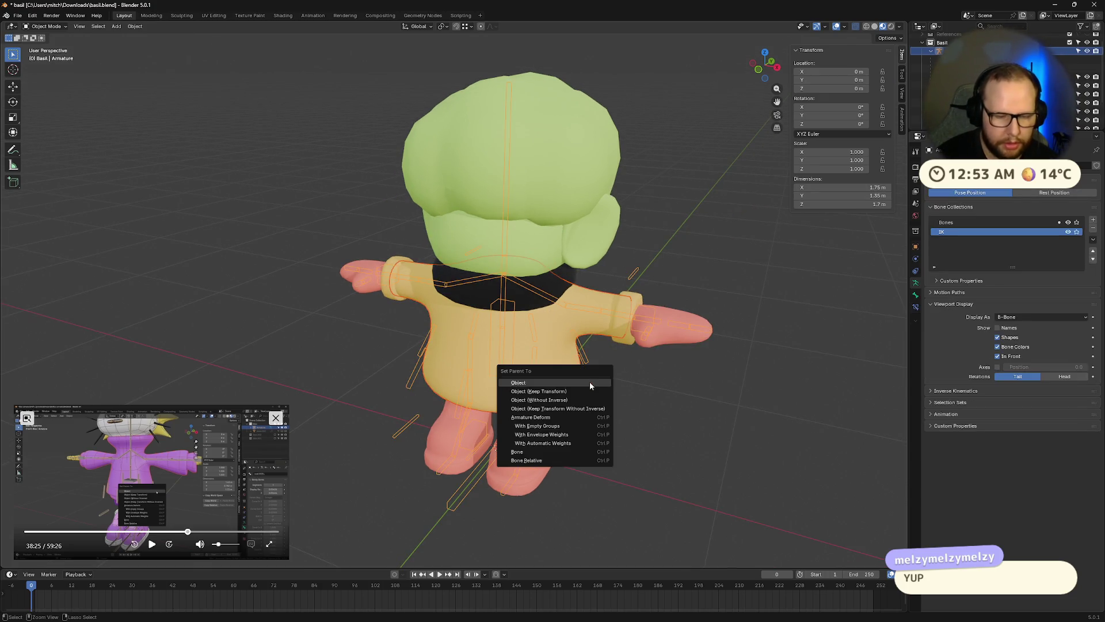
{"action": "left_click", "coordinate": [560, 445]}
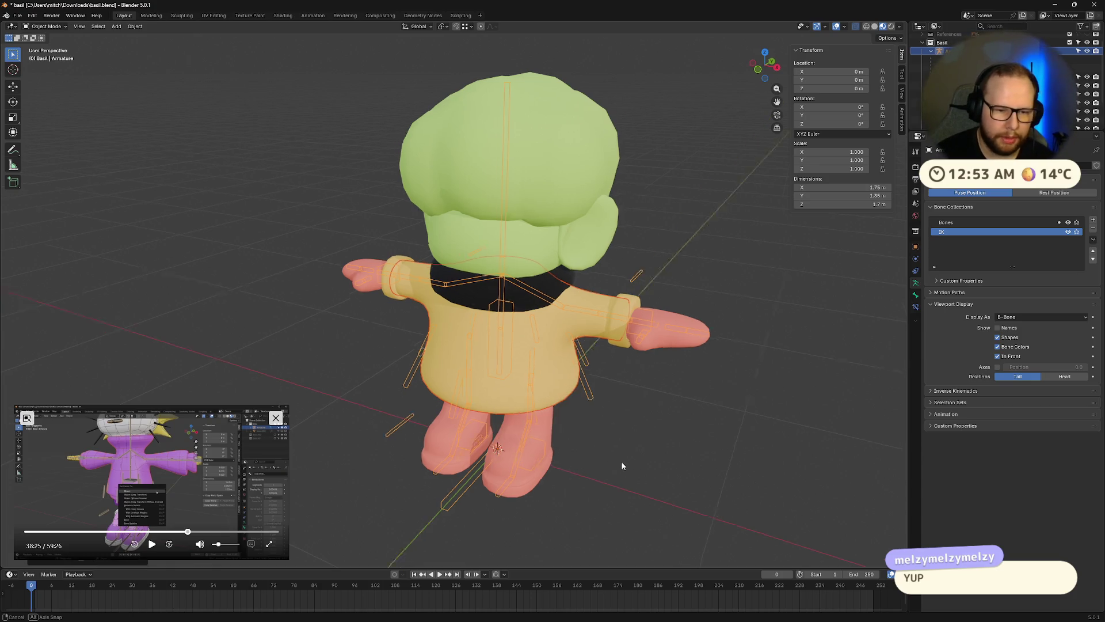
{"action": "middle_click_drag", "start_coordinate": [619, 464], "coordinate": [424, 418]}
{"action": "key", "text": "ctrl+Tab"}
{"action": "left_click", "coordinate": [416, 371]}
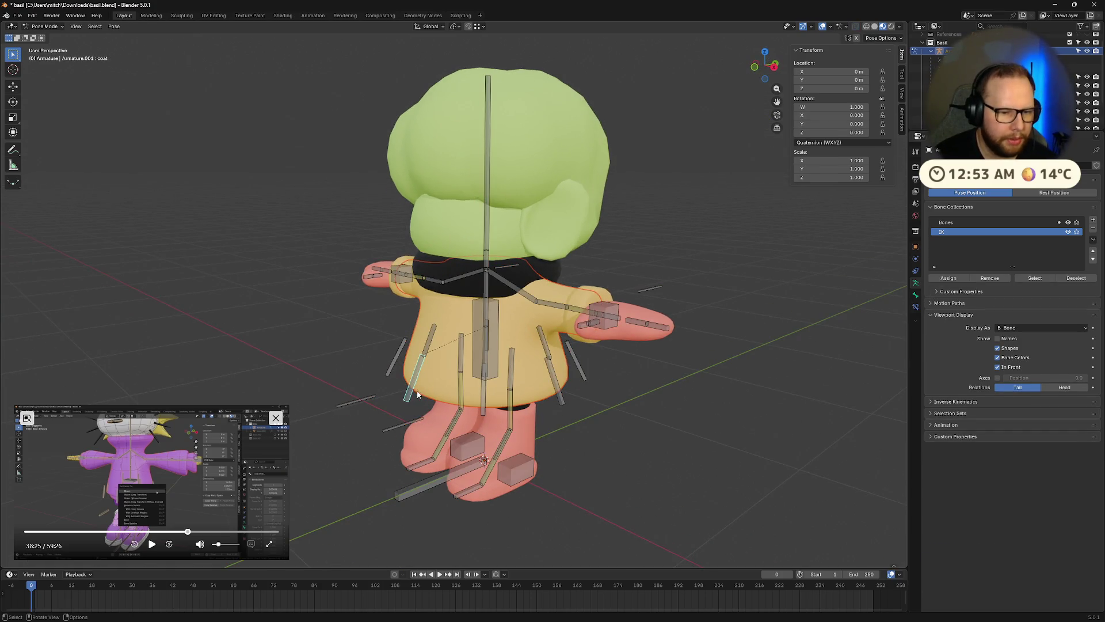
Test-move the coat bone, then cancel and reset its location so the coat returns to rest
{"action": "key", "text": "g"}
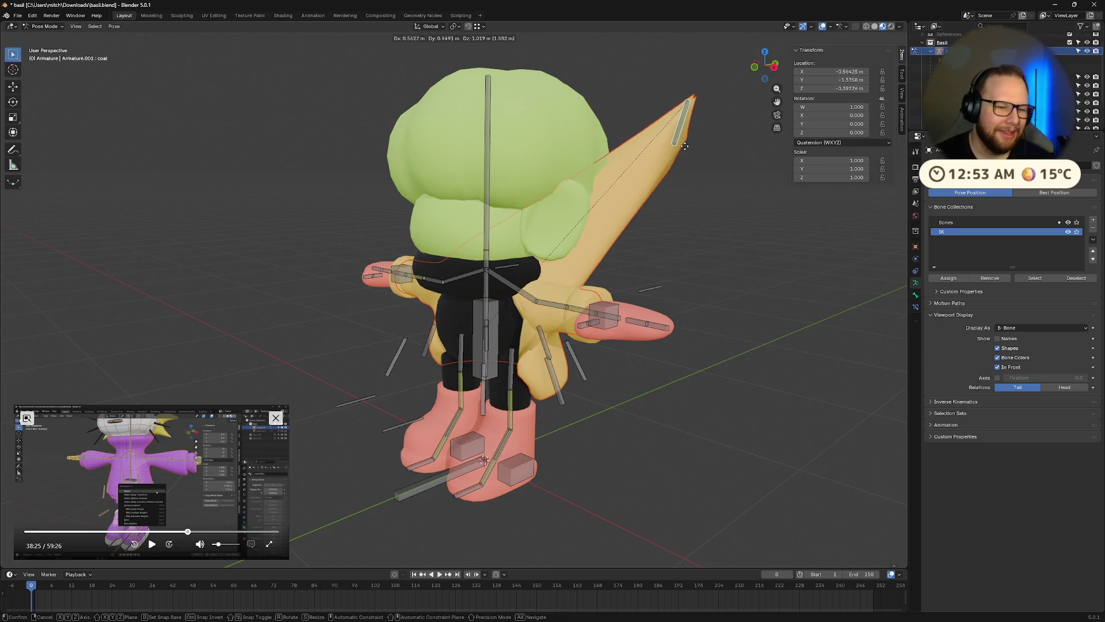
{"action": "key", "text": "Escape"}
{"action": "scroll", "coordinate": [655, 199], "scroll_direction": "up", "scroll_amount": 5}
{"action": "scroll", "coordinate": [668, 196], "scroll_direction": "down", "scroll_amount": 8}
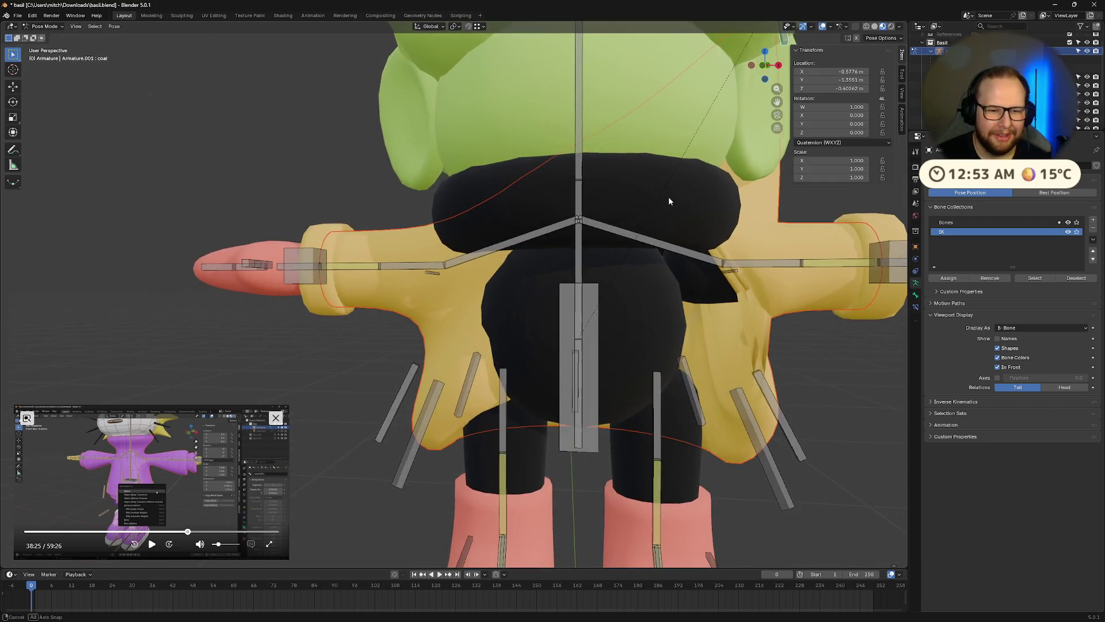
{"action": "key", "text": "alt+g"}
From a lower back view, select two skirt bones and then the main coat bone
{"action": "middle_click_drag", "start_coordinate": [668, 197], "coordinate": [689, 410]}
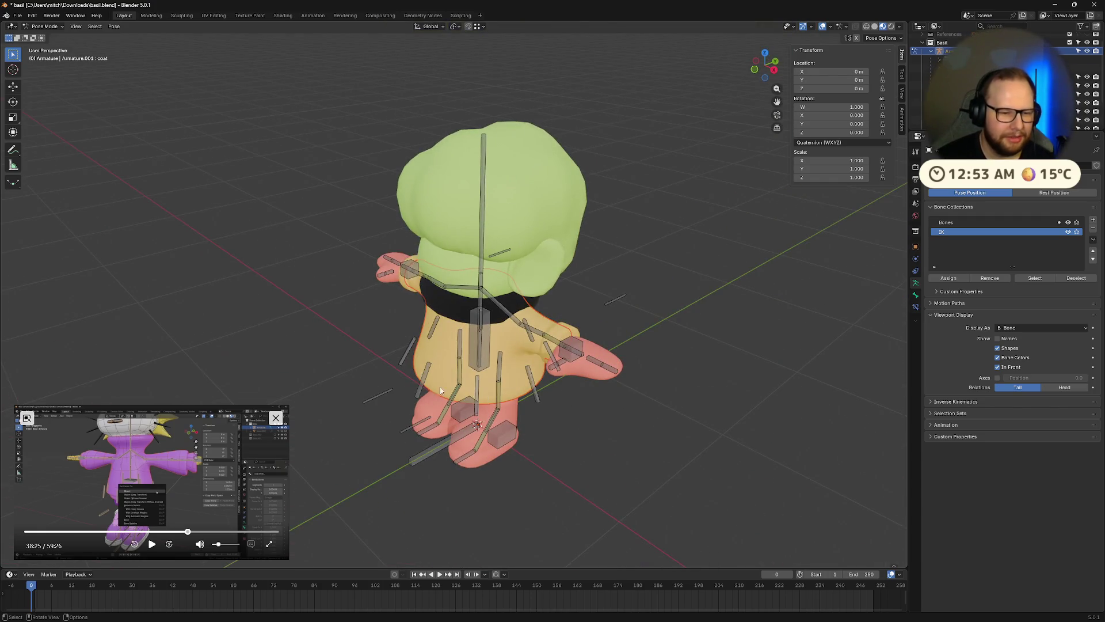
{"action": "middle_click_drag", "start_coordinate": [409, 371], "coordinate": [442, 335]}
{"action": "left_click", "coordinate": [433, 344]}
{"action": "left_click", "coordinate": [464, 330], "text": "shift"}
{"action": "left_click", "coordinate": [435, 345], "text": "shift"}
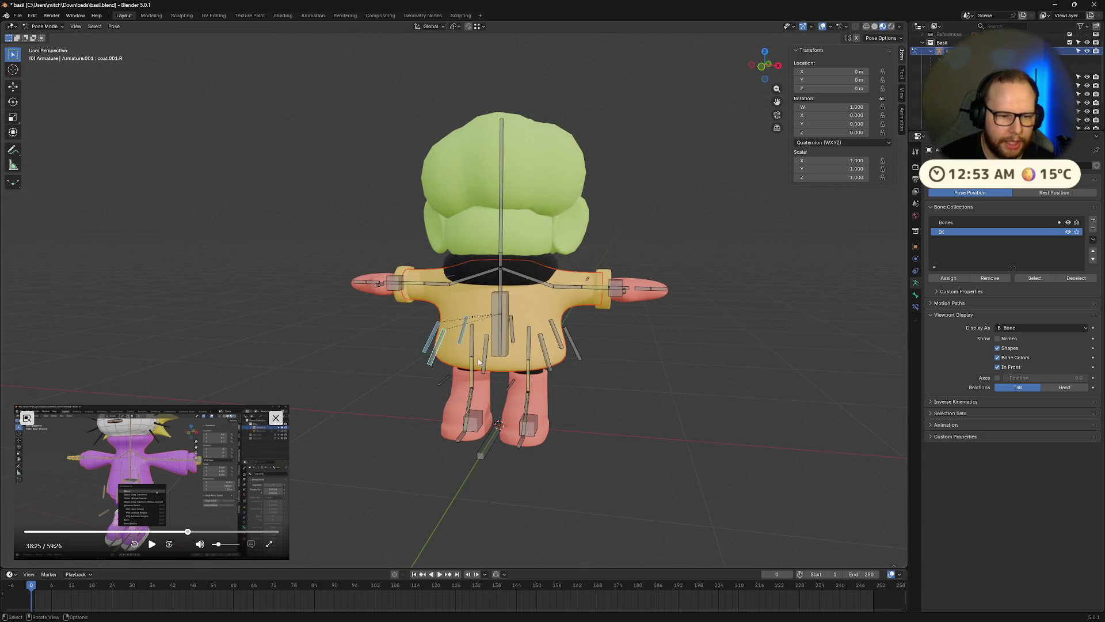
Box-select the right-side skirt bones and add one more skirt bone
{"action": "middle_click_drag", "start_coordinate": [478, 358], "coordinate": [472, 379]}
{"action": "left_click", "coordinate": [443, 375], "text": "shift"}
{"action": "key", "text": "b"}
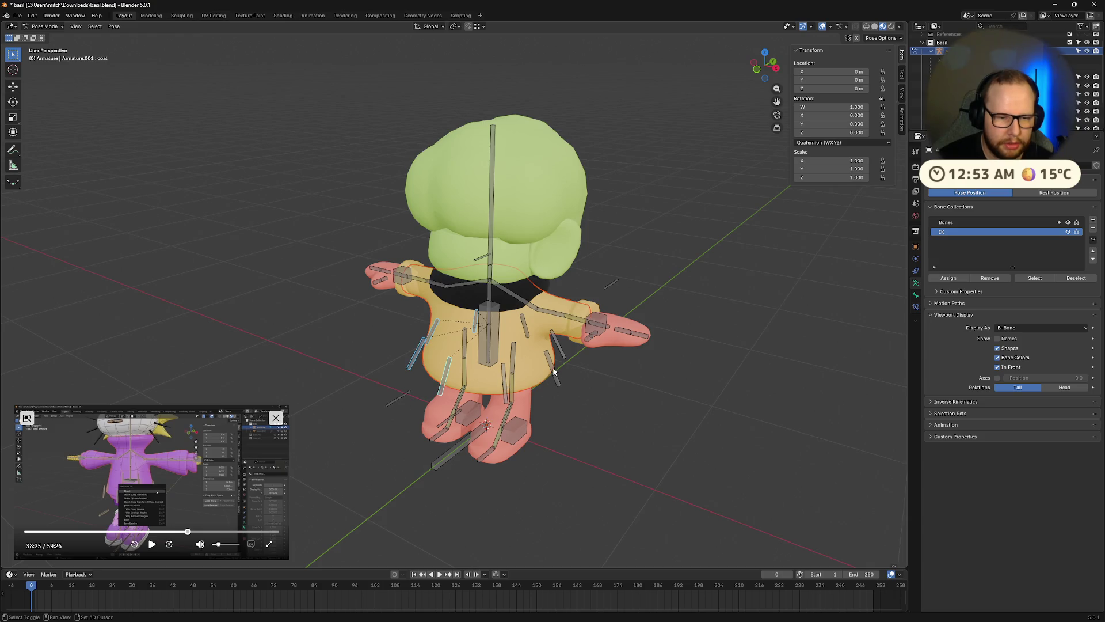
{"action": "left_click_drag", "start_coordinate": [504, 391], "coordinate": [569, 328]}
{"action": "left_click", "coordinate": [527, 327], "text": "shift"}
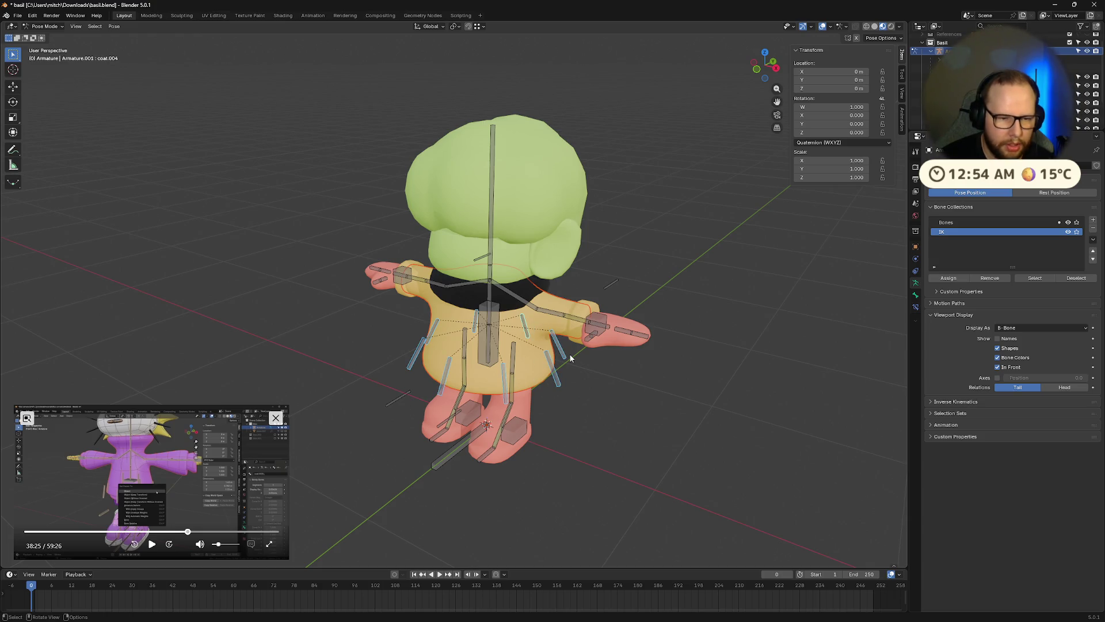
Rotate the selected skirt bones around local X to test the coat bending
{"action": "key", "text": "r"}
{"action": "key", "text": "z"}
{"action": "key", "text": "x"}
{"action": "key", "text": "x"}
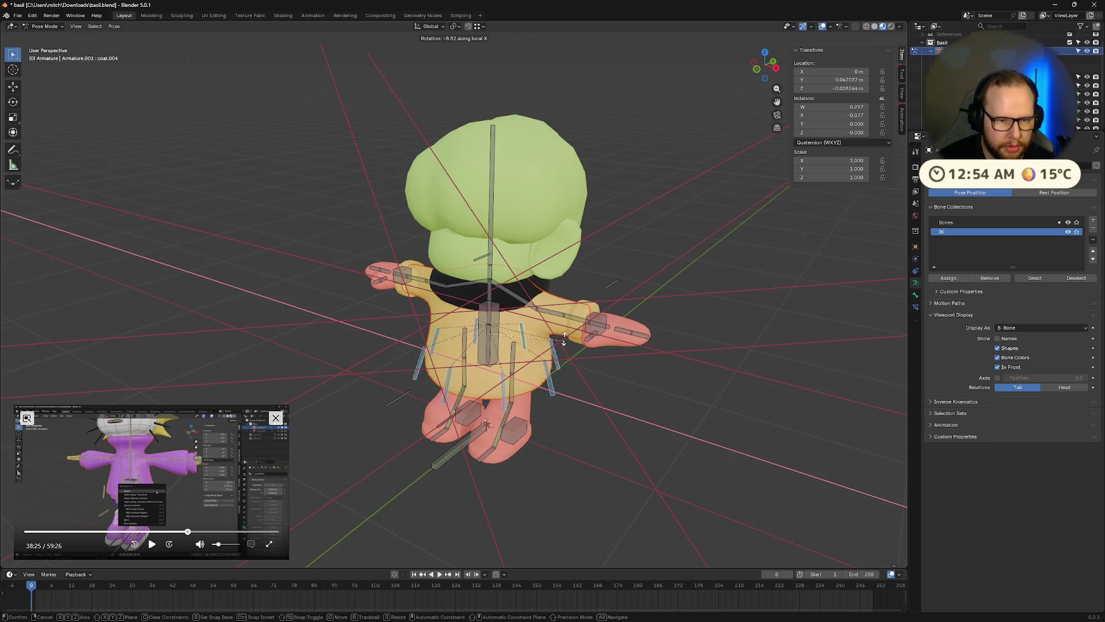
{"action": "left_click", "coordinate": [579, 411]}
{"action": "mouse_move", "coordinate": [578, 412]}
{"action": "middle_mouse_down"}
{"action": "mouse_move", "coordinate": [627, 356]}
{"action": "mouse_move", "coordinate": [716, 387]}
{"action": "mouse_move", "coordinate": [731, 373]}
{"action": "mouse_move", "coordinate": [636, 367]}
{"action": "middle_mouse_up"}
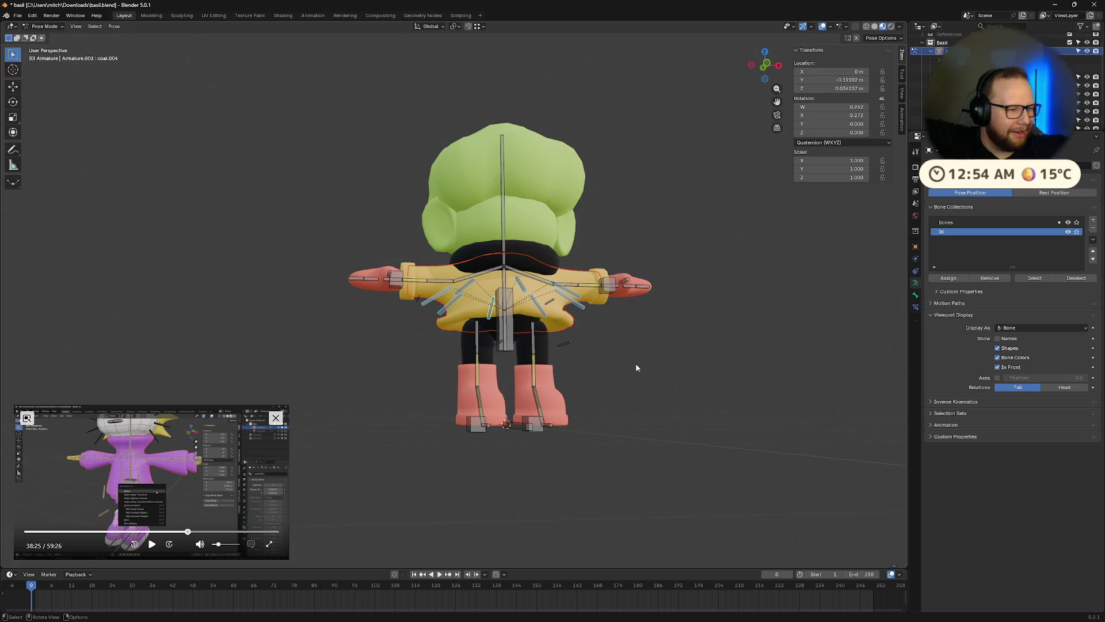
{"action": "middle_click_drag", "start_coordinate": [635, 365], "coordinate": [641, 378]}
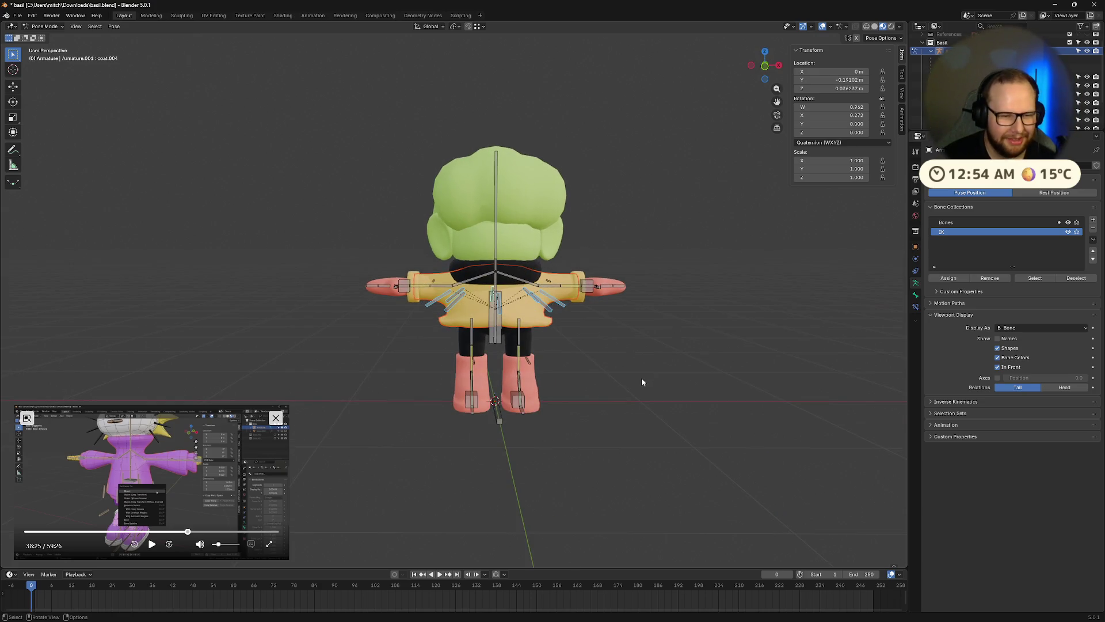
Try rotating the selected bone and then the main coat bone, cancelling both rotations
{"action": "key", "text": "r"}
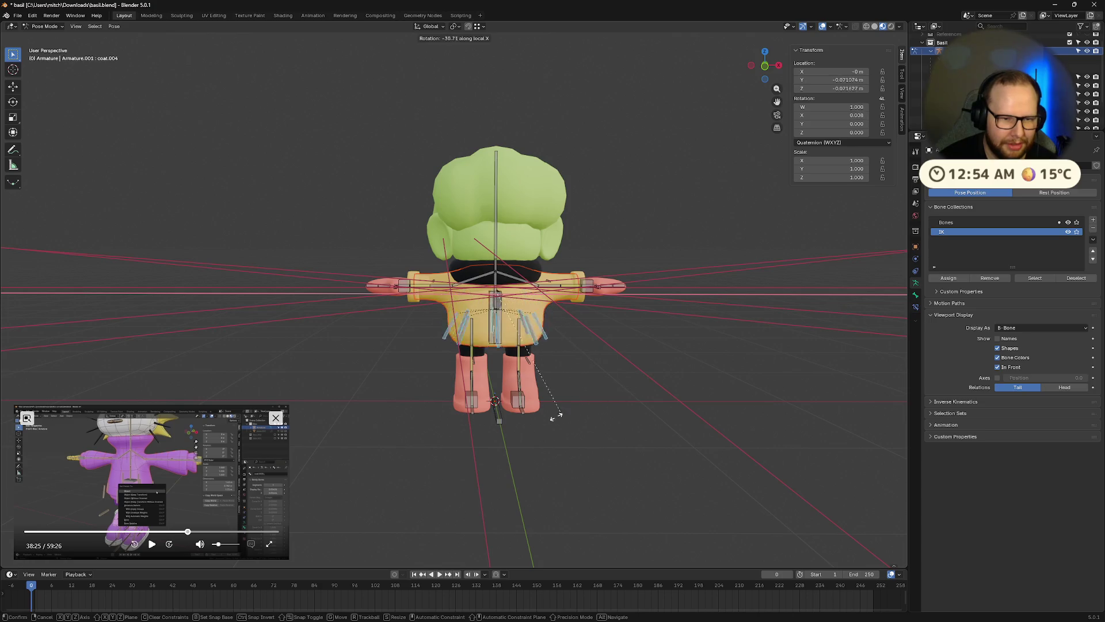
{"action": "right_click", "coordinate": [575, 397]}
{"action": "mouse_move", "coordinate": [610, 382]}
{"action": "middle_mouse_down"}
{"action": "mouse_move", "coordinate": [700, 419]}
{"action": "mouse_move", "coordinate": [697, 407]}
{"action": "mouse_move", "coordinate": [617, 395]}
{"action": "mouse_move", "coordinate": [645, 394]}
{"action": "mouse_move", "coordinate": [553, 395]}
{"action": "middle_mouse_up"}
{"action": "scroll", "coordinate": [617, 395], "scroll_direction": "up", "scroll_amount": 5}
{"action": "left_click", "coordinate": [619, 389]}
{"action": "key", "text": "r"}
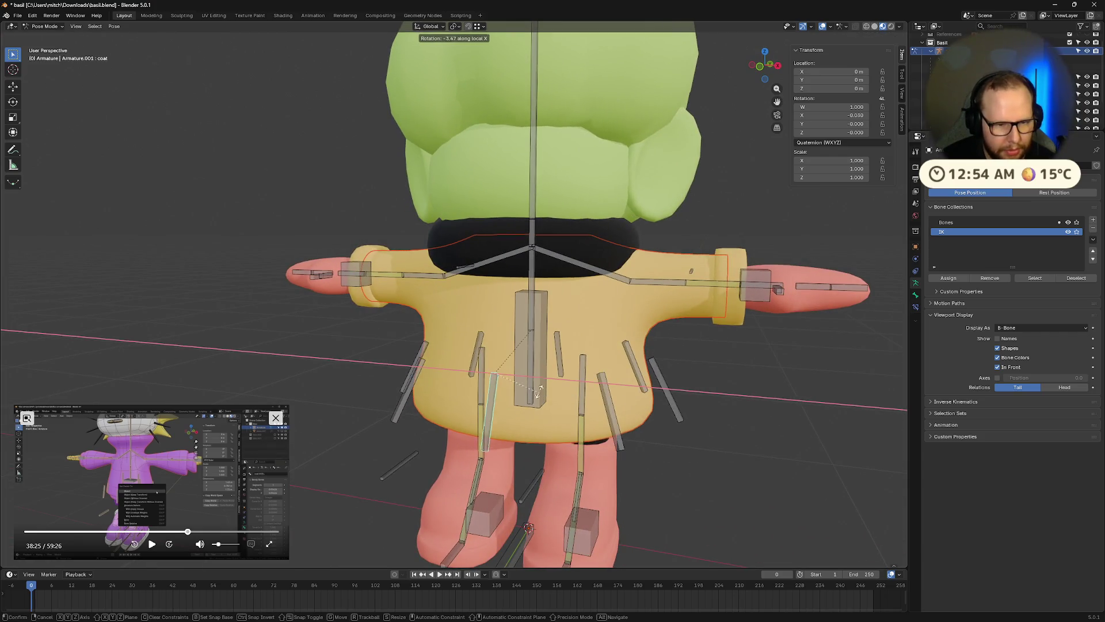
{"action": "right_click", "coordinate": [502, 402]}
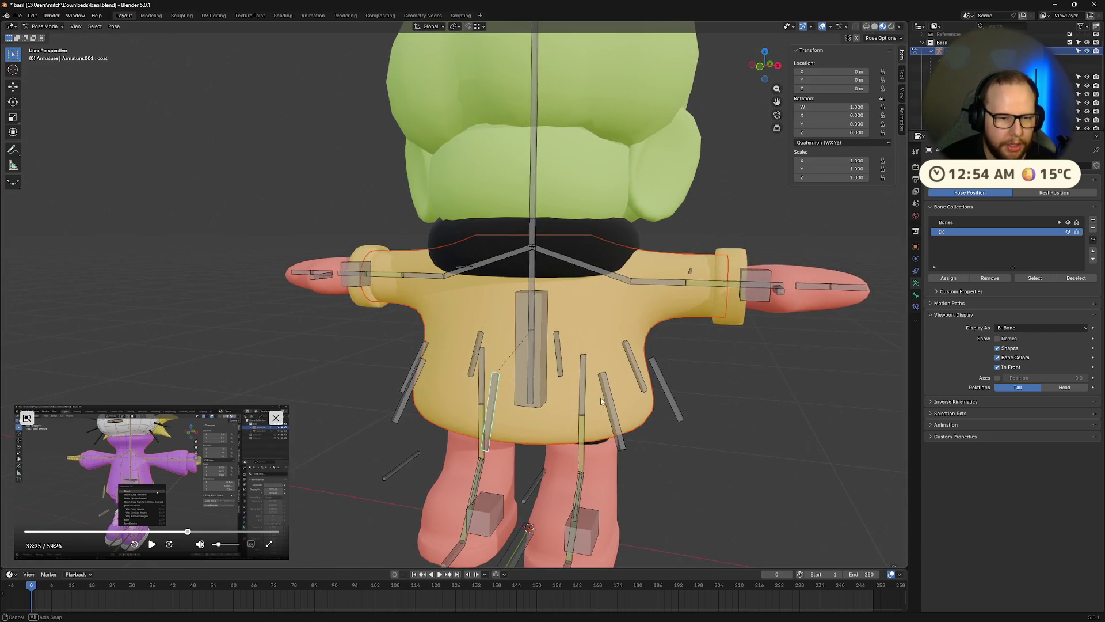
Select the left and right skirt bones and bring up the rotation pivot choices
{"action": "middle_click_drag", "start_coordinate": [599, 398], "coordinate": [576, 382]}
{"action": "left_click", "coordinate": [551, 403], "text": "shift"}
{"action": "left_click", "coordinate": [665, 365], "text": "shift"}
{"action": "mouse_move", "coordinate": [615, 346]}
{"action": "middle_mouse_down"}
{"action": "mouse_move", "coordinate": [591, 357]}
{"action": "mouse_move", "coordinate": [495, 342]}
{"action": "middle_mouse_up"}
{"action": "left_click", "coordinate": [475, 337], "text": "shift"}
{"action": "left_click", "coordinate": [415, 362], "text": "shift"}
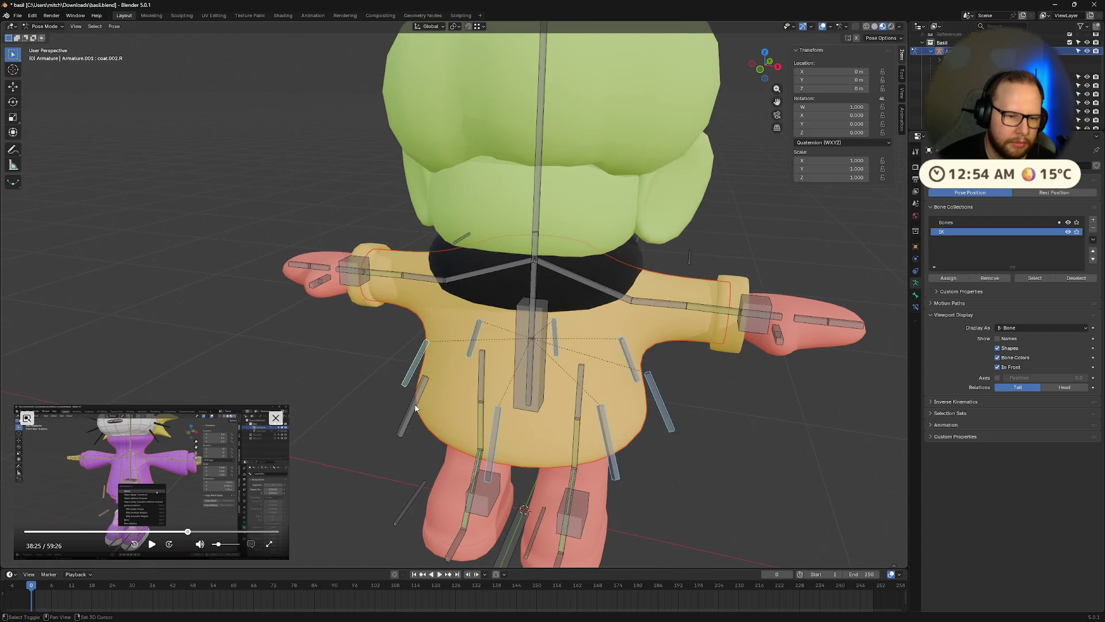
{"action": "left_click", "coordinate": [412, 406], "text": "shift"}
{"action": "left_click", "coordinate": [455, 26]}
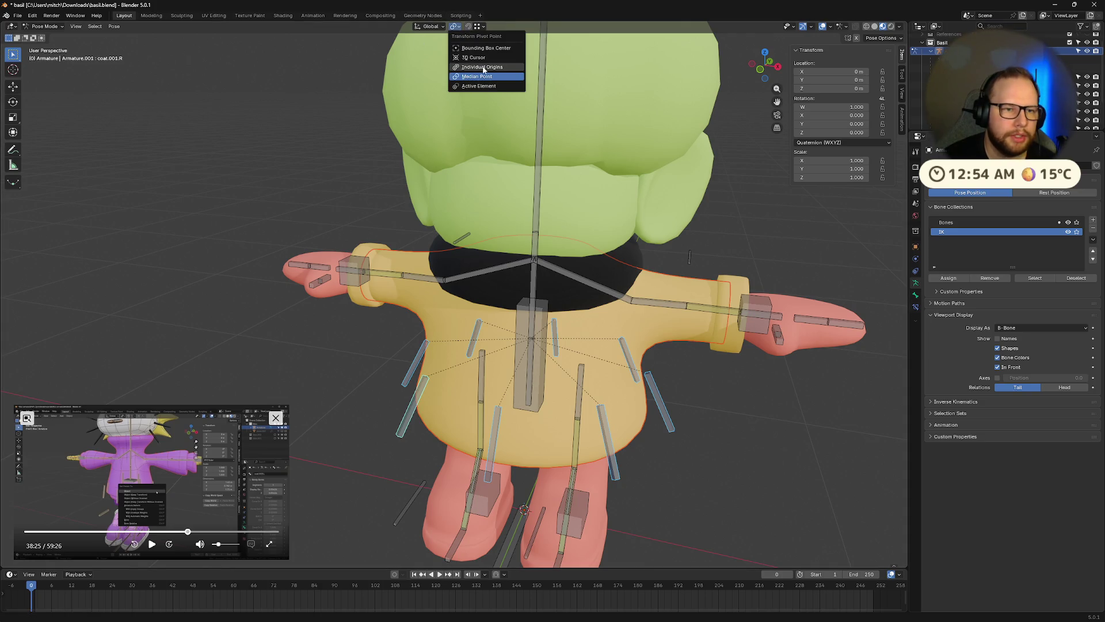
With Median Point as pivot, rotate the skirt bones on local X to flare the skirt outward
{"action": "left_click", "coordinate": [474, 77]}
{"action": "key", "text": "r"}
{"action": "key", "text": "x"}
{"action": "key", "text": "x"}
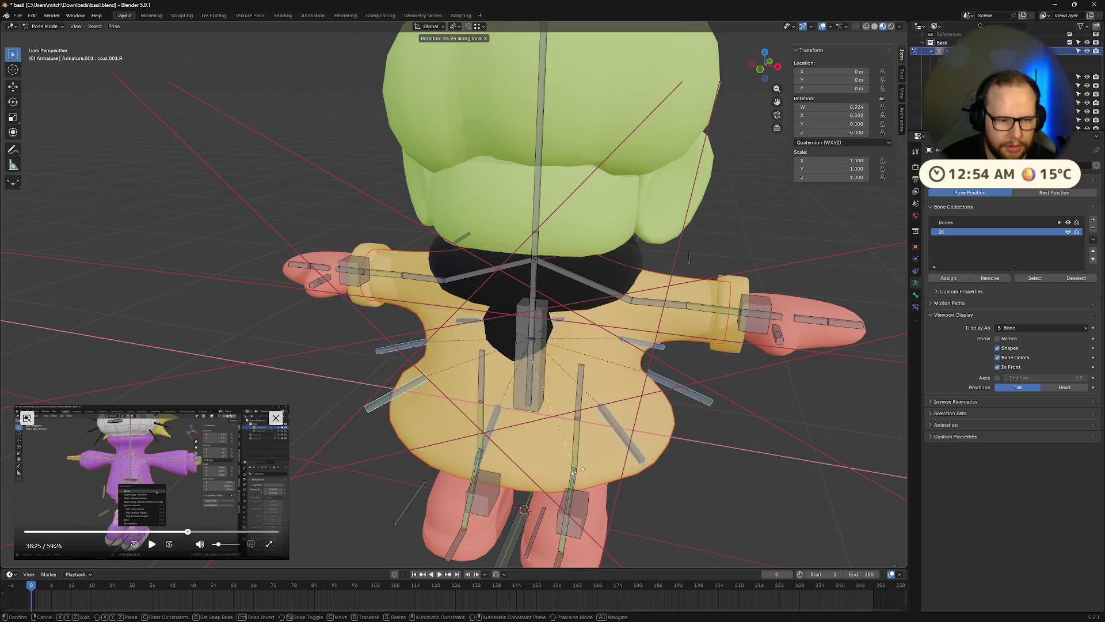
{"action": "left_click", "coordinate": [604, 448]}
{"action": "mouse_move", "coordinate": [604, 448]}
{"action": "middle_mouse_down"}
{"action": "mouse_move", "coordinate": [684, 388]}
{"action": "mouse_move", "coordinate": [652, 420]}
{"action": "mouse_move", "coordinate": [586, 378]}
{"action": "mouse_move", "coordinate": [592, 385]}
{"action": "middle_mouse_up"}
{"action": "left_click", "coordinate": [524, 307]}
{"action": "middle_click_drag", "start_coordinate": [523, 307], "coordinate": [710, 358]}
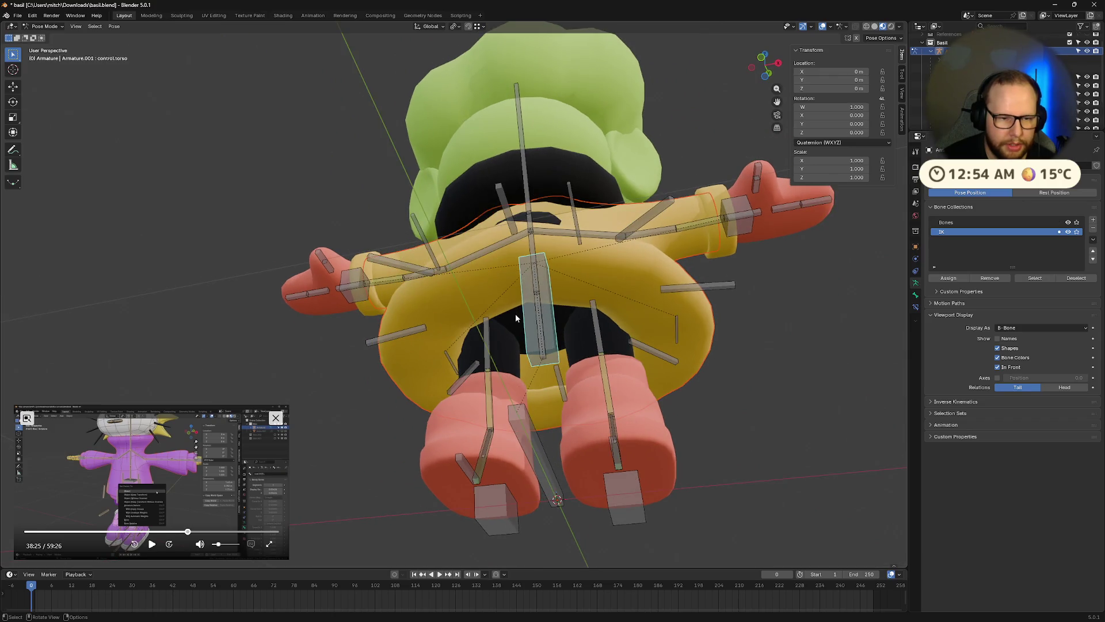
{"action": "mouse_move", "coordinate": [516, 313]}
{"action": "middle_mouse_down"}
{"action": "mouse_move", "coordinate": [582, 371]}
{"action": "mouse_move", "coordinate": [562, 302]}
{"action": "mouse_move", "coordinate": [572, 282]}
{"action": "mouse_move", "coordinate": [706, 361]}
{"action": "mouse_move", "coordinate": [735, 412]}
{"action": "mouse_move", "coordinate": [802, 355]}
{"action": "mouse_move", "coordinate": [828, 369]}
{"action": "middle_mouse_up"}
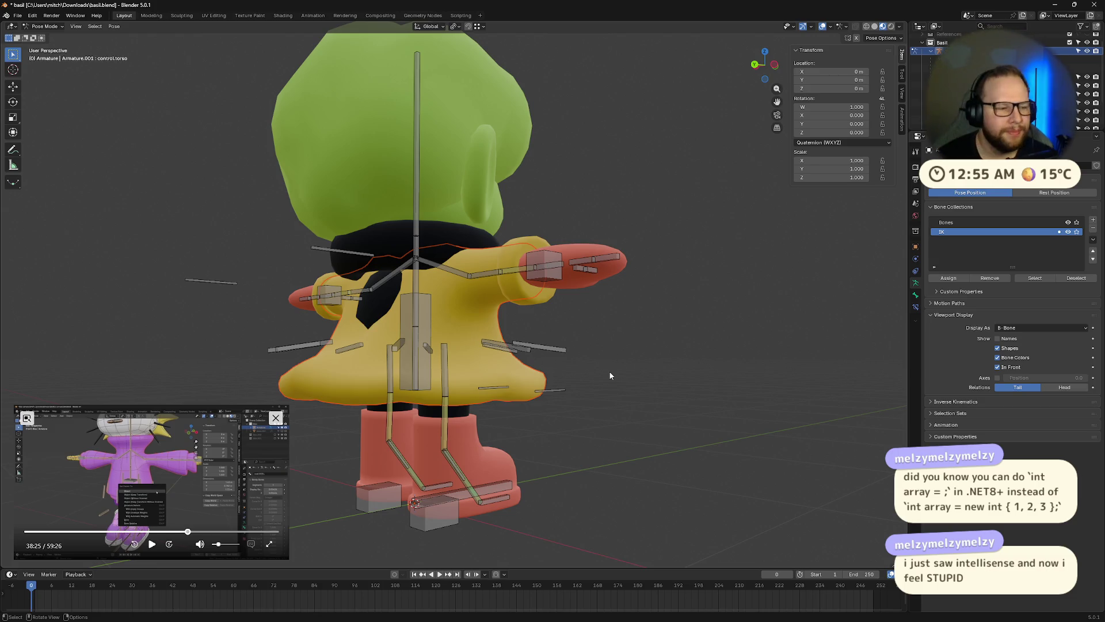
Select all bones, clear their rotation with Alt+R, and deselect them
{"action": "mouse_move", "coordinate": [693, 279]}
{"action": "middle_mouse_down"}
{"action": "mouse_move", "coordinate": [640, 318]}
{"action": "mouse_move", "coordinate": [650, 318]}
{"action": "middle_mouse_up"}
{"action": "key", "text": "a"}
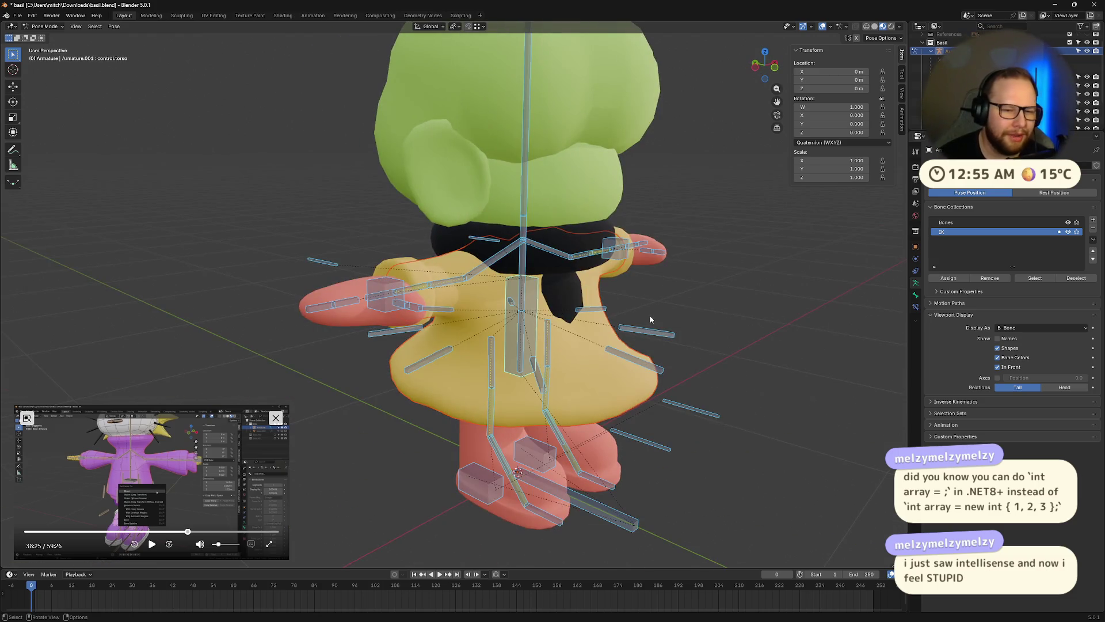
{"action": "key", "text": "alt+r"}
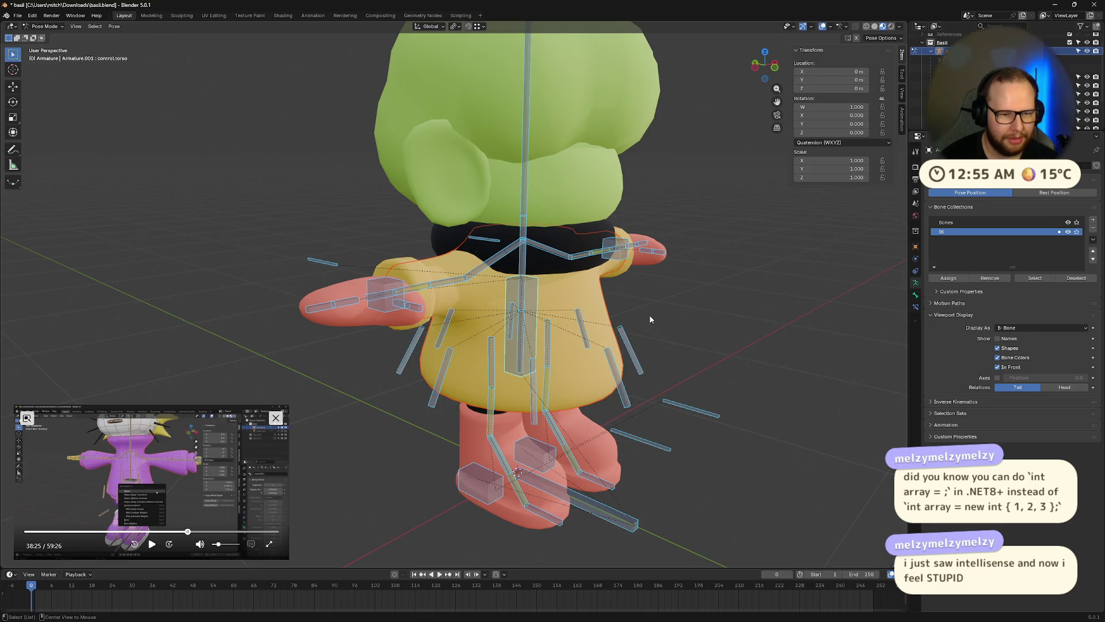
{"action": "key", "text": "alt+a"}
{"action": "mouse_move", "coordinate": [665, 328]}
{"action": "middle_mouse_down"}
{"action": "mouse_move", "coordinate": [709, 319]}
{"action": "mouse_move", "coordinate": [747, 332]}
{"action": "mouse_move", "coordinate": [587, 296]}
{"action": "mouse_move", "coordinate": [696, 328]}
{"action": "mouse_move", "coordinate": [679, 331]}
{"action": "middle_mouse_up"}
{"action": "scroll", "coordinate": [621, 308], "scroll_direction": "down", "scroll_amount": 4}
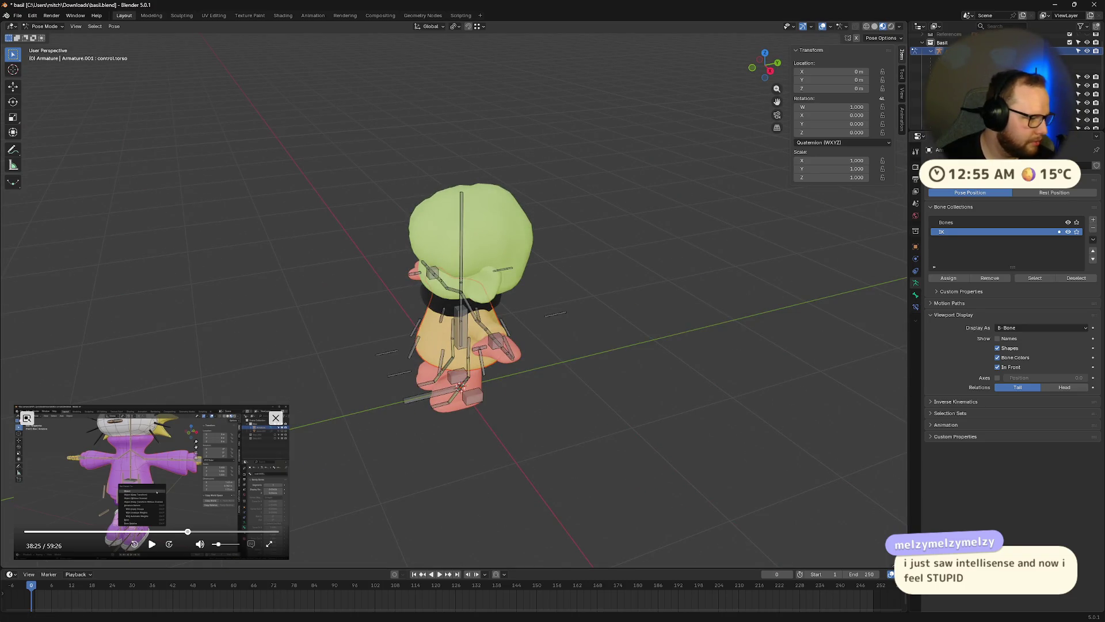
{"action": "mouse_move", "coordinate": [365, 546]}
{"action": "middle_mouse_down"}
{"action": "mouse_move", "coordinate": [474, 497]}
{"action": "mouse_move", "coordinate": [487, 540]}
{"action": "mouse_move", "coordinate": [653, 437]}
{"action": "mouse_move", "coordinate": [585, 451]}
{"action": "mouse_move", "coordinate": [570, 403]}
{"action": "middle_mouse_up"}
{"action": "scroll", "coordinate": [585, 457], "scroll_direction": "up", "scroll_amount": 4}
Play, pause and resume the reference tutorial video, ending with it paused
{"action": "left_click", "coordinate": [151, 544]}
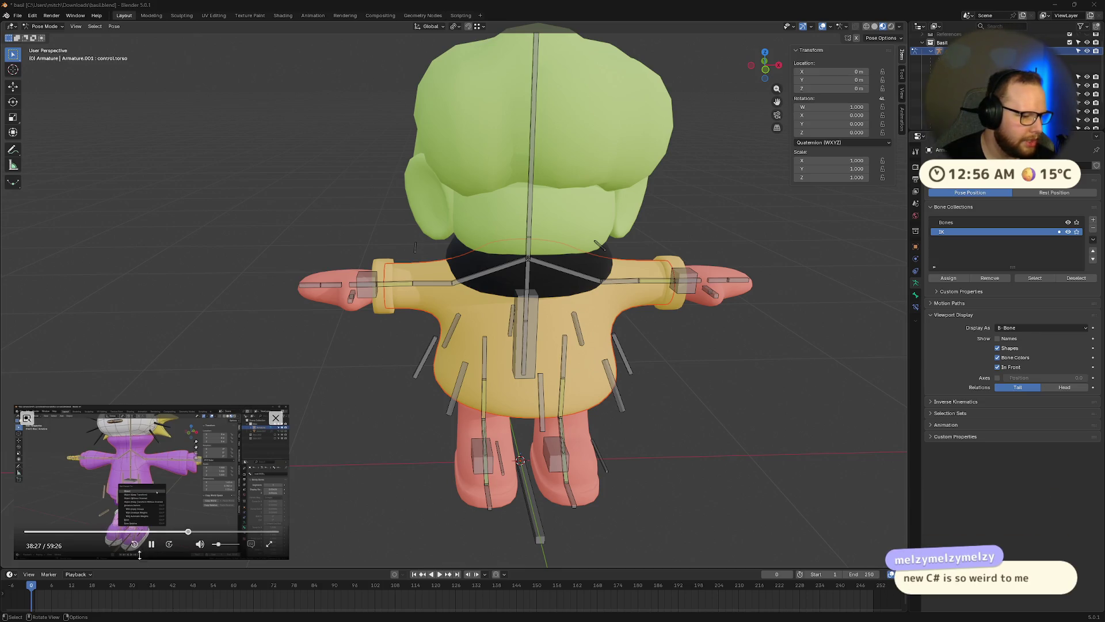
{"action": "left_click", "coordinate": [151, 545]}
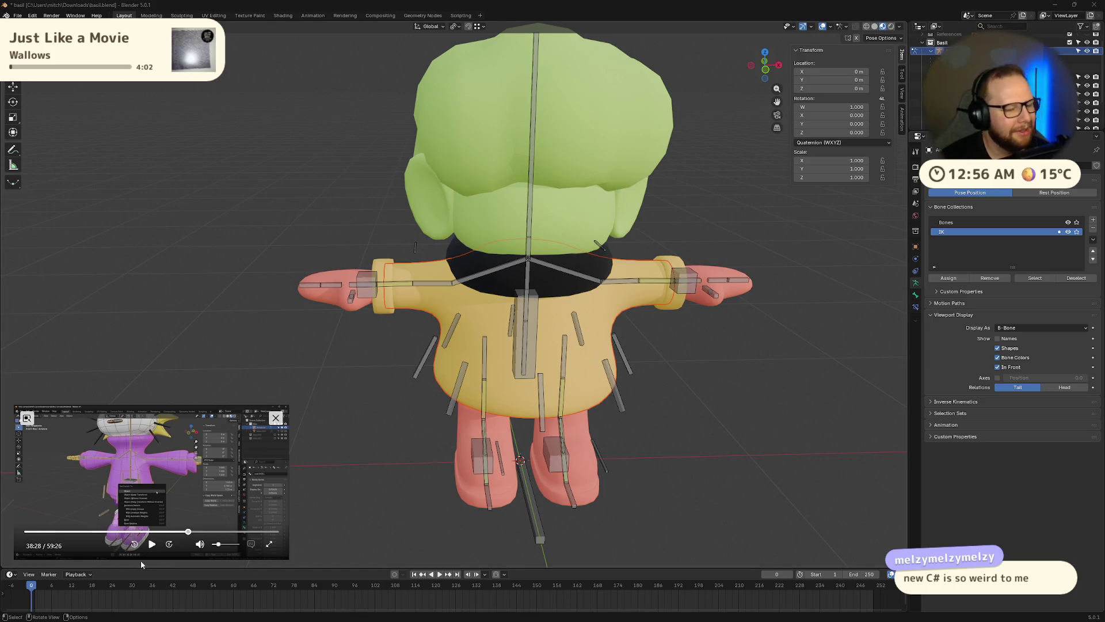
{"action": "left_click", "coordinate": [152, 546]}
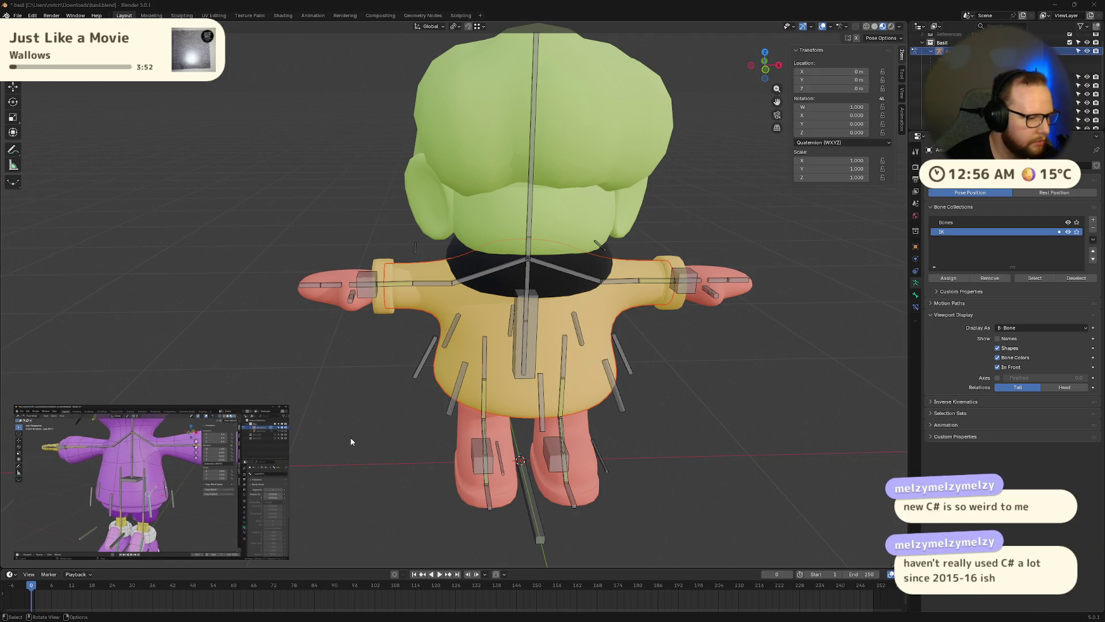
{"action": "mouse_move", "coordinate": [205, 485]}
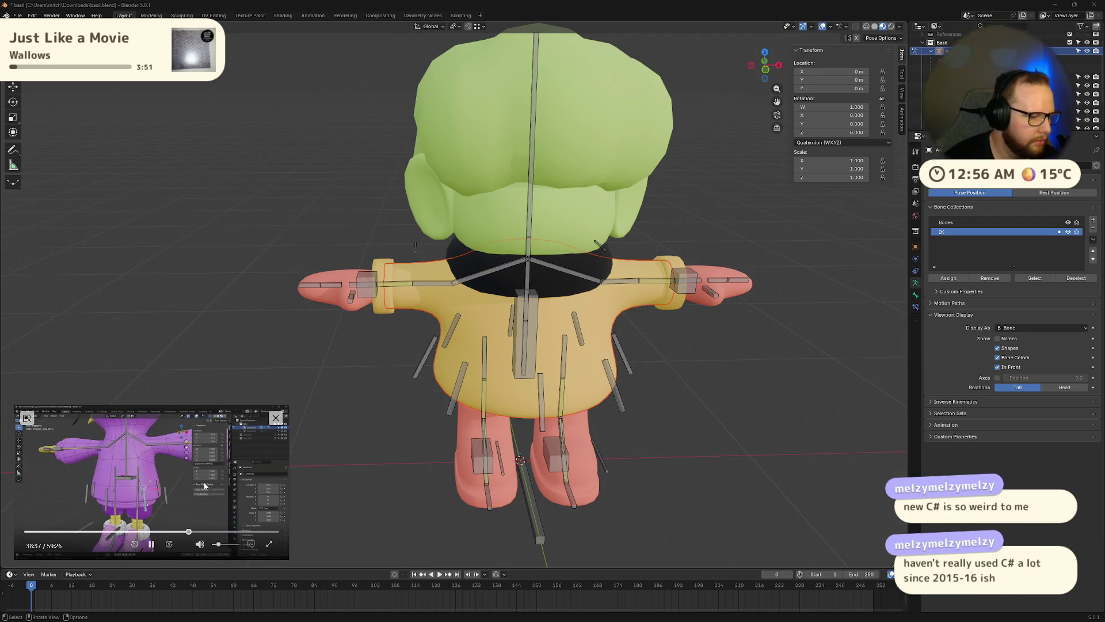
{"action": "left_click", "coordinate": [156, 536]}
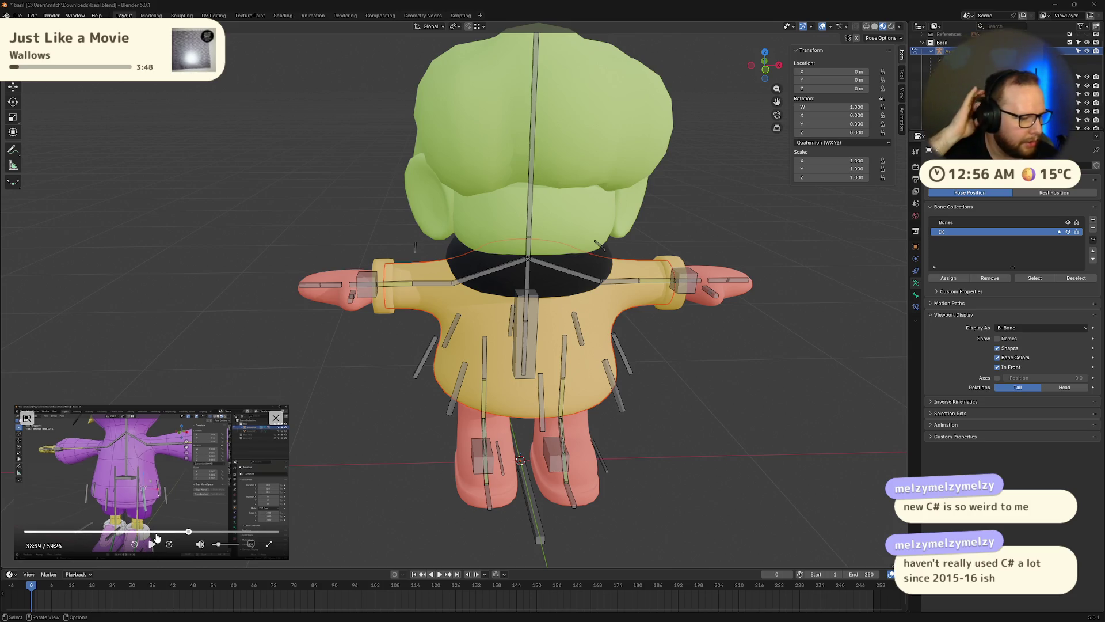